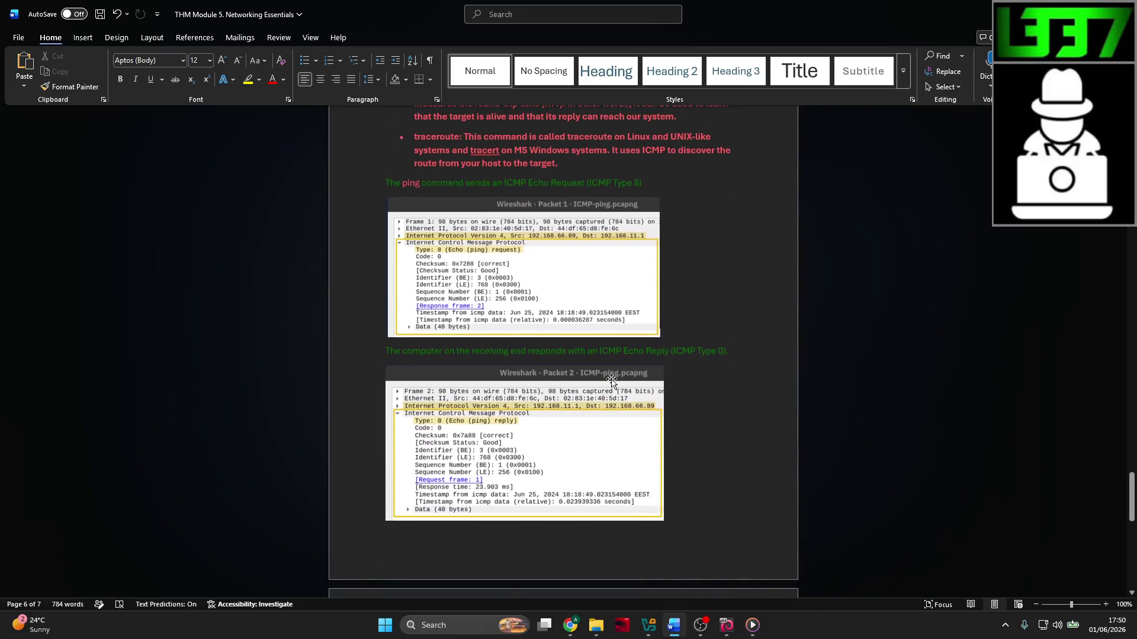
{"action": "scroll", "coordinate": [597, 397], "scroll_direction": "up", "scroll_amount": 3}
{"action": "scroll", "coordinate": [602, 392], "scroll_direction": "up", "scroll_amount": 1}
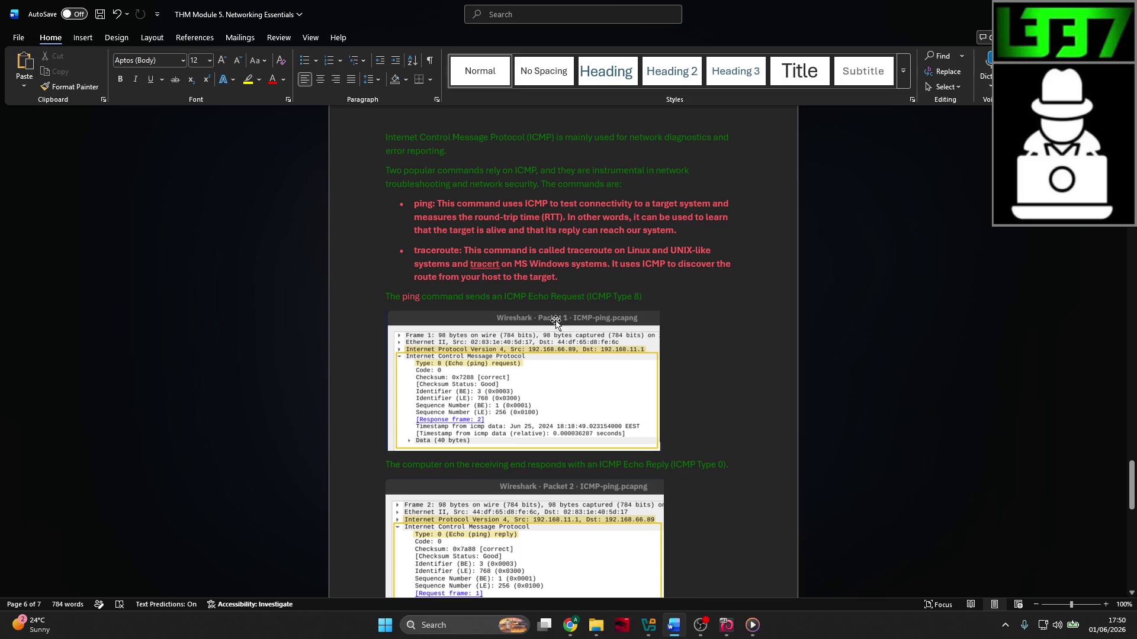
{"action": "scroll", "coordinate": [554, 322], "scroll_direction": "down", "scroll_amount": 2}
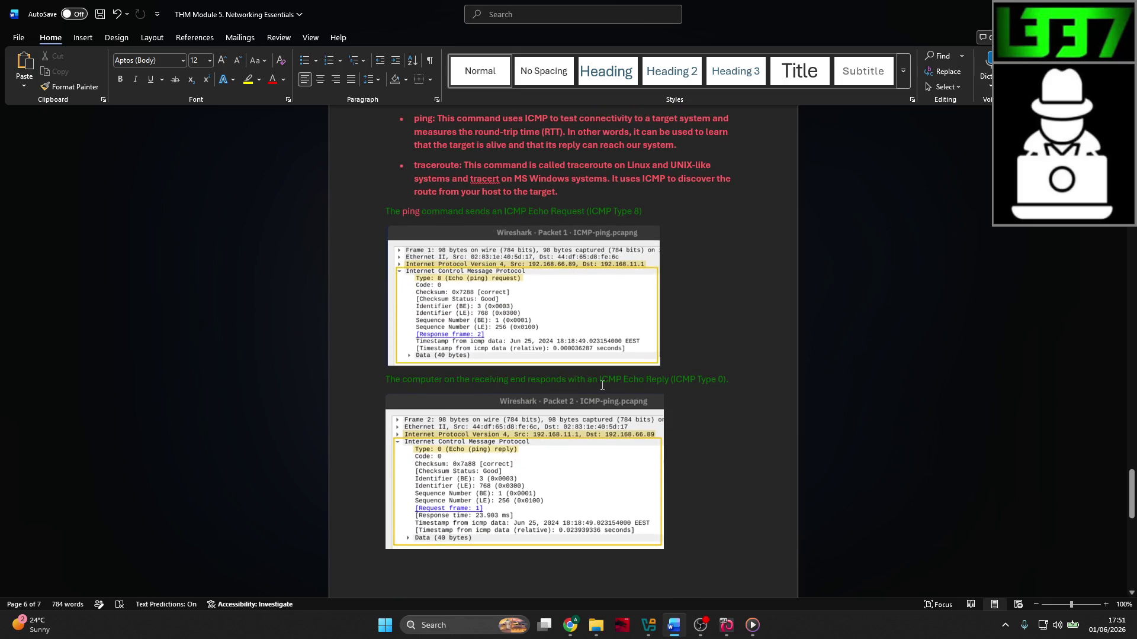
{"action": "scroll", "coordinate": [568, 417], "scroll_direction": "up", "scroll_amount": 2}
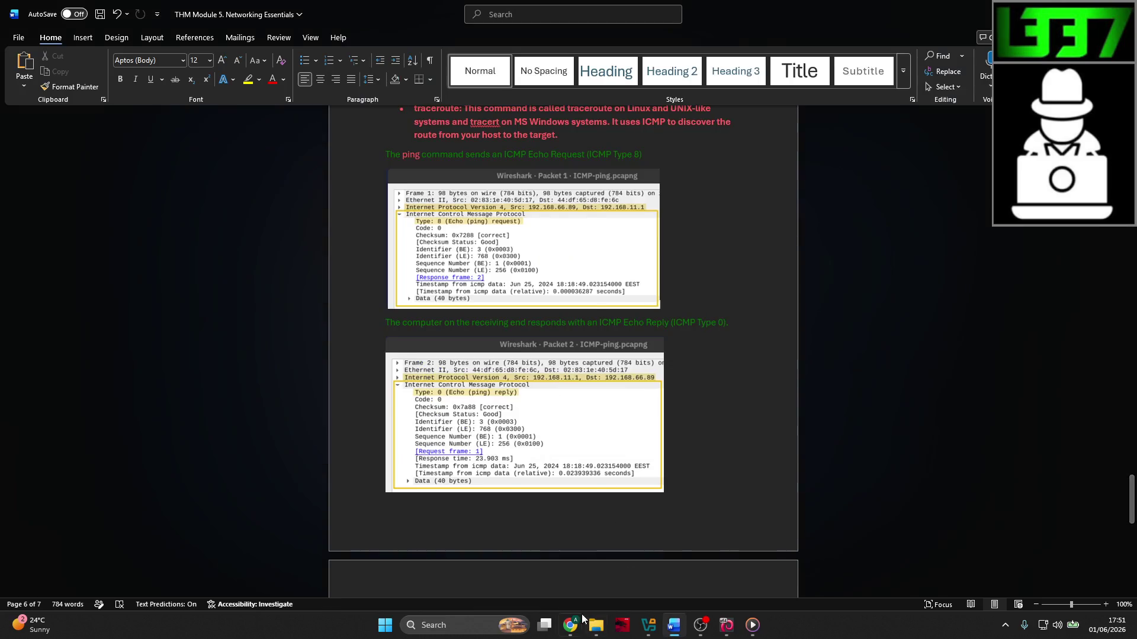
Step: Review the Traceroute section in the browser and check it against the Word notes
{"action": "left_click", "coordinate": [582, 617]}
{"action": "scroll", "coordinate": [241, 281], "scroll_direction": "down", "scroll_amount": 5}
{"action": "scroll", "coordinate": [258, 282], "scroll_direction": "down", "scroll_amount": 3}
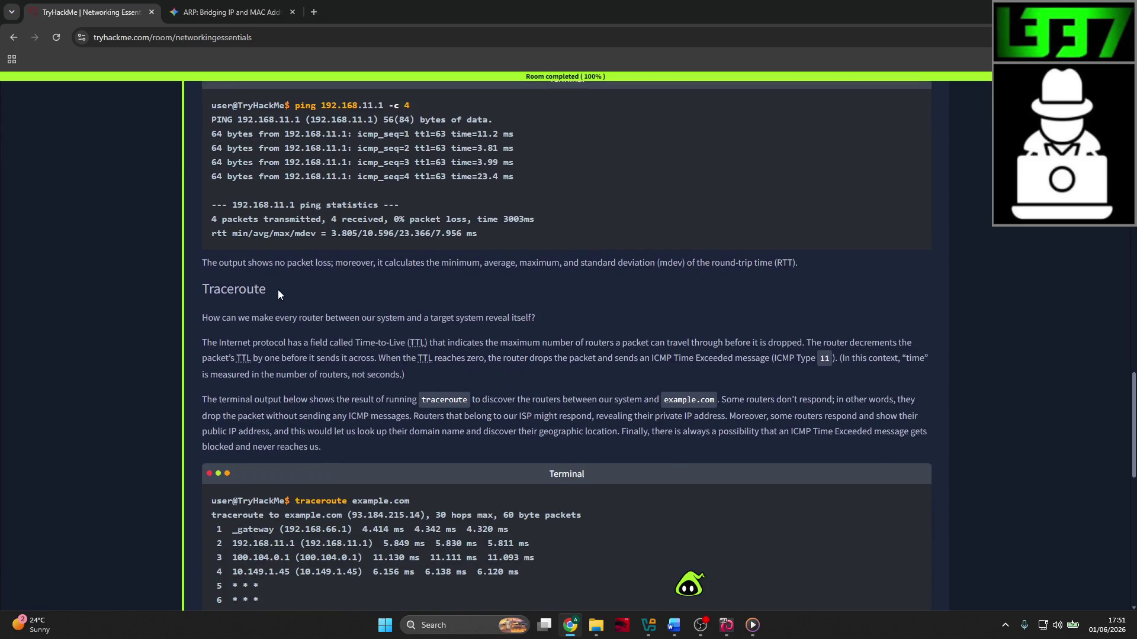
{"action": "scroll", "coordinate": [293, 289], "scroll_direction": "up", "scroll_amount": 1}
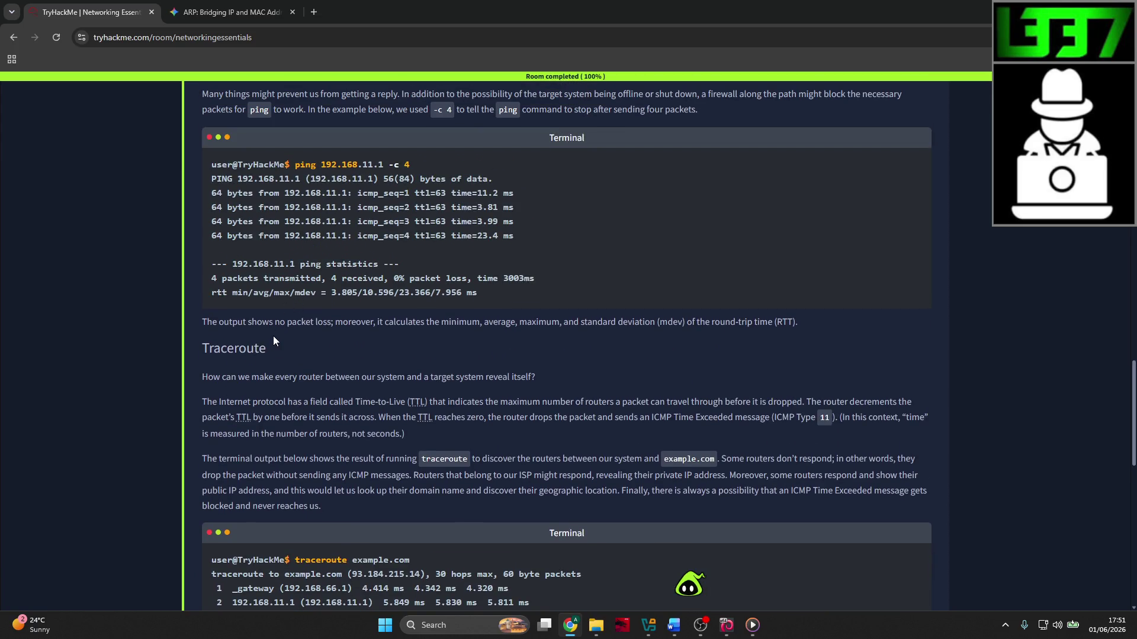
{"action": "scroll", "coordinate": [284, 333], "scroll_direction": "up", "scroll_amount": 2}
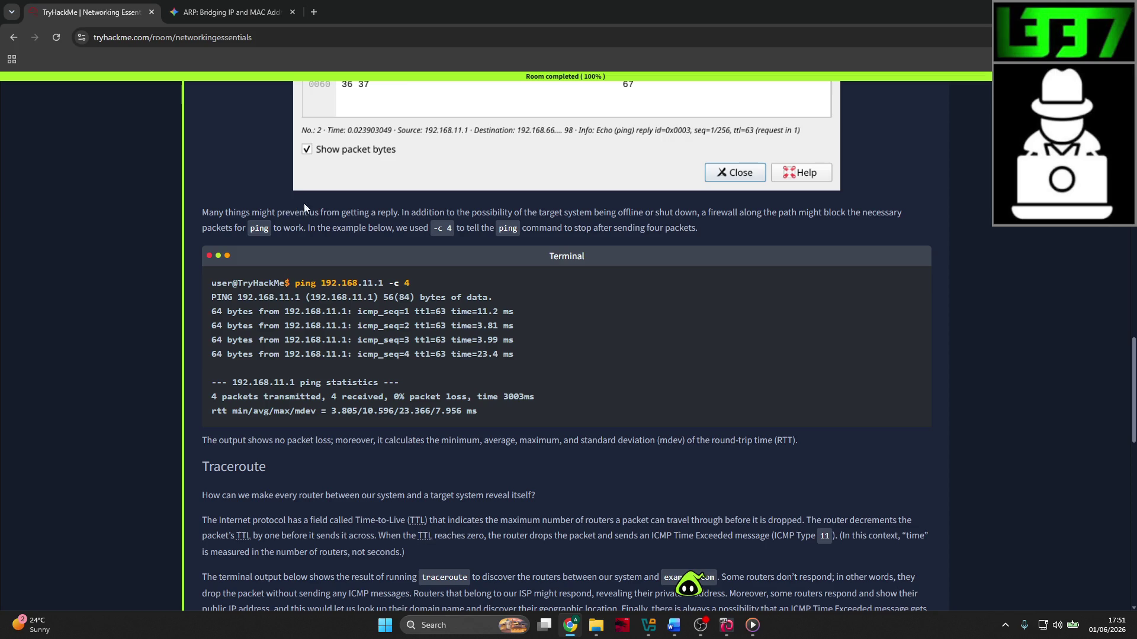
{"action": "left_click", "coordinate": [428, 212]}
{"action": "scroll", "coordinate": [498, 276], "scroll_direction": "up", "scroll_amount": 2}
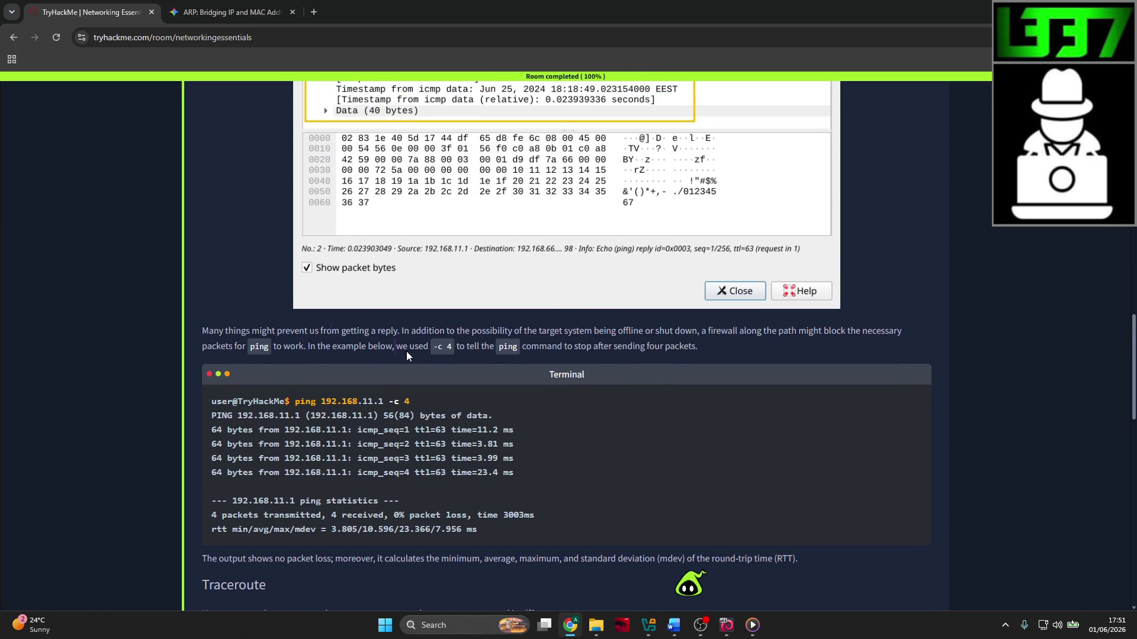
{"action": "scroll", "coordinate": [350, 342], "scroll_direction": "down", "scroll_amount": 3}
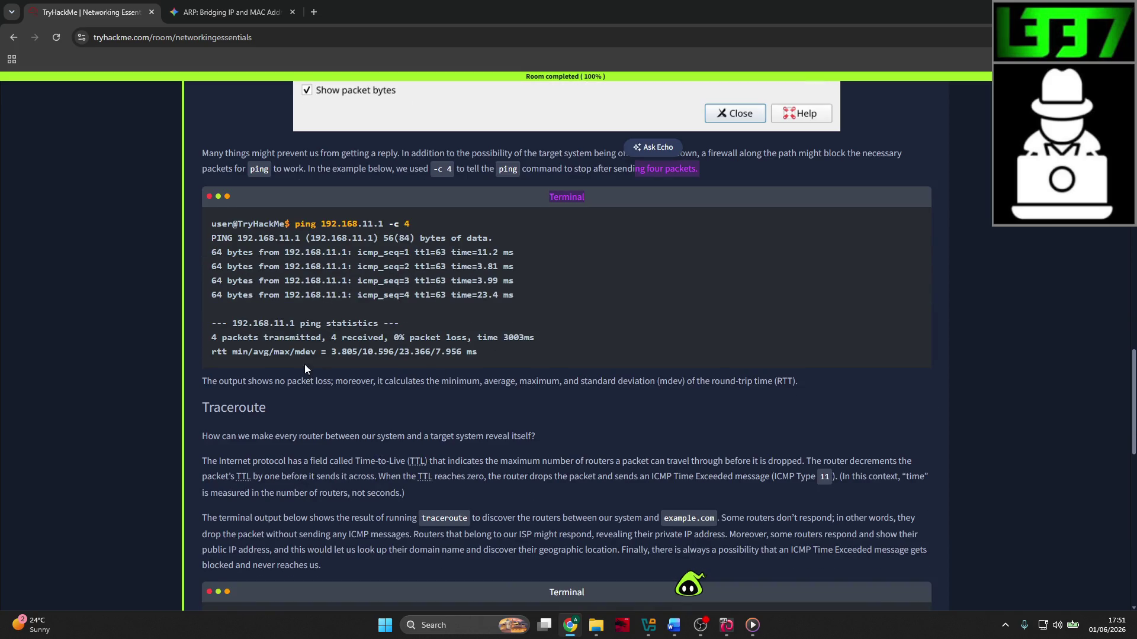
{"action": "scroll", "coordinate": [304, 366], "scroll_direction": "down", "scroll_amount": 2}
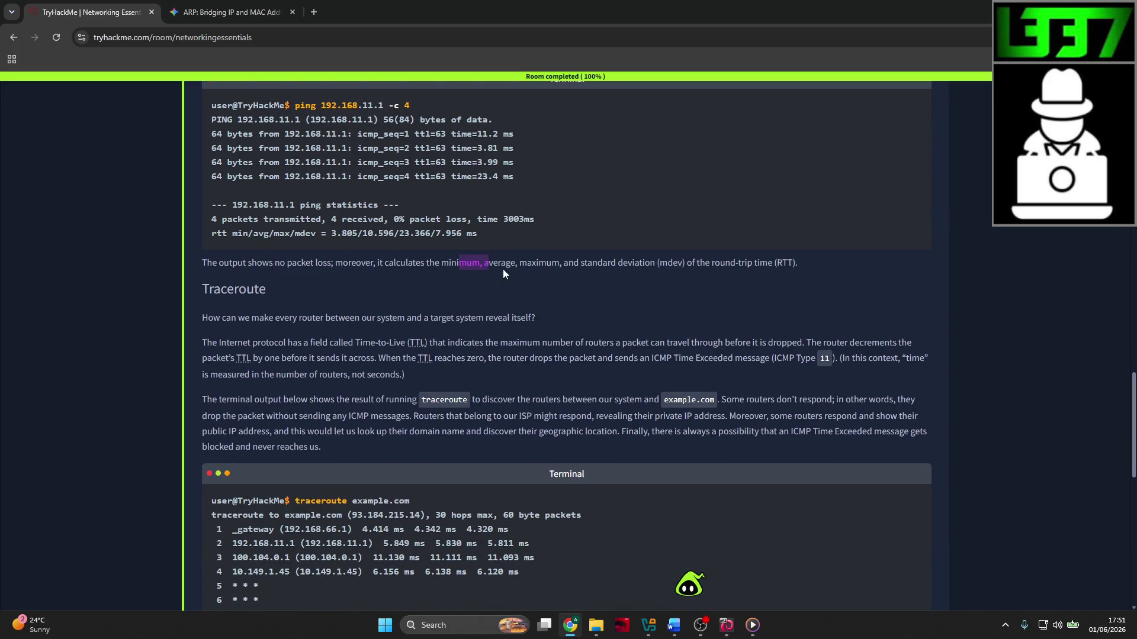
{"action": "scroll", "coordinate": [298, 277], "scroll_direction": "down", "scroll_amount": 2}
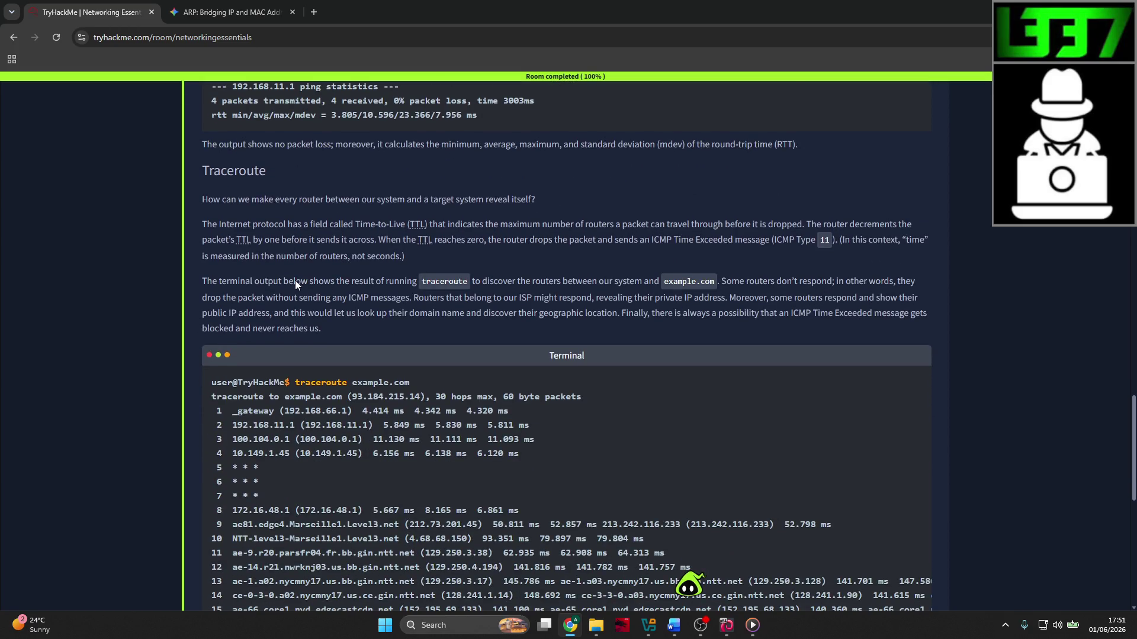
{"action": "key", "text": "alt+Tab"}
{"action": "scroll", "coordinate": [354, 328], "scroll_direction": "up", "scroll_amount": 4}
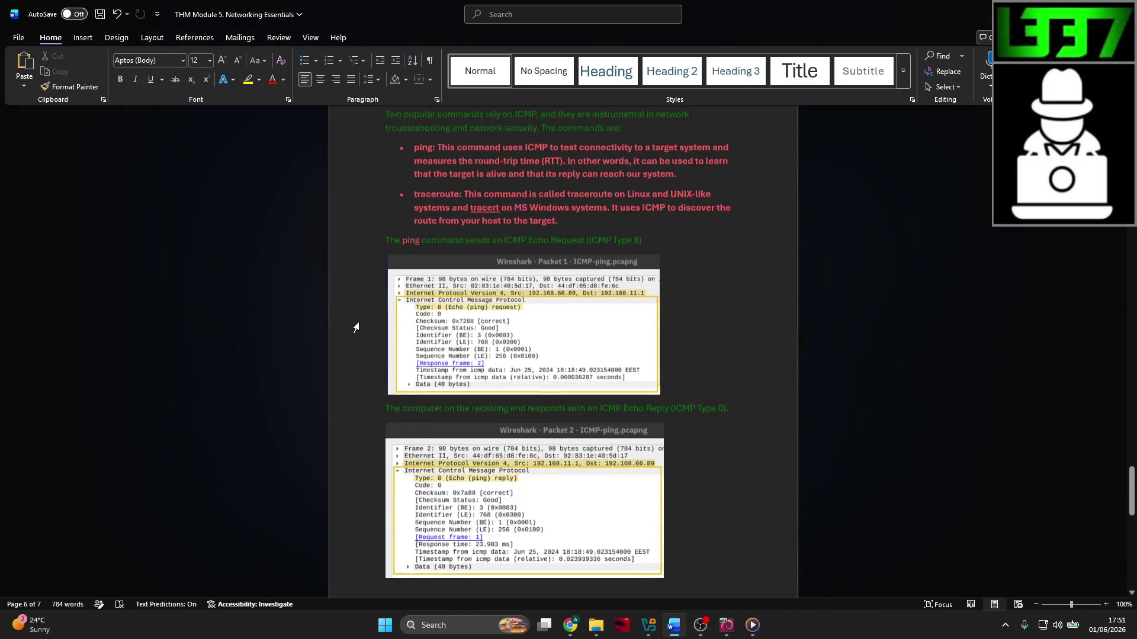
{"action": "scroll", "coordinate": [456, 400], "scroll_direction": "down", "scroll_amount": 5}
{"action": "scroll", "coordinate": [488, 363], "scroll_direction": "down", "scroll_amount": 1}
{"action": "scroll", "coordinate": [394, 343], "scroll_direction": "up", "scroll_amount": 2}
{"action": "key", "text": "alt+Tab"}
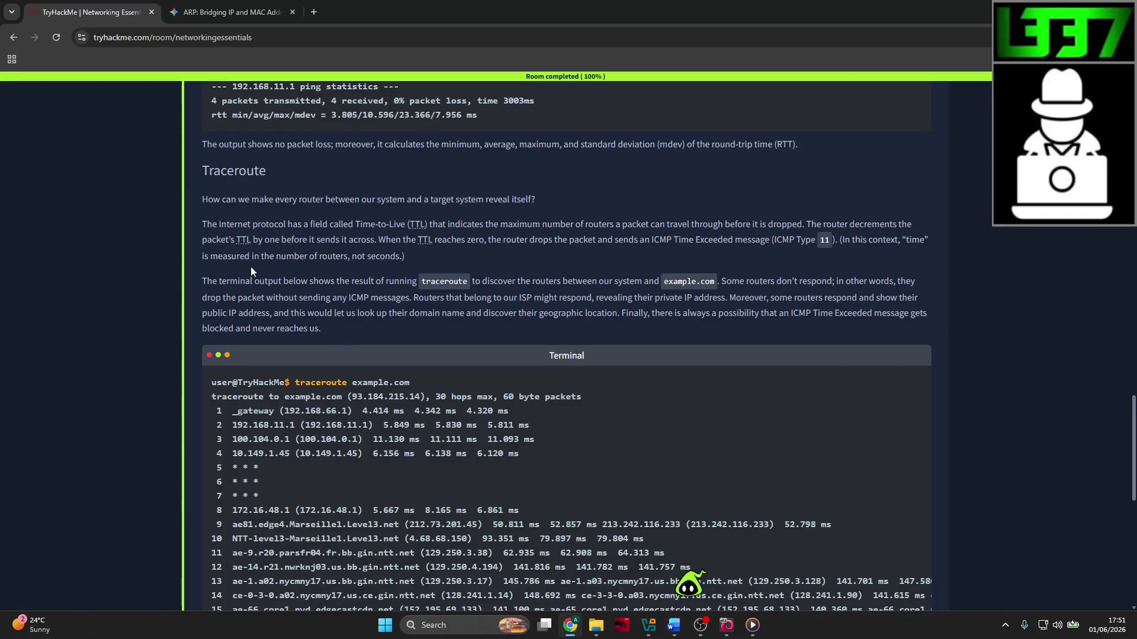
Step: Highlight the Time-to-Live definition sentence, dismiss its popup and return to Word
{"action": "left_click", "coordinate": [331, 227]}
{"action": "left_click_drag", "start_coordinate": [369, 224], "coordinate": [445, 227]}
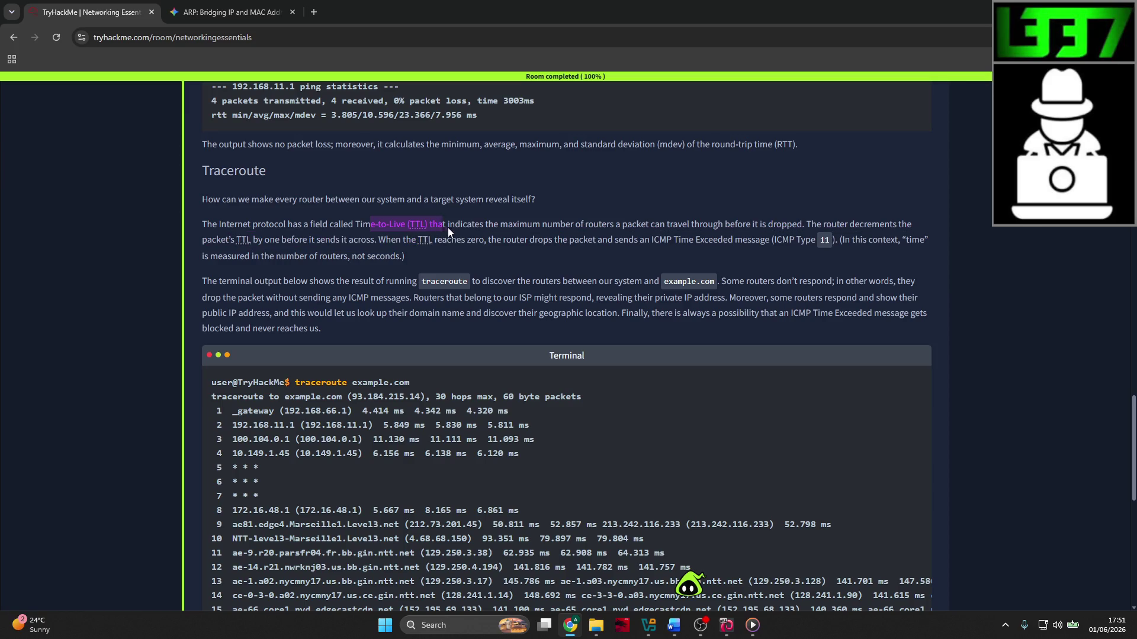
{"action": "left_click_drag", "start_coordinate": [539, 224], "coordinate": [771, 223]}
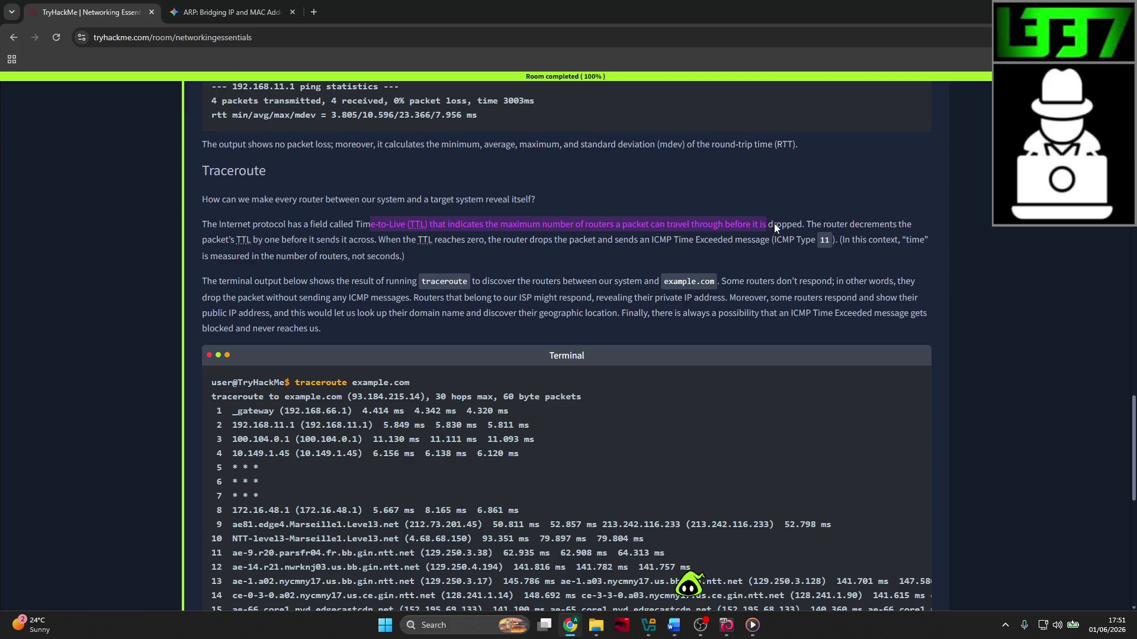
{"action": "scroll", "coordinate": [579, 271], "scroll_direction": "up", "scroll_amount": 2}
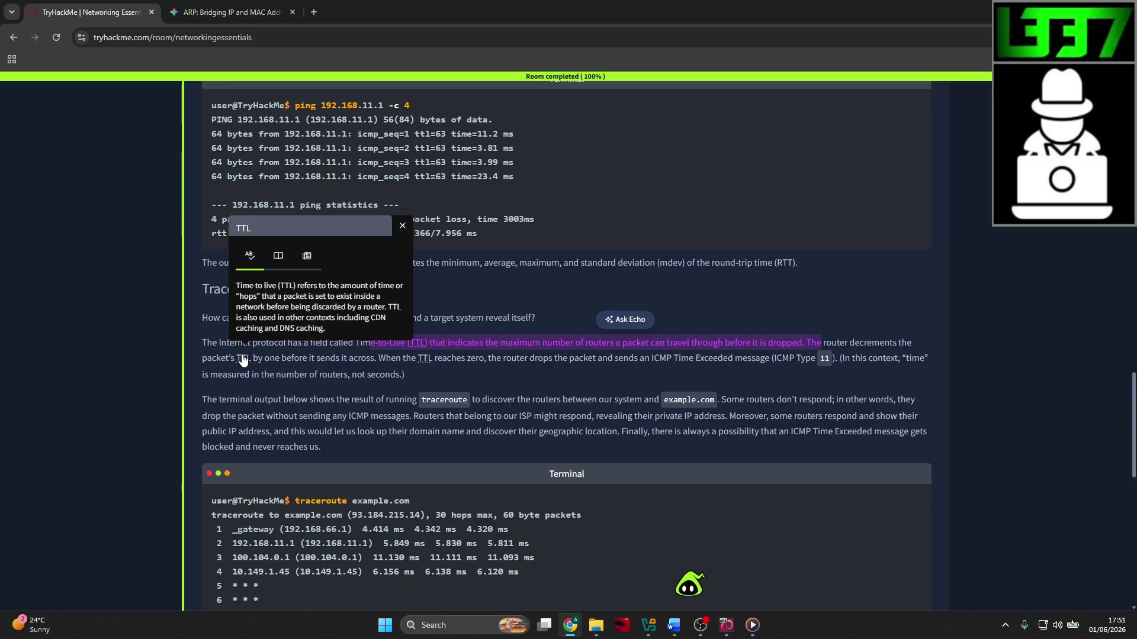
{"action": "left_click", "coordinate": [297, 353]}
{"action": "scroll", "coordinate": [344, 290], "scroll_direction": "down", "scroll_amount": 1}
{"action": "key", "text": "alt+Tab"}
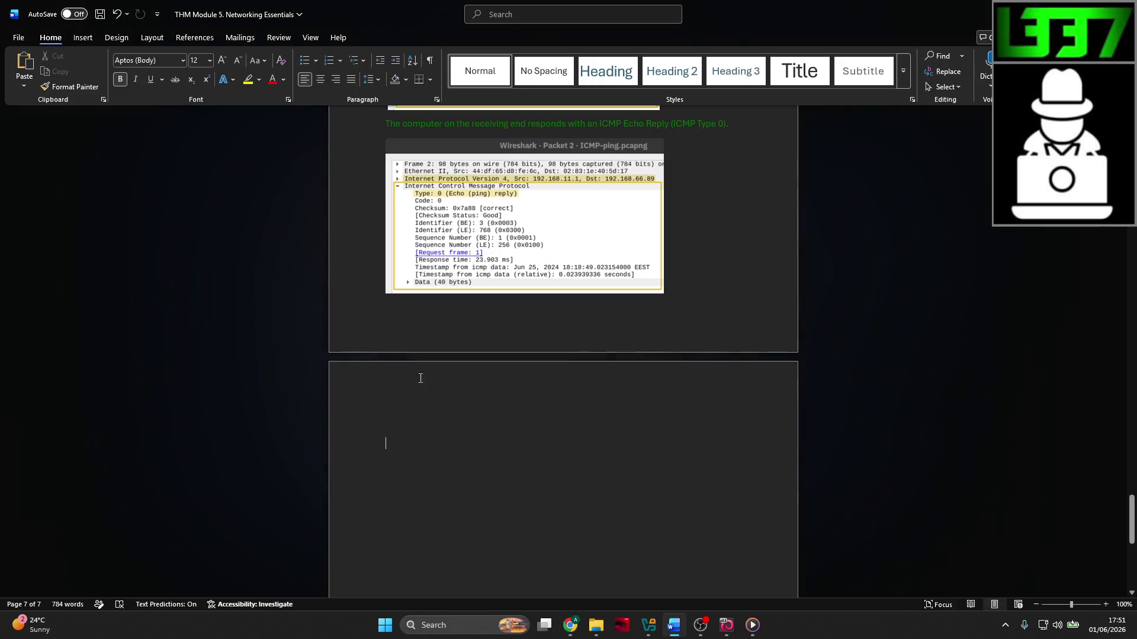
Step: Paste 'Traceroute' on the new page and style it as a main heading
{"action": "type", "text": "Traceroute"}
{"action": "double_click", "coordinate": [782, 440]}
{"action": "left_click", "coordinate": [443, 423]}
{"action": "double_click", "coordinate": [782, 438]}
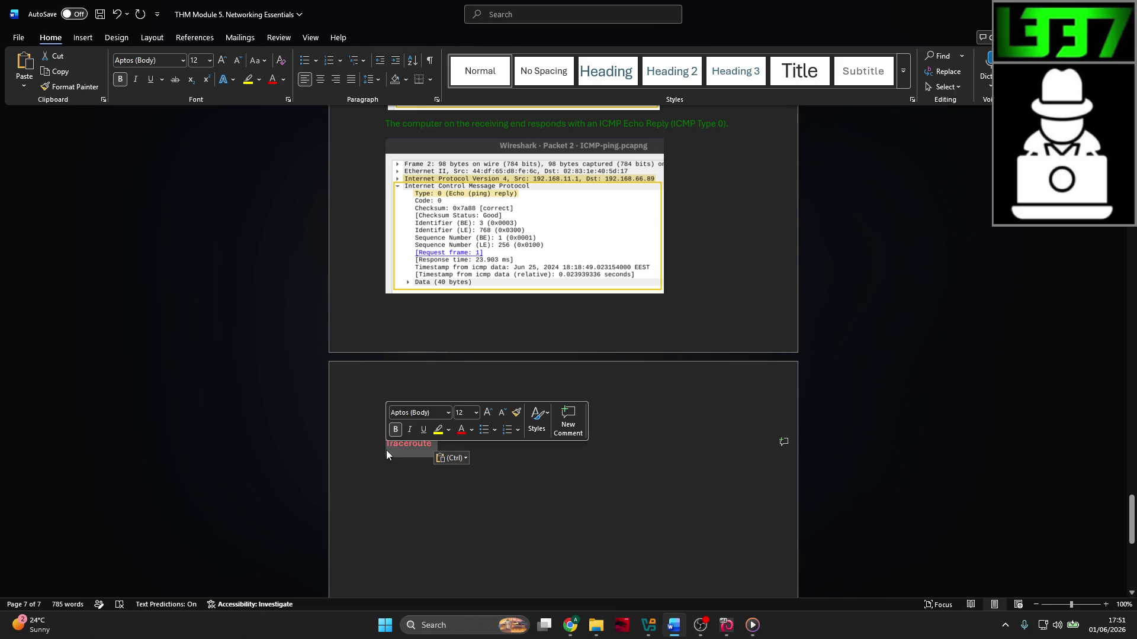
{"action": "scroll", "coordinate": [455, 358], "scroll_direction": "up", "scroll_amount": 3}
{"action": "scroll", "coordinate": [442, 396], "scroll_direction": "up", "scroll_amount": 3}
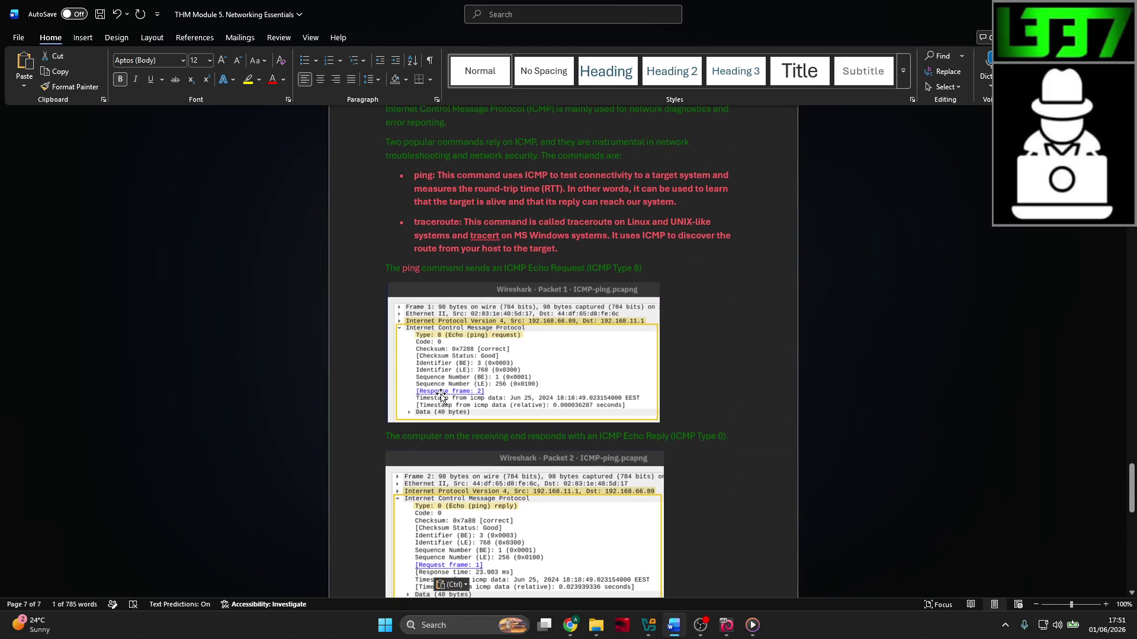
{"action": "scroll", "coordinate": [441, 396], "scroll_direction": "down", "scroll_amount": 3}
{"action": "scroll", "coordinate": [440, 394], "scroll_direction": "down", "scroll_amount": 2}
{"action": "double_click", "coordinate": [426, 387]}
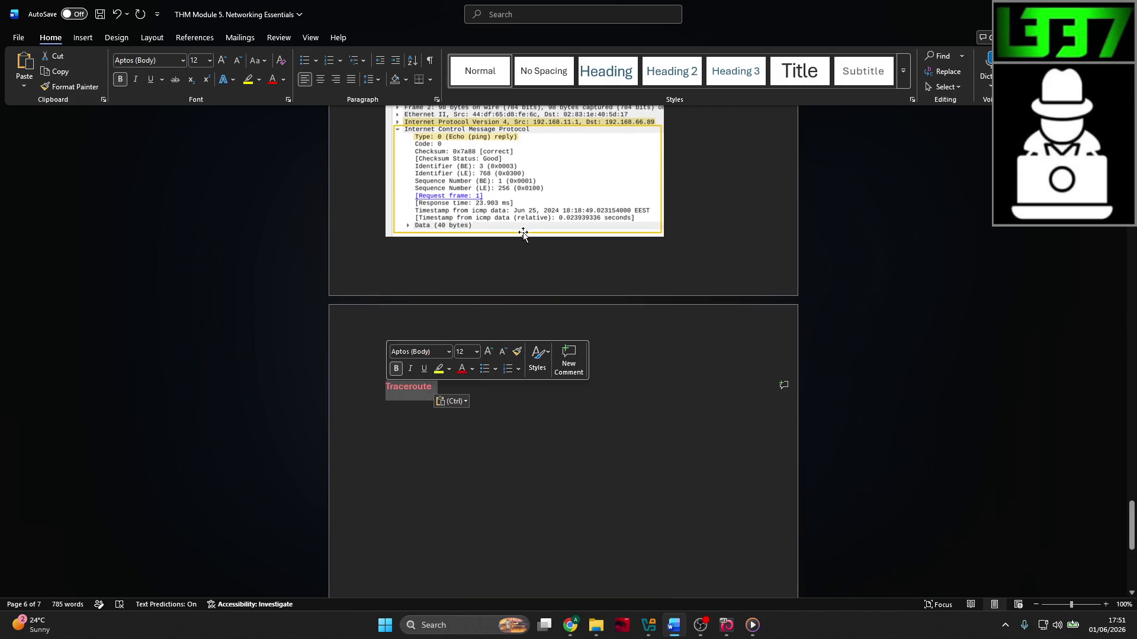
{"action": "left_click", "coordinate": [627, 73]}
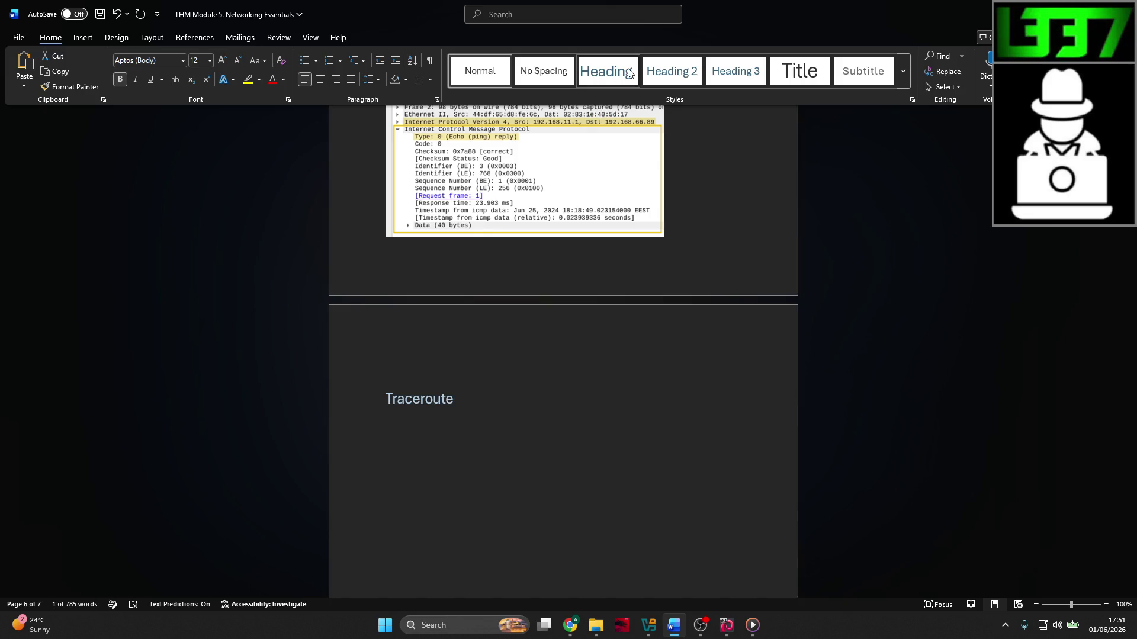
{"action": "left_click", "coordinate": [435, 399]}
{"action": "scroll", "coordinate": [457, 419], "scroll_direction": "up", "scroll_amount": 1}
{"action": "scroll", "coordinate": [456, 418], "scroll_direction": "up", "scroll_amount": 5}
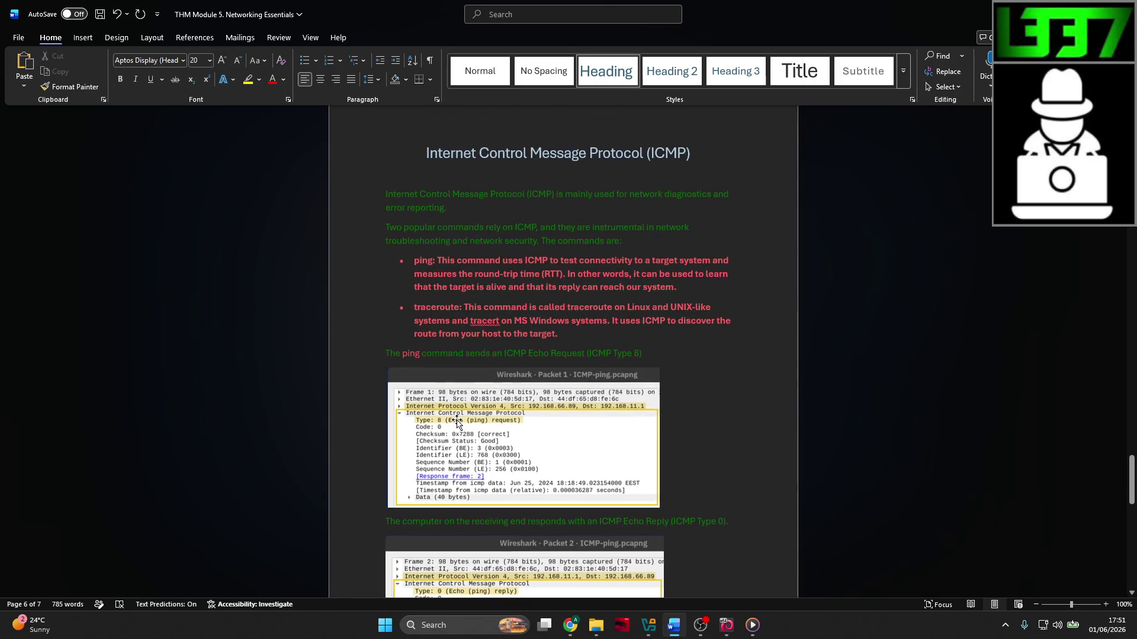
{"action": "scroll", "coordinate": [456, 424], "scroll_direction": "up", "scroll_amount": 1}
{"action": "scroll", "coordinate": [456, 424], "scroll_direction": "up", "scroll_amount": 4}
{"action": "scroll", "coordinate": [457, 424], "scroll_direction": "up", "scroll_amount": 1}
Step: Shift the Traceroute heading toward the page centre, then bring the TryHackMe lesson back
{"action": "mouse_move", "coordinate": [1131, 440]}
{"action": "left_mouse_down"}
{"action": "mouse_move", "coordinate": [1131, 178]}
{"action": "mouse_move", "coordinate": [1132, 491]}
{"action": "left_mouse_up"}
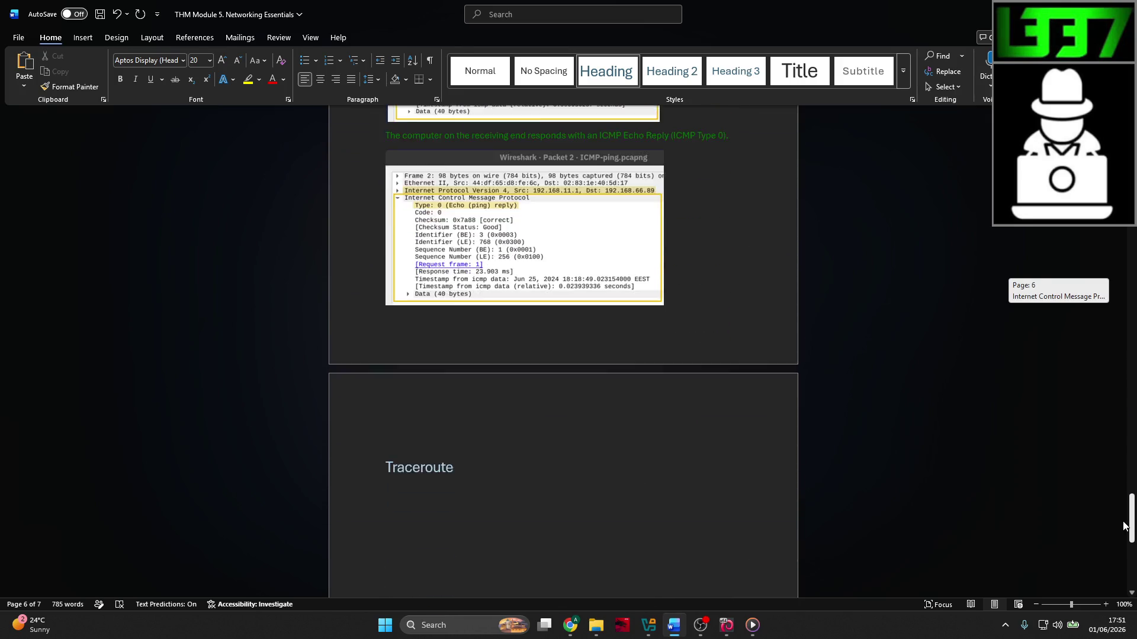
{"action": "left_click_drag", "start_coordinate": [1132, 492], "coordinate": [1132, 532]}
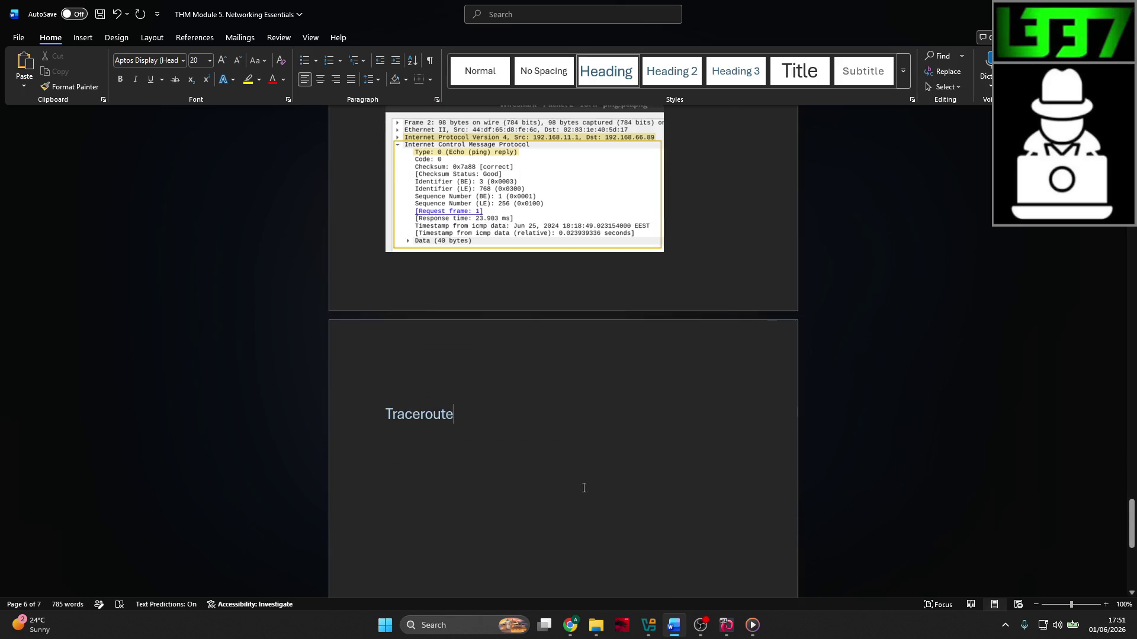
{"action": "left_click", "coordinate": [385, 415]}
{"action": "key", "text": "Tab"}
{"action": "key", "text": "Tab"}
{"action": "key", "text": "Tab"}
{"action": "scroll", "coordinate": [662, 387], "scroll_direction": "up", "scroll_amount": 2}
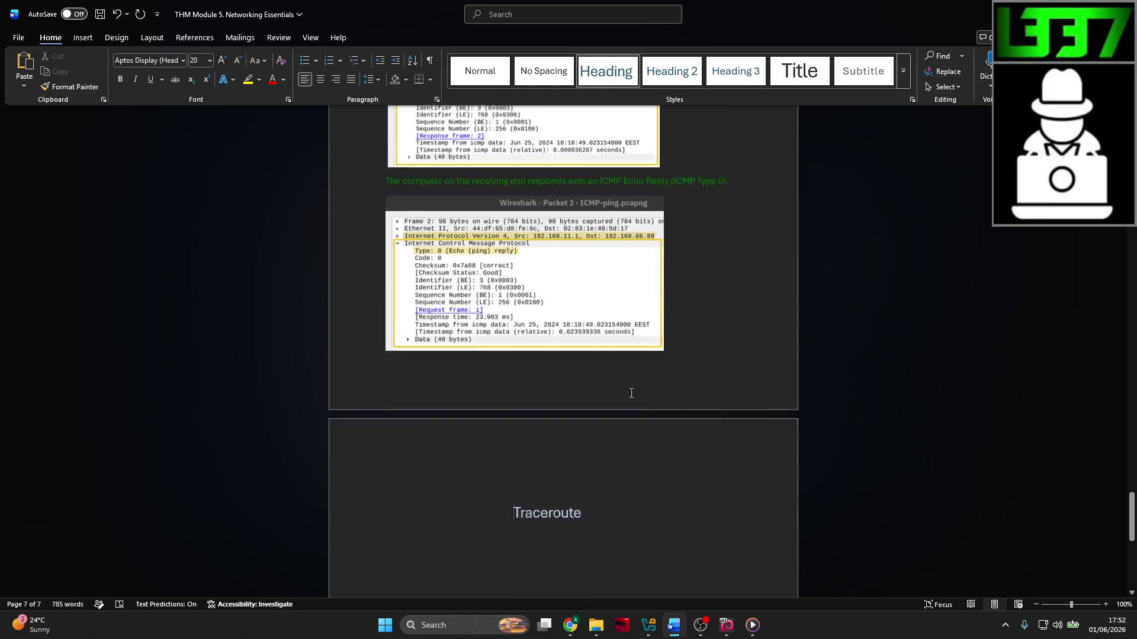
{"action": "scroll", "coordinate": [631, 393], "scroll_direction": "down", "scroll_amount": 1}
{"action": "left_click", "coordinate": [378, 471]}
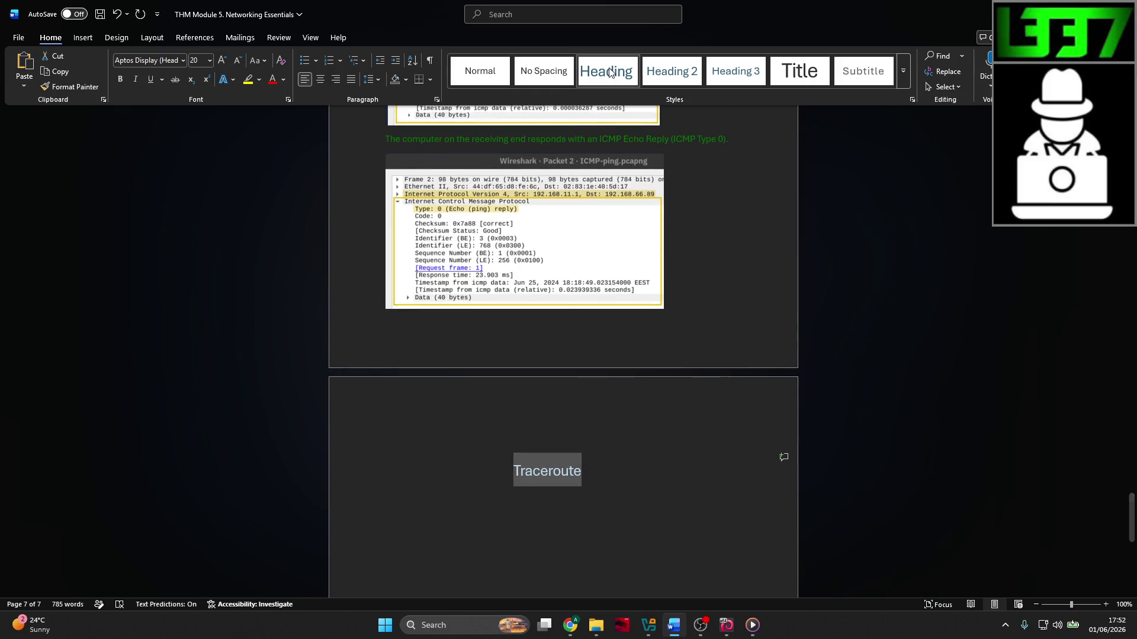
{"action": "scroll", "coordinate": [595, 456], "scroll_direction": "down", "scroll_amount": 1}
{"action": "left_click", "coordinate": [596, 456]}
{"action": "key", "text": "alt+Tab"}
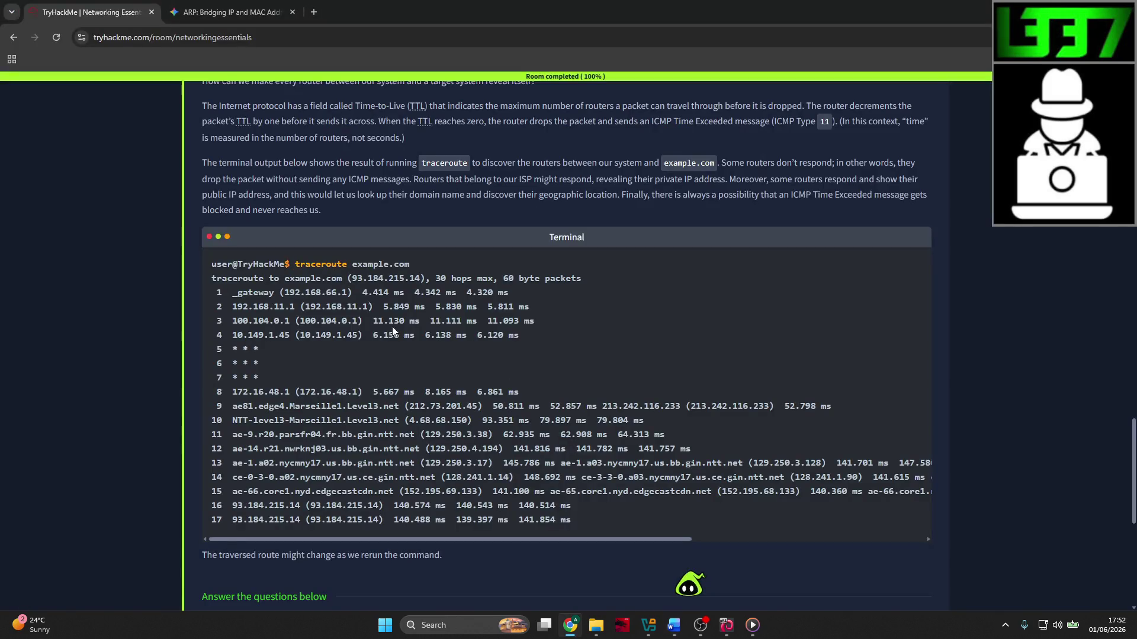
{"action": "scroll", "coordinate": [395, 333], "scroll_direction": "up", "scroll_amount": 3}
{"action": "scroll", "coordinate": [395, 333], "scroll_direction": "up", "scroll_amount": 2}
{"action": "scroll", "coordinate": [309, 314], "scroll_direction": "down", "scroll_amount": 2}
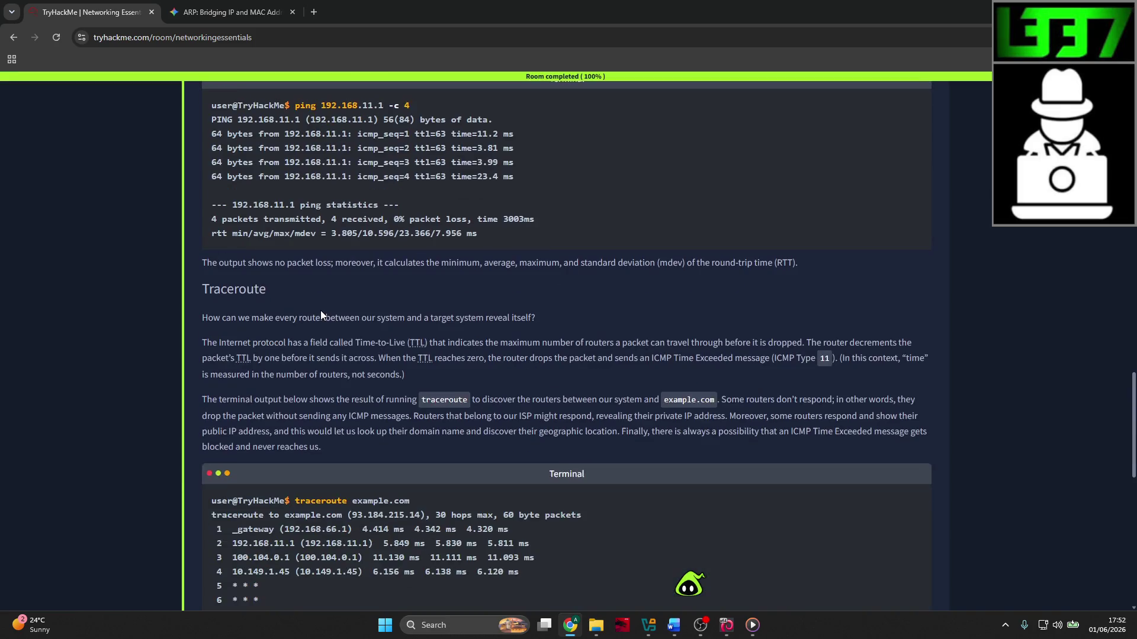
{"action": "scroll", "coordinate": [321, 309], "scroll_direction": "down", "scroll_amount": 1}
{"action": "scroll", "coordinate": [321, 310], "scroll_direction": "down", "scroll_amount": 3}
{"action": "scroll", "coordinate": [321, 309], "scroll_direction": "down", "scroll_amount": 3}
{"action": "scroll", "coordinate": [325, 312], "scroll_direction": "up", "scroll_amount": 5}
{"action": "scroll", "coordinate": [272, 320], "scroll_direction": "up", "scroll_amount": 2}
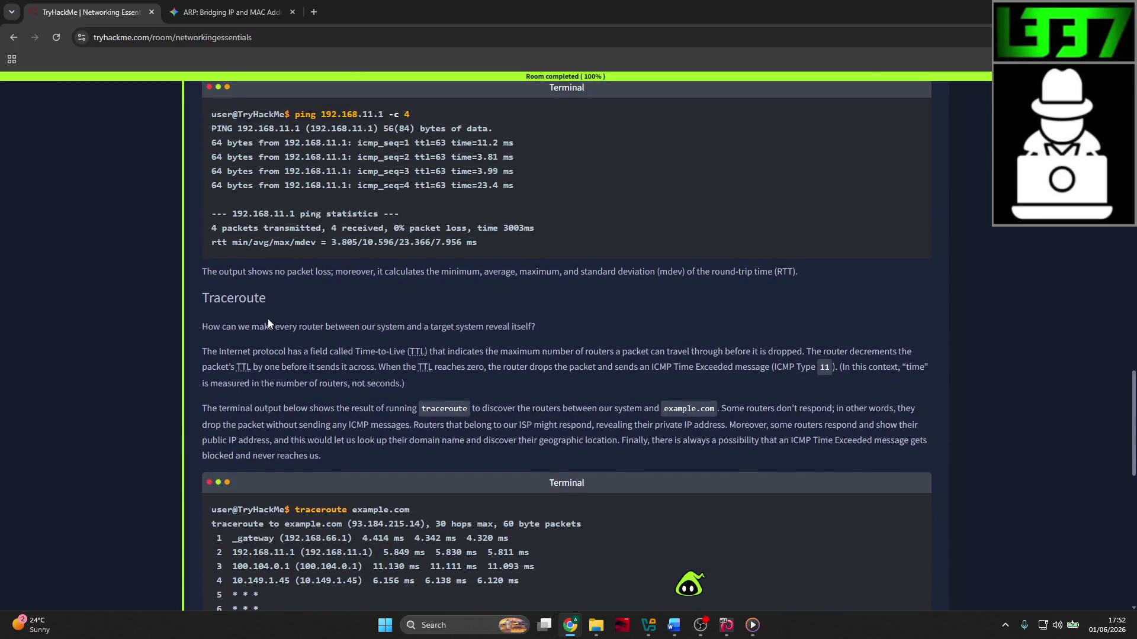
{"action": "scroll", "coordinate": [263, 324], "scroll_direction": "down", "scroll_amount": 1}
Step: Read through the TTL explanation in the lesson, zooming the page in one step
{"action": "left_click_drag", "start_coordinate": [275, 206], "coordinate": [422, 206]}
{"action": "left_click", "coordinate": [403, 221]}
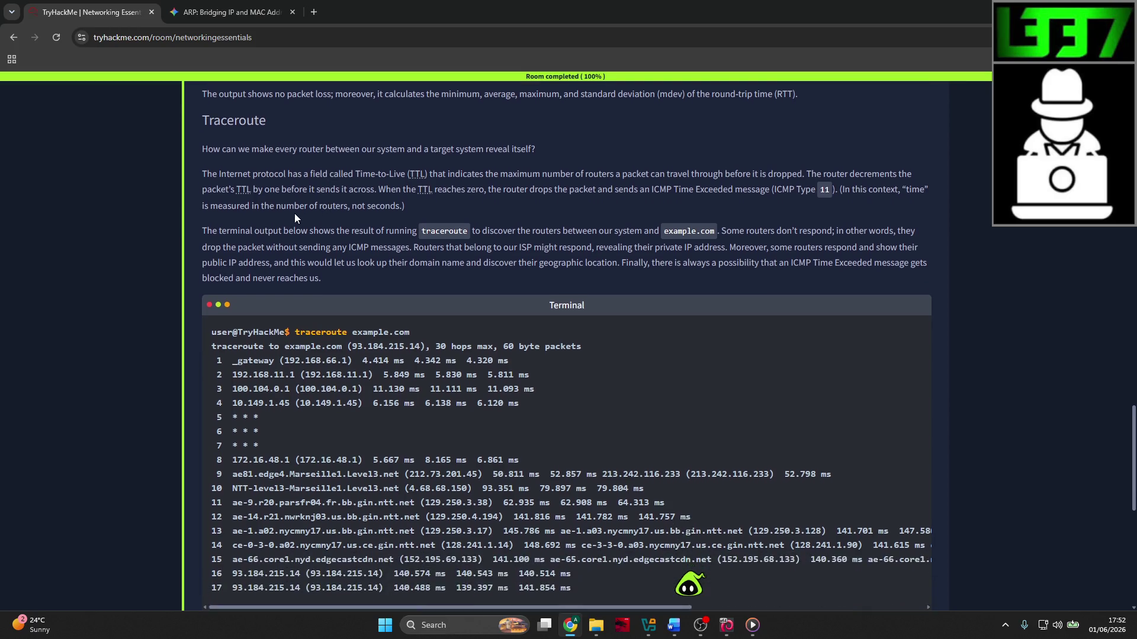
{"action": "left_click", "coordinate": [317, 235]}
{"action": "left_click_drag", "start_coordinate": [468, 234], "coordinate": [513, 234]}
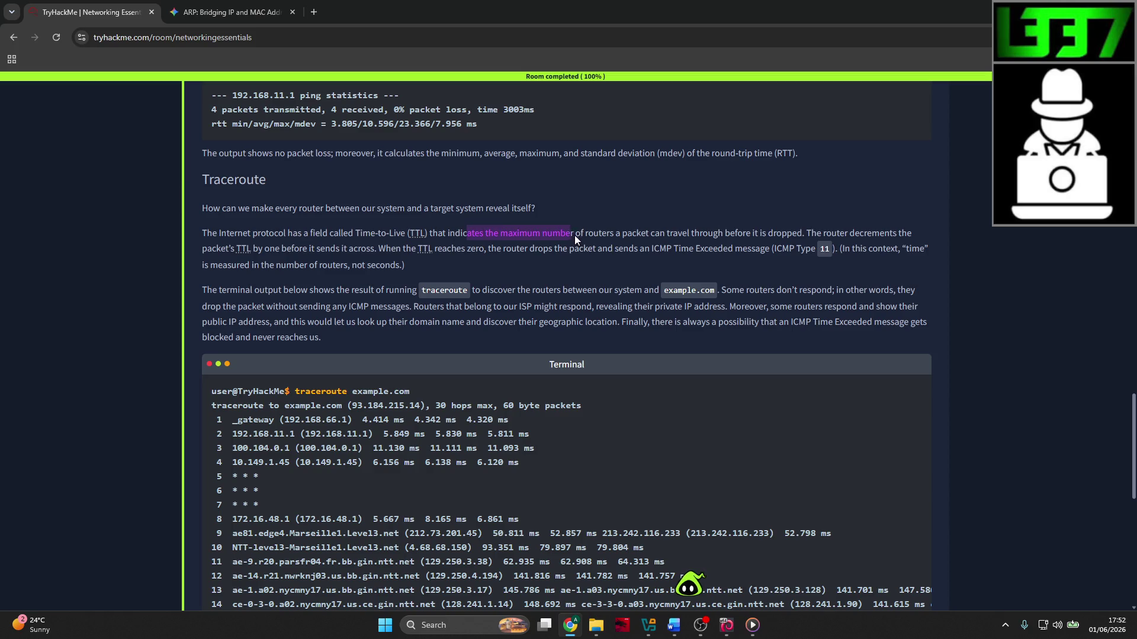
{"action": "left_click", "coordinate": [691, 236]}
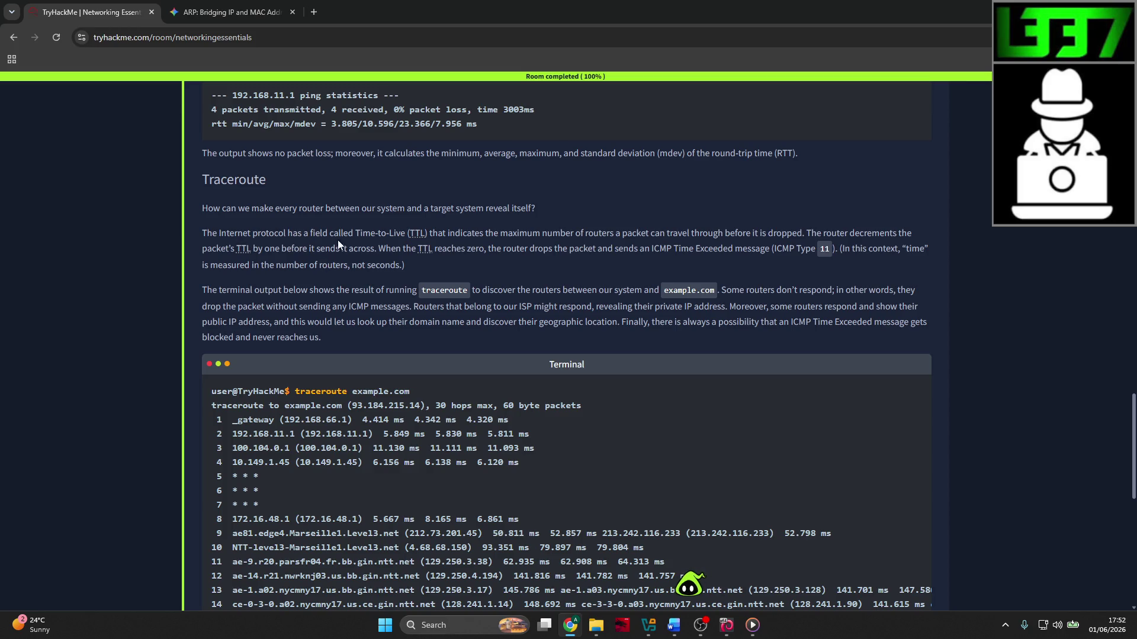
{"action": "scroll", "coordinate": [388, 243], "scroll_direction": "up", "scroll_amount": 1}
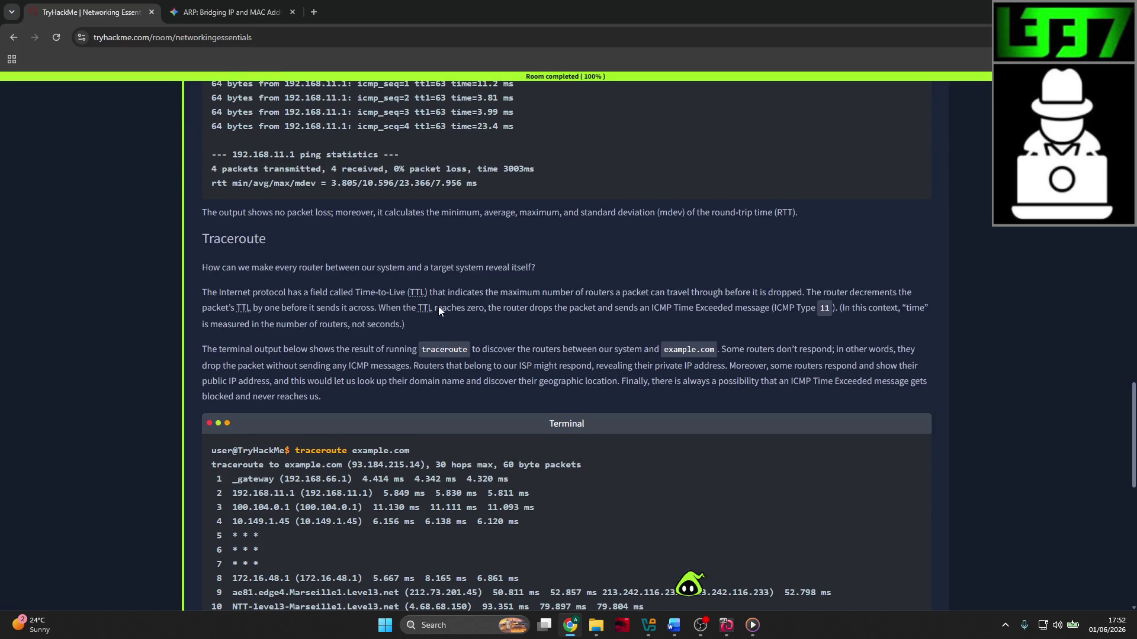
{"action": "key", "text": "ctrl+plus"}
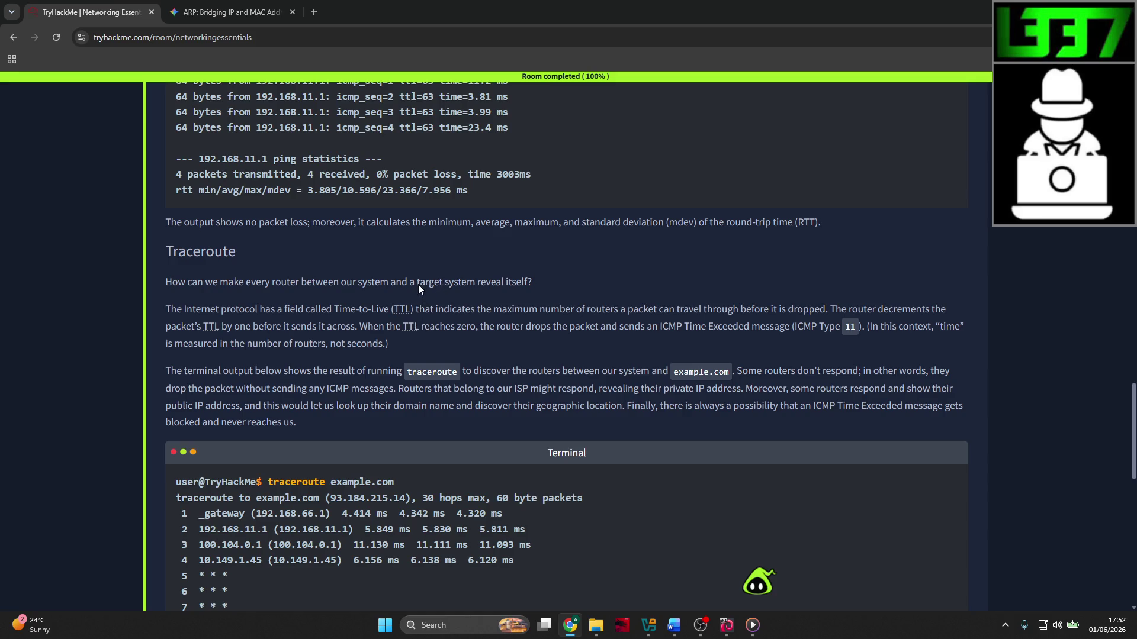
{"action": "scroll", "coordinate": [415, 293], "scroll_direction": "down", "scroll_amount": 2}
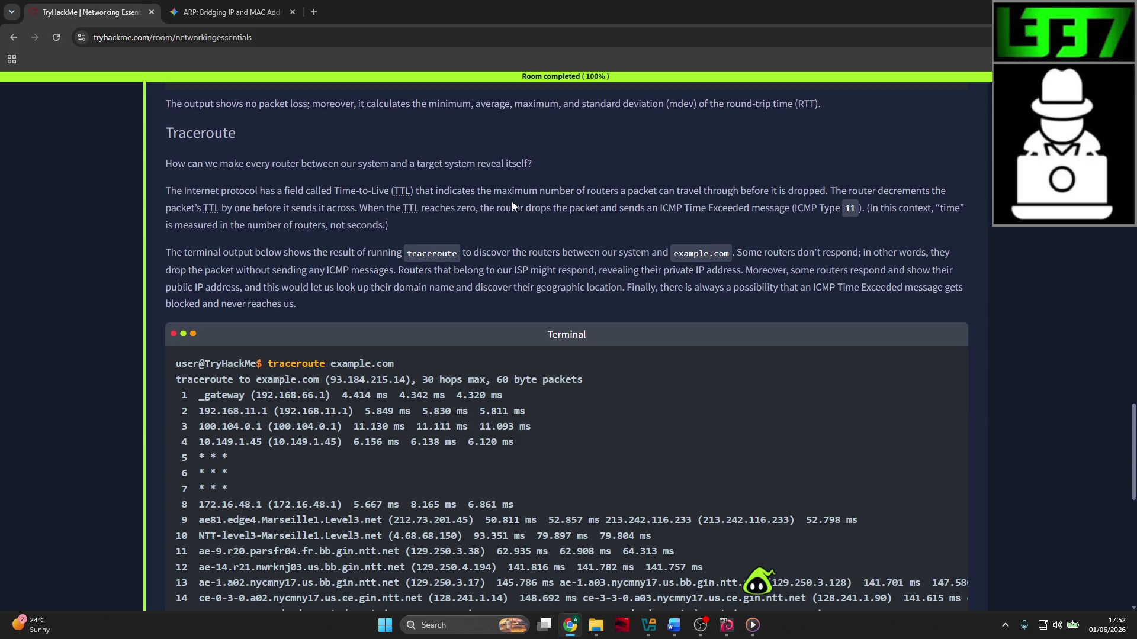
{"action": "scroll", "coordinate": [505, 208], "scroll_direction": "up", "scroll_amount": 1}
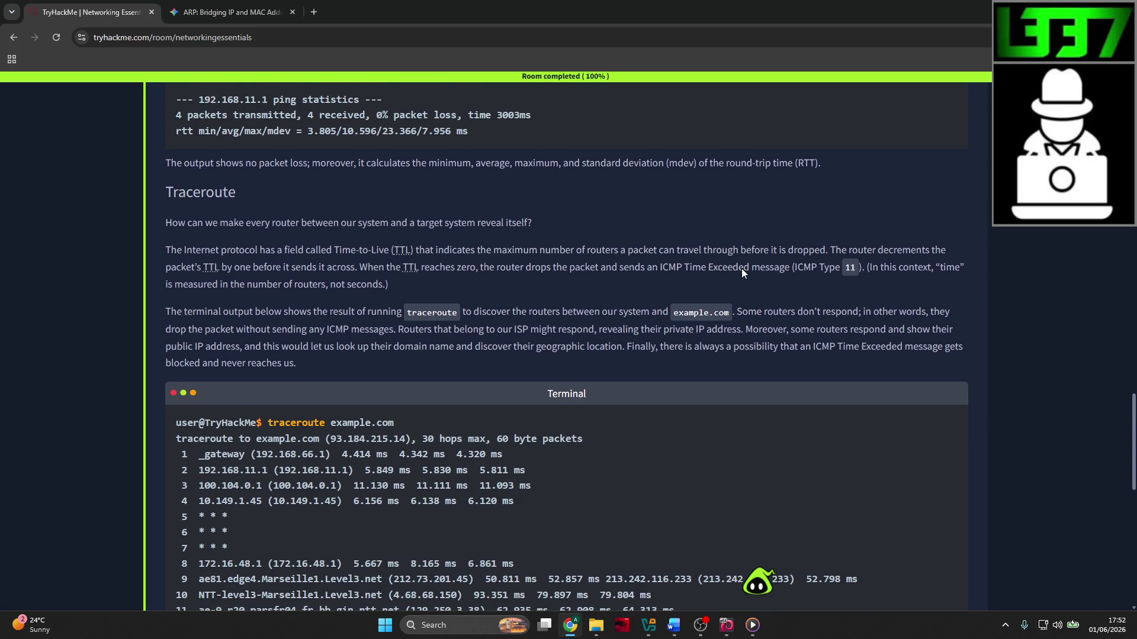
Step: Read the ICMP Time Exceeded lines and select the whole TTL paragraph
{"action": "left_click_drag", "start_coordinate": [684, 268], "coordinate": [813, 273]}
{"action": "left_click", "coordinate": [888, 272]}
{"action": "left_click_drag", "start_coordinate": [170, 286], "coordinate": [349, 286]}
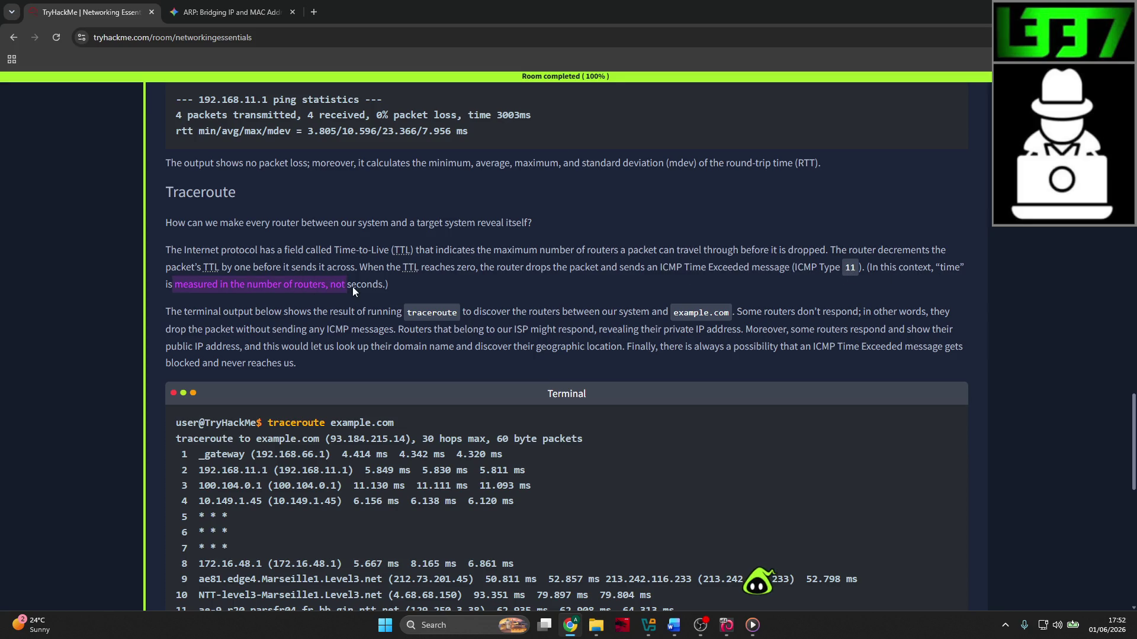
{"action": "double_click", "coordinate": [315, 287]}
{"action": "left_click", "coordinate": [372, 290]}
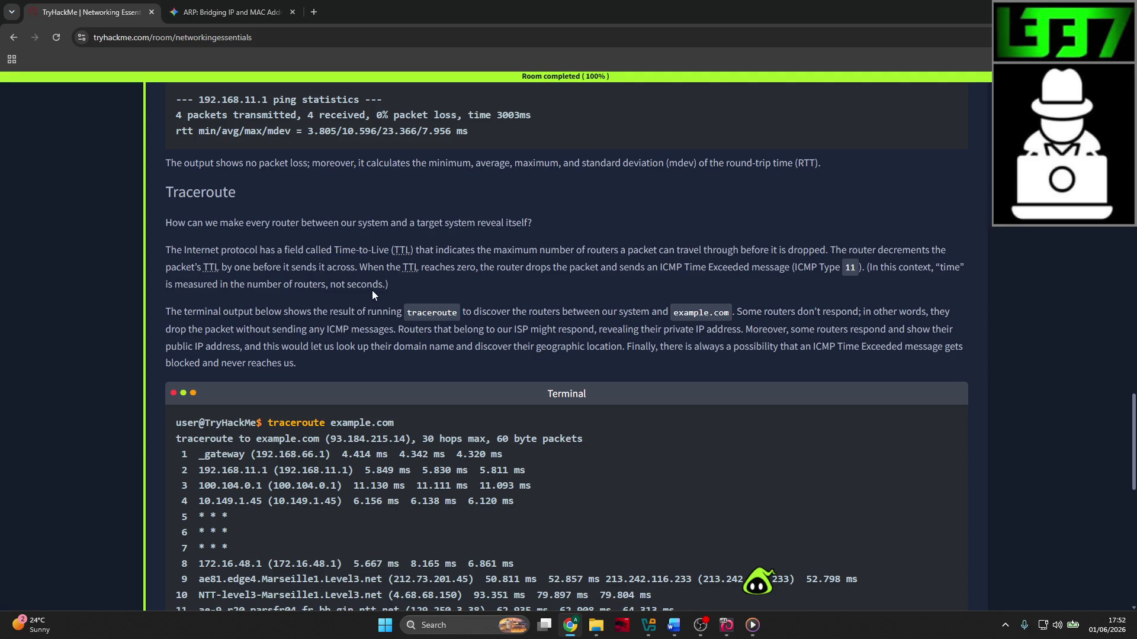
{"action": "left_click_drag", "start_coordinate": [157, 238], "coordinate": [429, 285]}
{"action": "key", "text": "ctrl+c"}
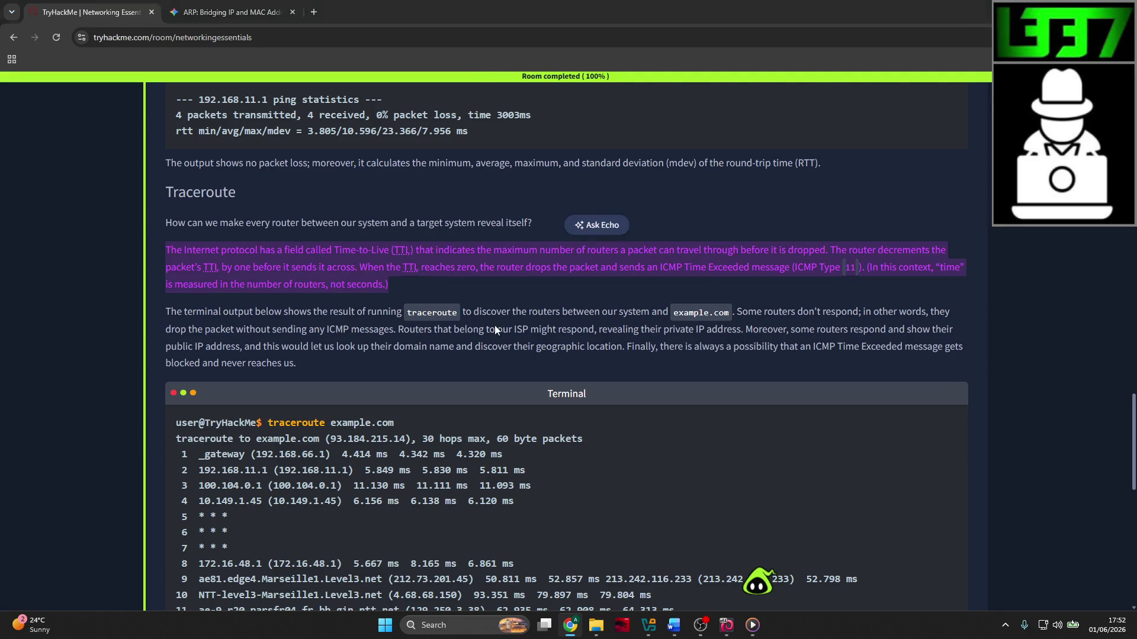
Step: Paste the TTL paragraph on a new line beneath the Traceroute heading in Word
{"action": "key", "text": "alt+Tab"}
{"action": "key", "text": "Return"}
{"action": "key", "text": "ctrl+v"}
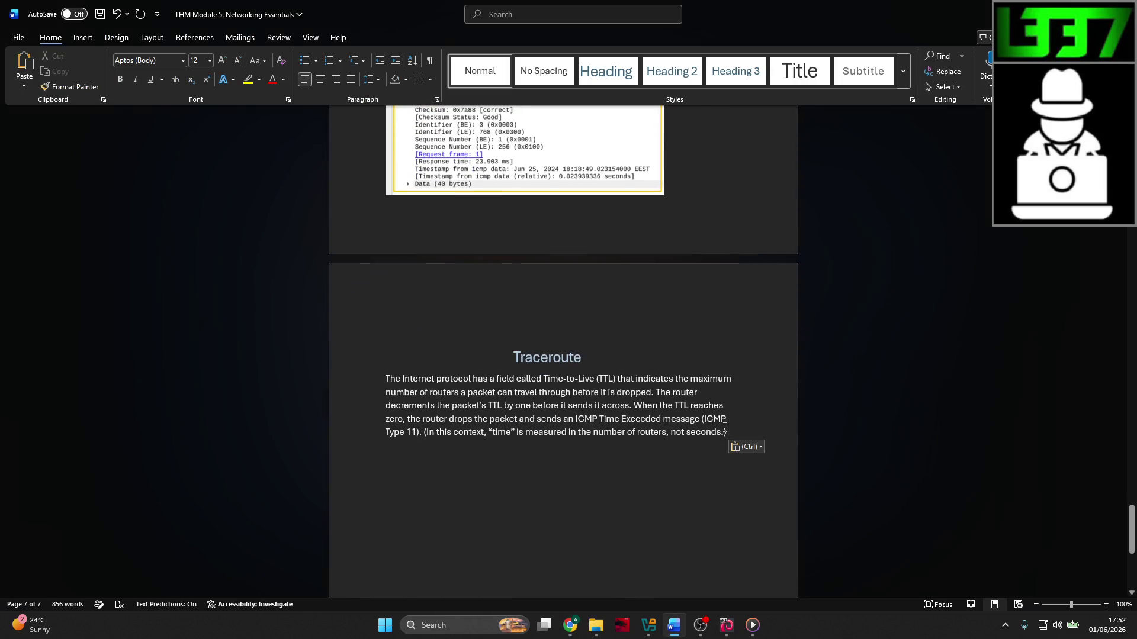
Step: Colour the pasted TTL paragraph green
{"action": "left_click_drag", "start_coordinate": [727, 433], "coordinate": [385, 377]}
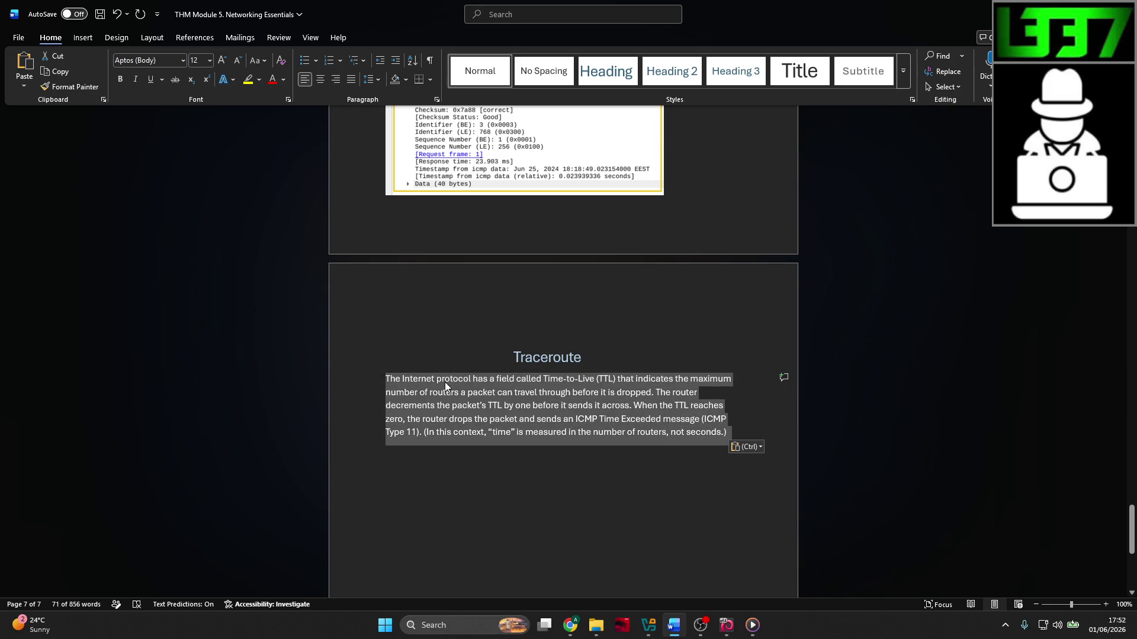
{"action": "left_click", "coordinate": [283, 79]}
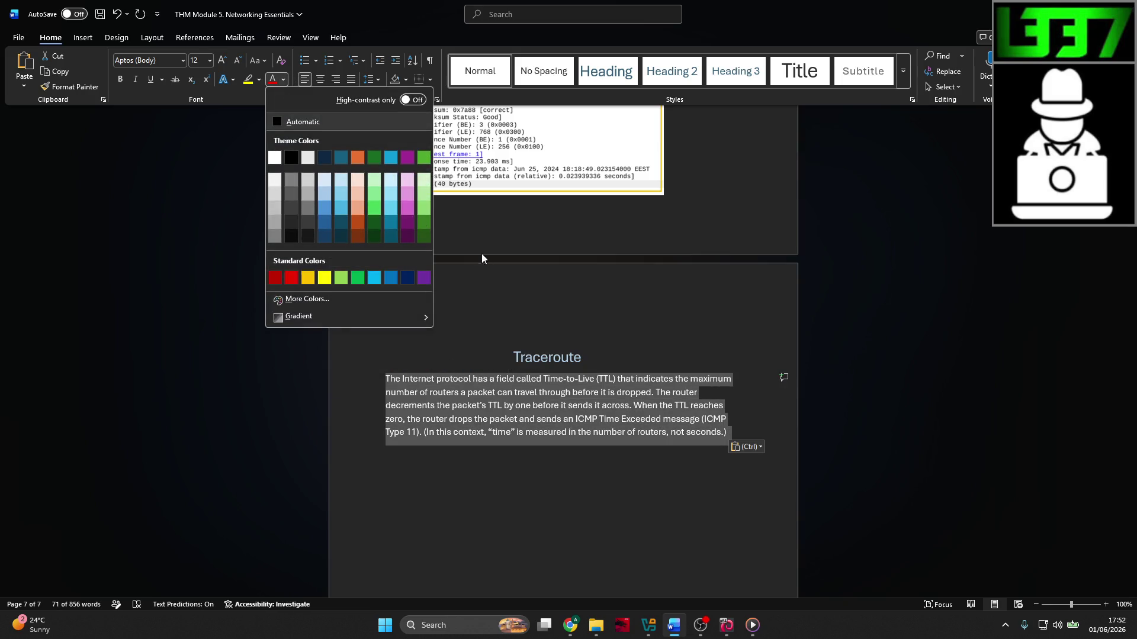
{"action": "left_click", "coordinate": [424, 204]}
{"action": "left_click", "coordinate": [636, 406]}
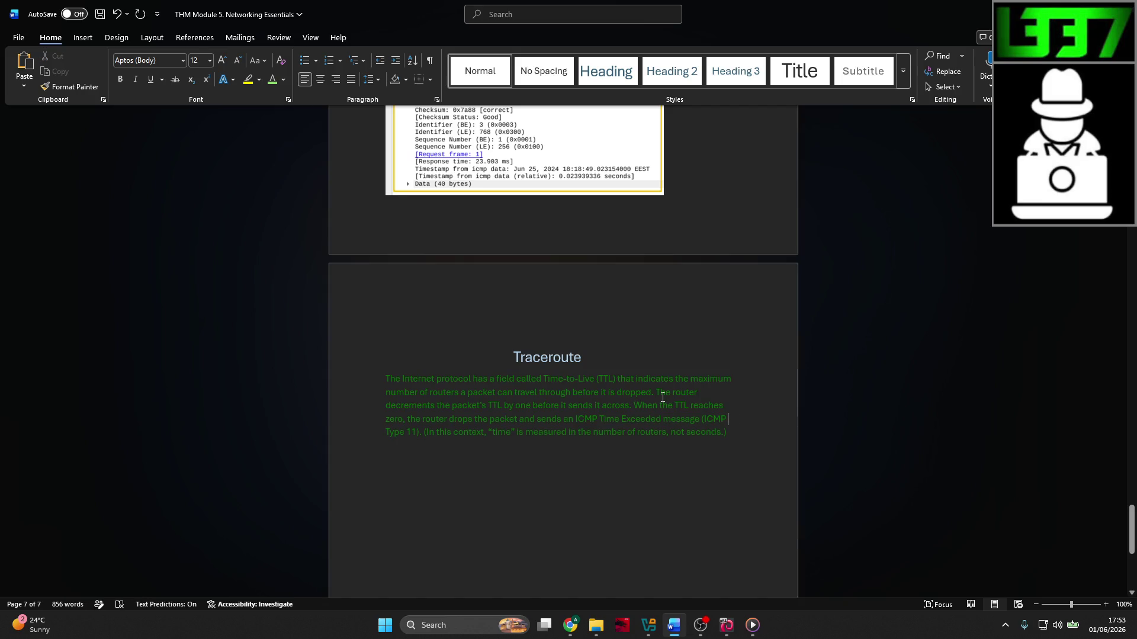
Step: Add a blank line under the heading and break the text into paragraphs at 'The router' and 'When'
{"action": "left_click_drag", "start_coordinate": [403, 379], "coordinate": [515, 378]}
{"action": "left_click", "coordinate": [589, 379]}
{"action": "left_click", "coordinate": [597, 356]}
{"action": "key", "text": "Return"}
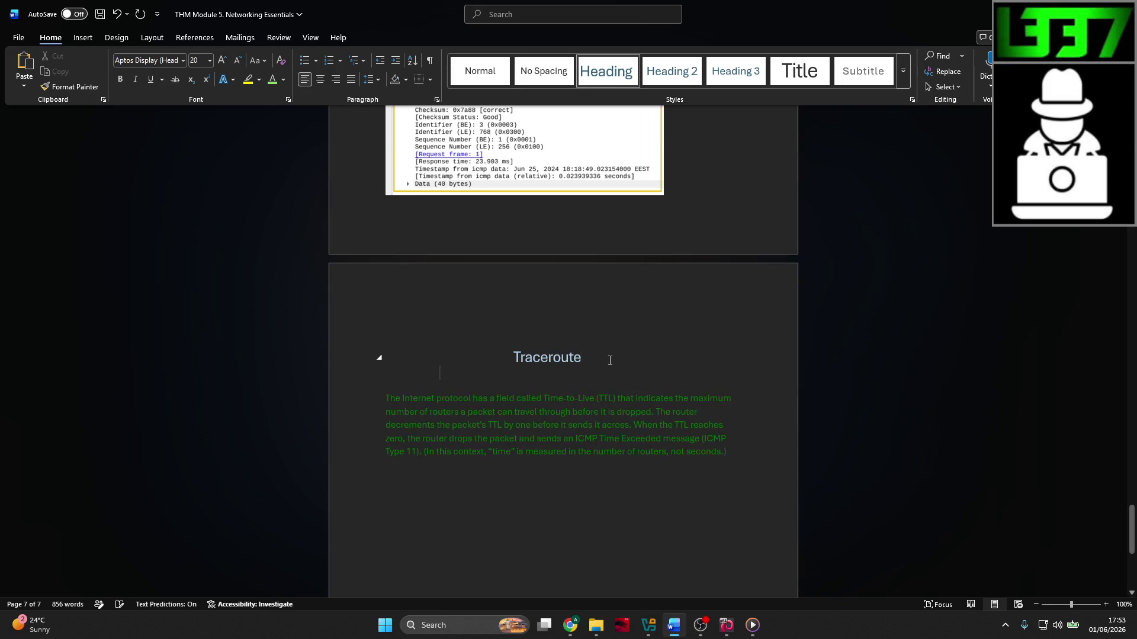
{"action": "scroll", "coordinate": [589, 359], "scroll_direction": "down", "scroll_amount": 2}
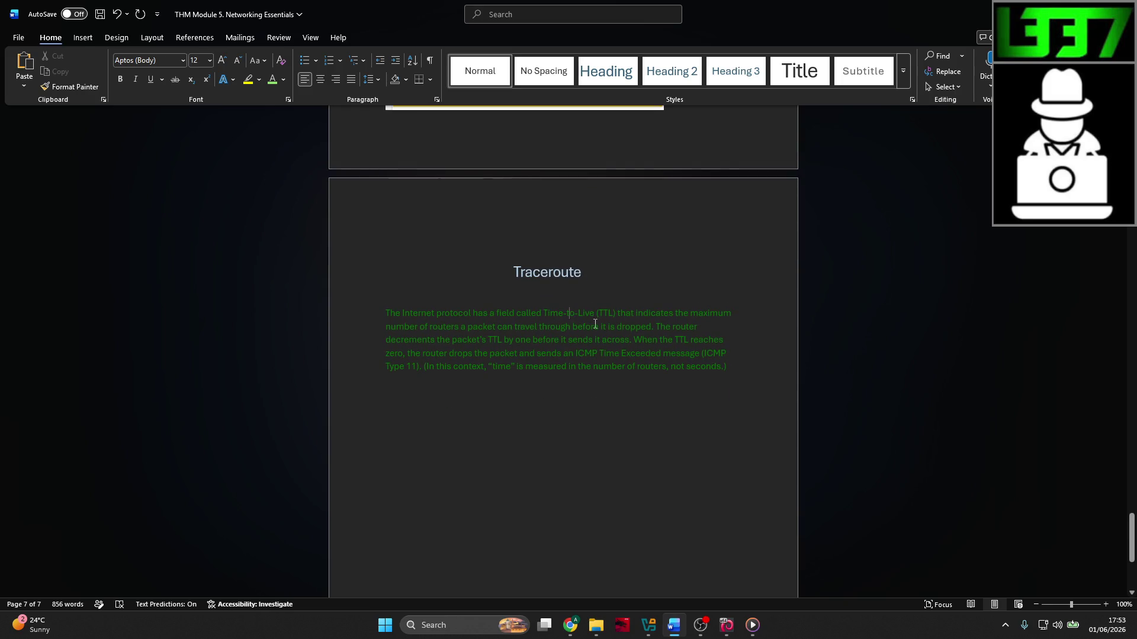
{"action": "left_click", "coordinate": [657, 327]}
{"action": "key", "text": "Return"}
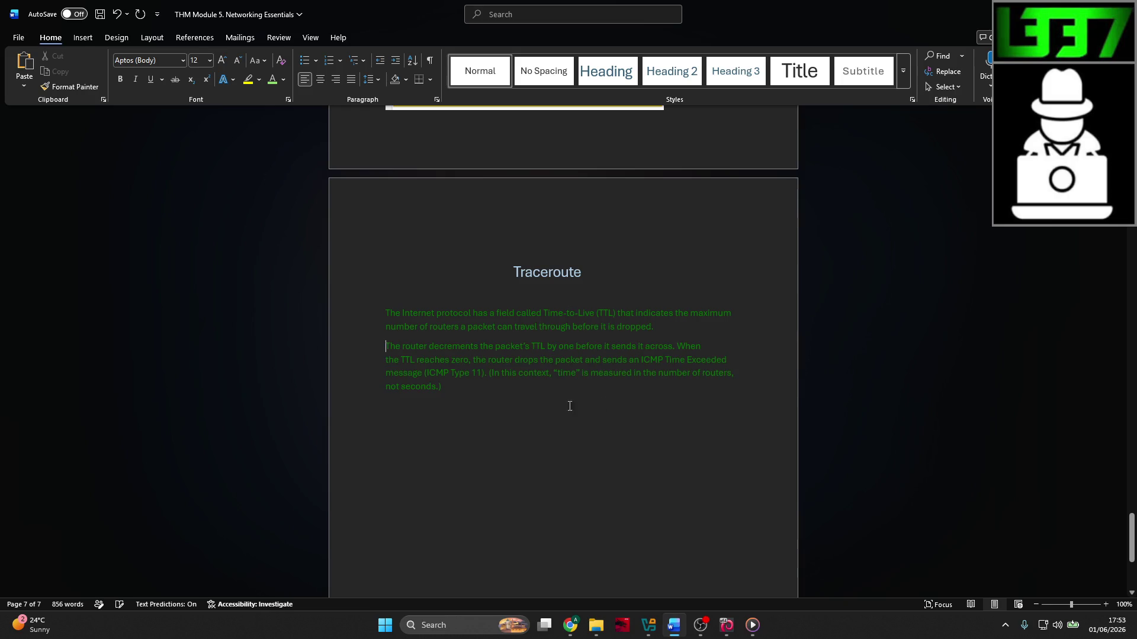
{"action": "scroll", "coordinate": [551, 341], "scroll_direction": "down", "scroll_amount": 1}
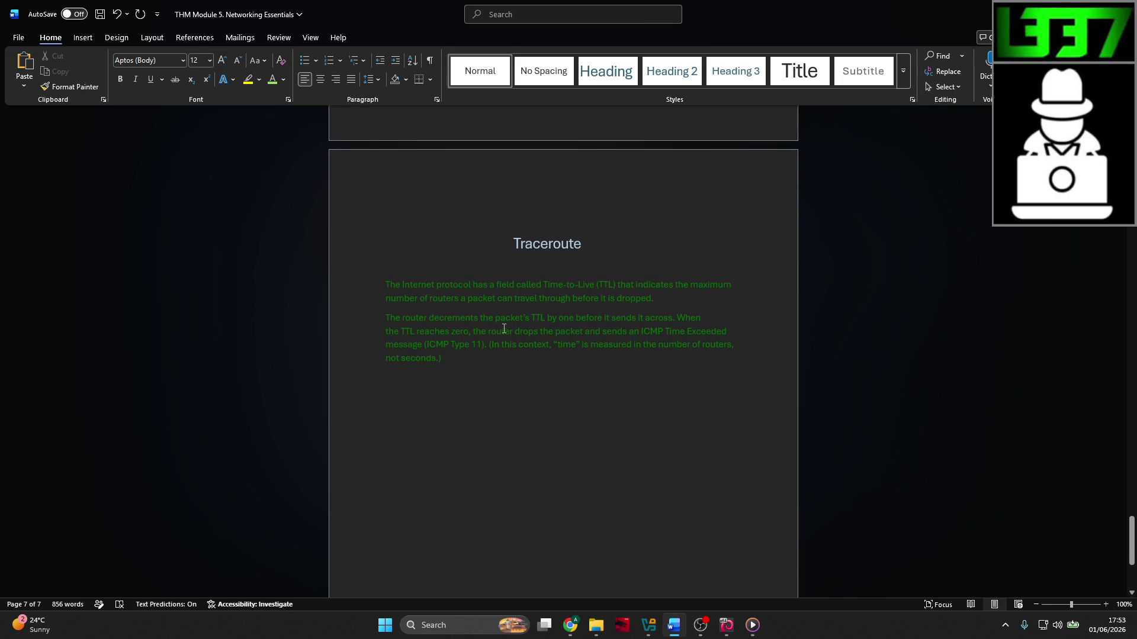
{"action": "left_click", "coordinate": [678, 320]}
{"action": "key", "text": "Return"}
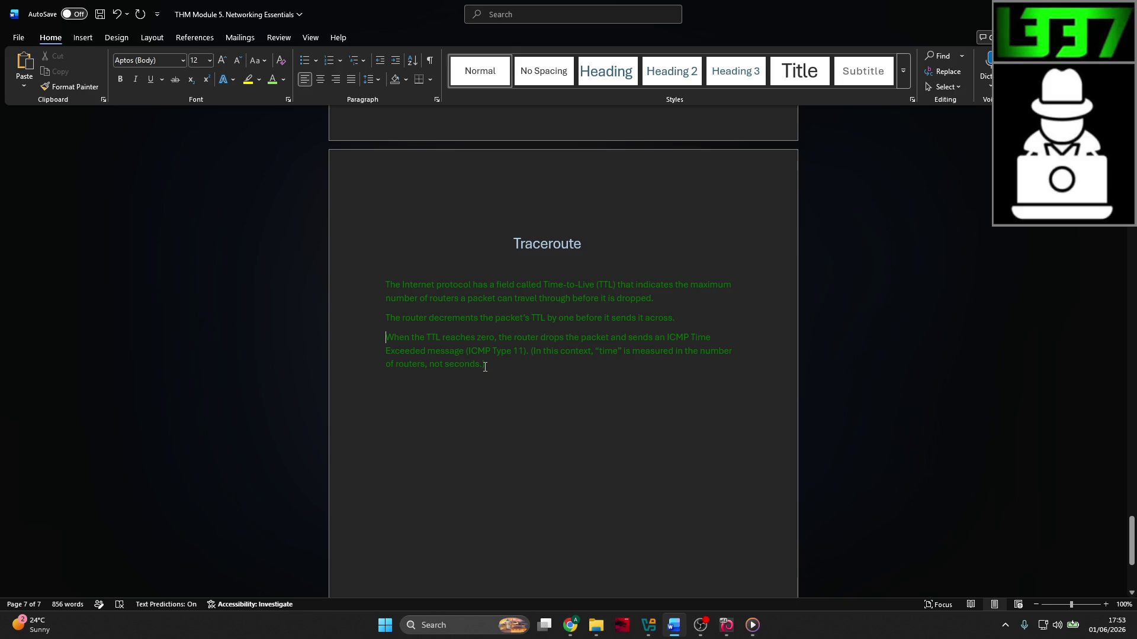
Step: Colour the closing parenthetical note about time red
{"action": "left_click_drag", "start_coordinate": [485, 365], "coordinate": [531, 351]}
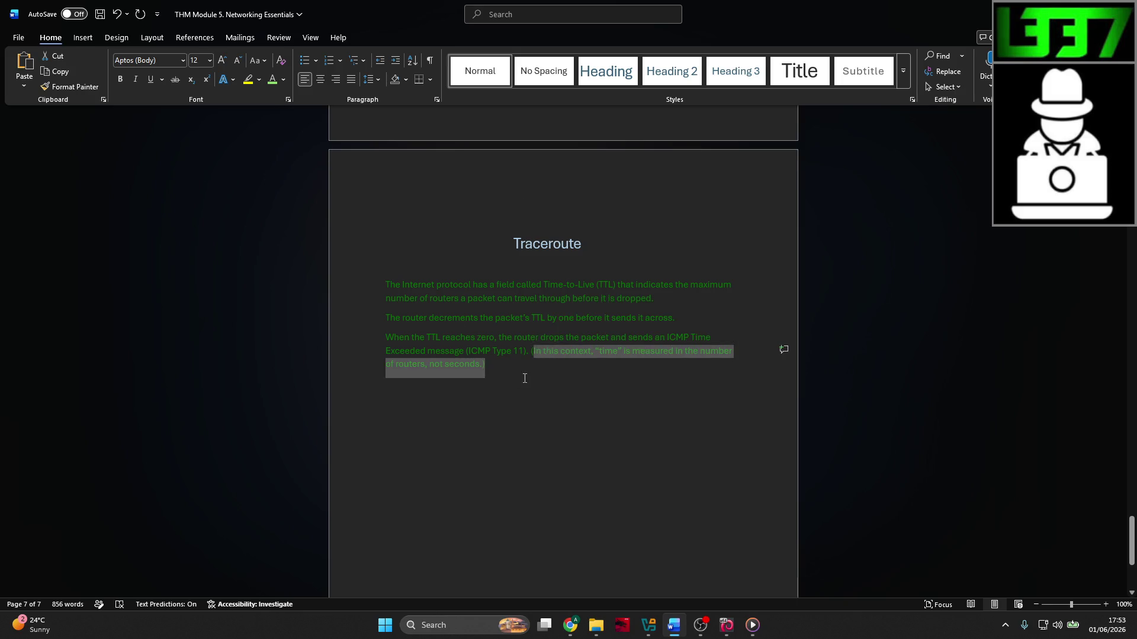
{"action": "left_click", "coordinate": [485, 364]}
{"action": "left_click_drag", "start_coordinate": [485, 365], "coordinate": [535, 352]}
{"action": "left_click", "coordinate": [480, 377]}
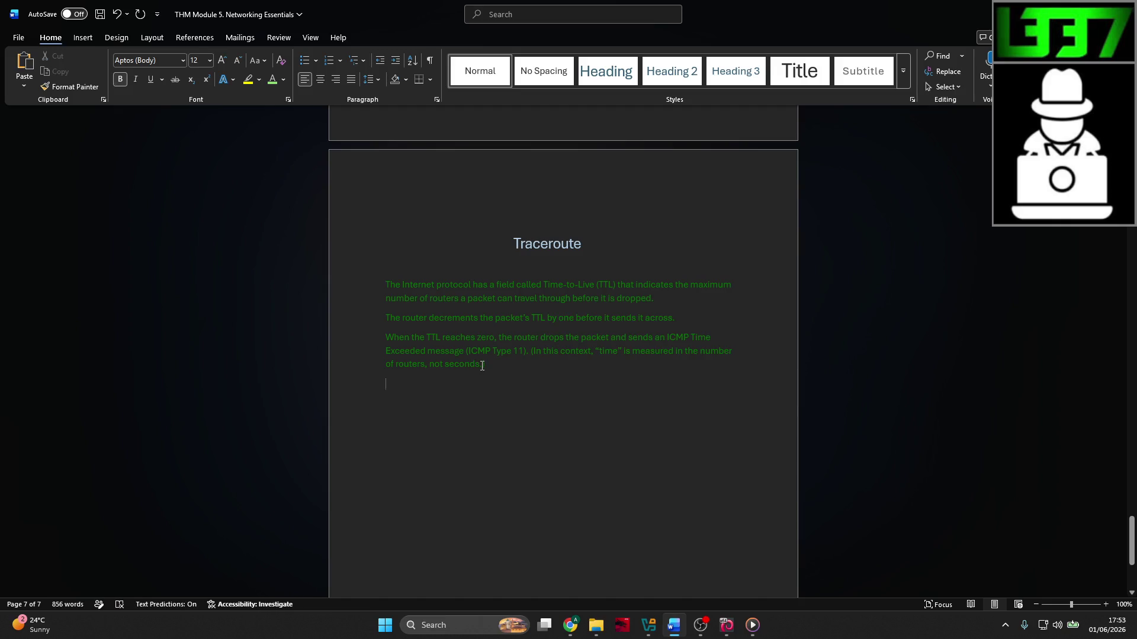
{"action": "left_click_drag", "start_coordinate": [479, 365], "coordinate": [534, 351]}
{"action": "left_click", "coordinate": [482, 367]}
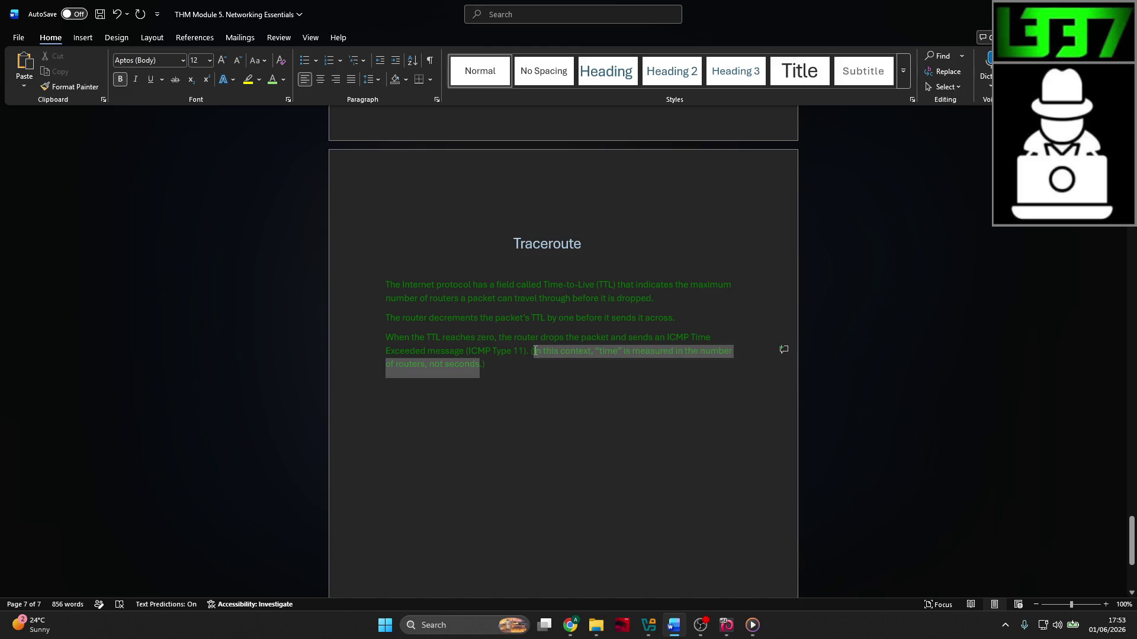
{"action": "left_click", "coordinate": [618, 330]}
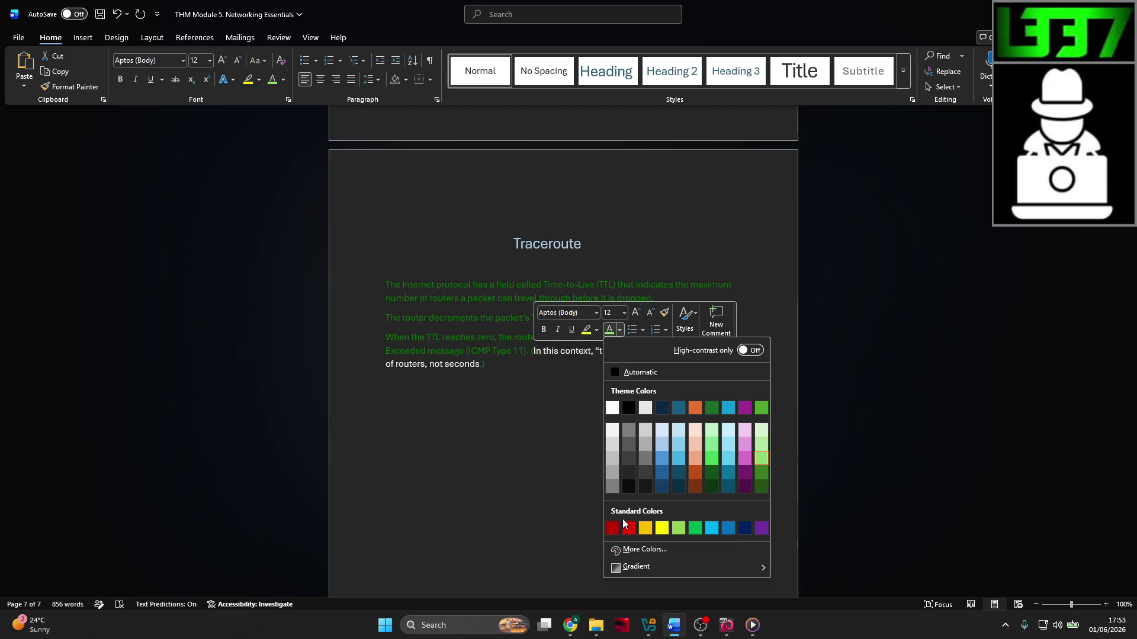
{"action": "left_click", "coordinate": [628, 528]}
{"action": "left_click", "coordinate": [524, 385]}
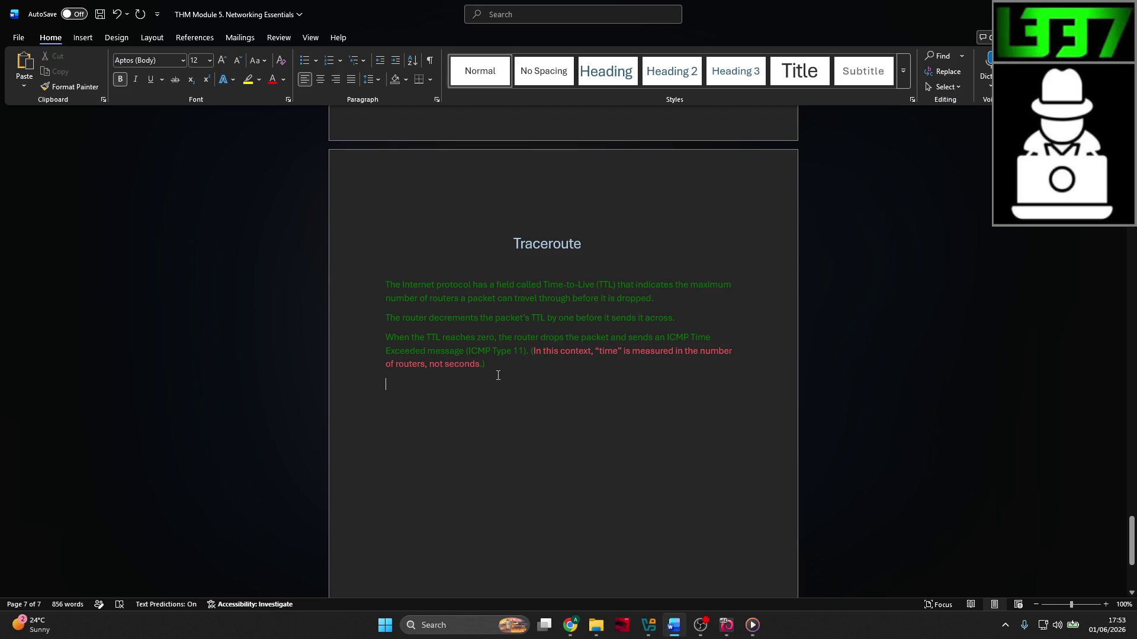
{"action": "scroll", "coordinate": [522, 348], "scroll_direction": "down", "scroll_amount": 1}
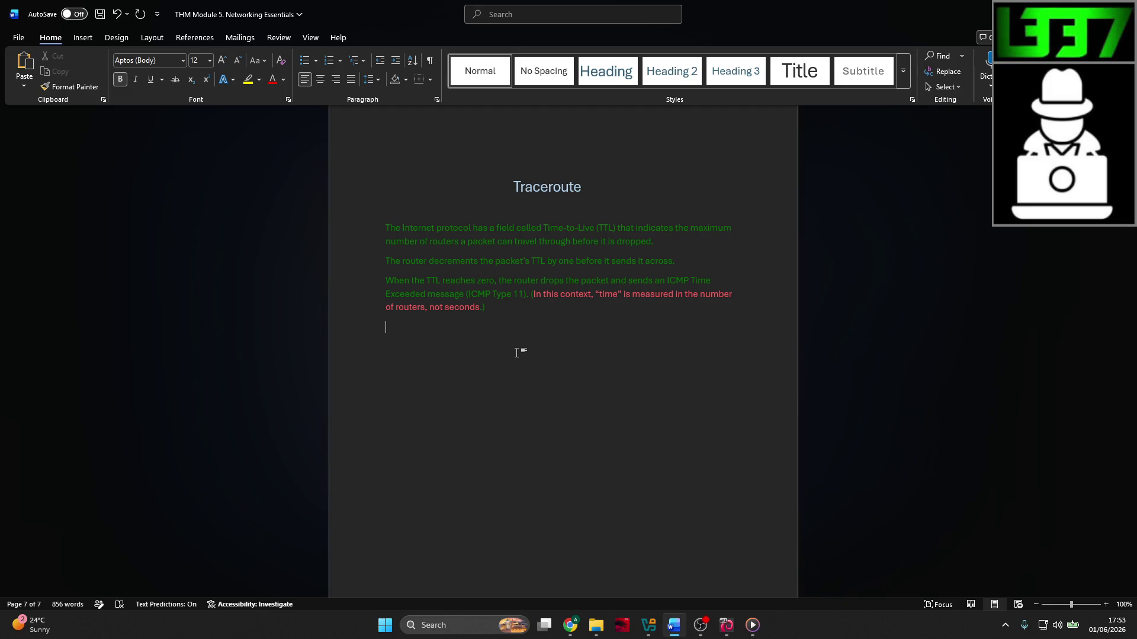
{"action": "scroll", "coordinate": [536, 343], "scroll_direction": "up", "scroll_amount": 2}
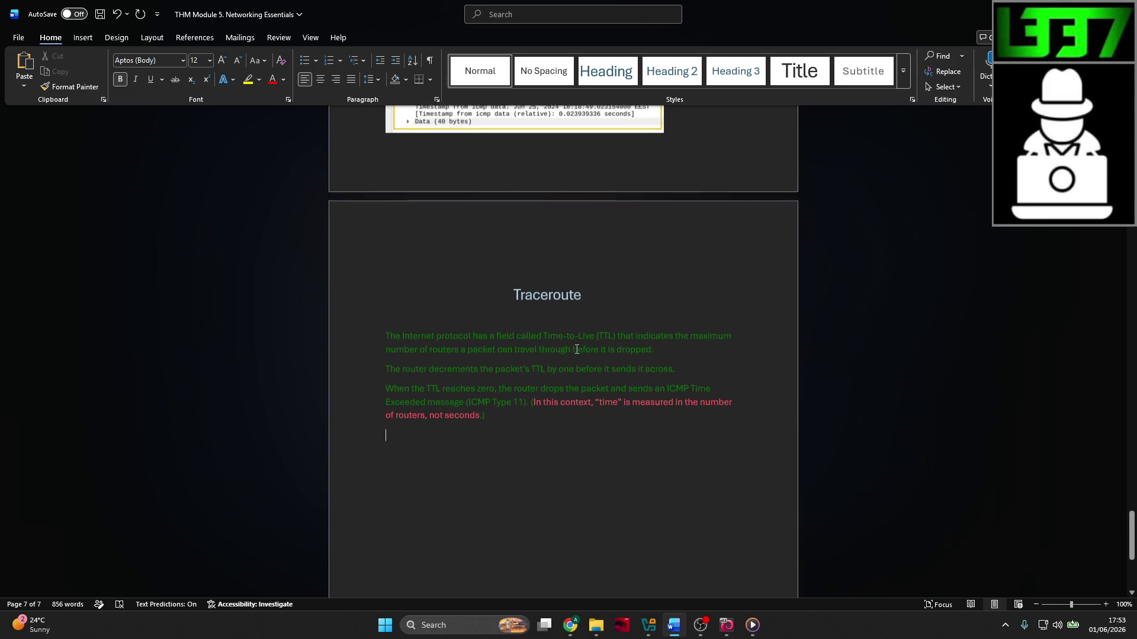
Step: Leave the caret after the Traceroute heading and return to the TryHackMe room
{"action": "double_click", "coordinate": [572, 302]}
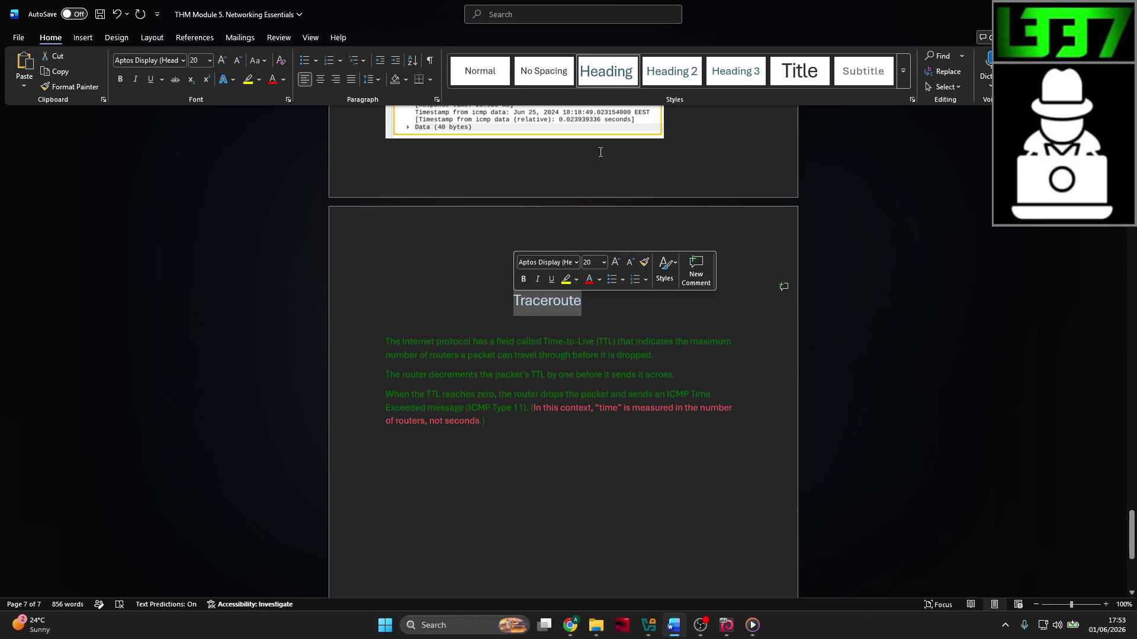
{"action": "left_click", "coordinate": [582, 300]}
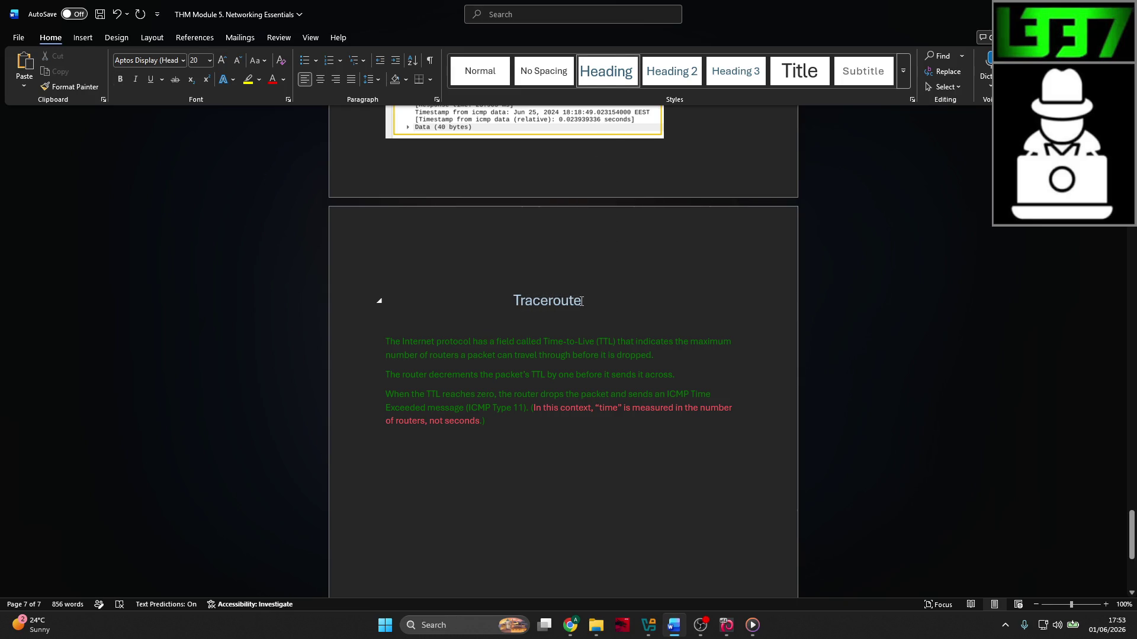
{"action": "scroll", "coordinate": [582, 301], "scroll_direction": "down", "scroll_amount": 1}
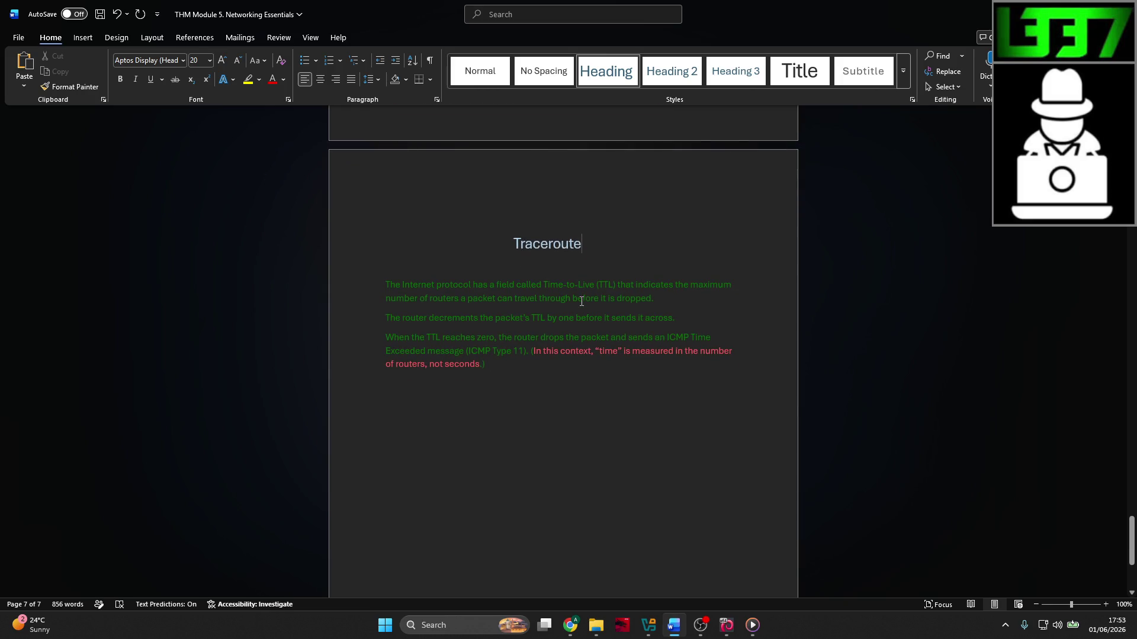
{"action": "scroll", "coordinate": [582, 301], "scroll_direction": "down", "scroll_amount": 1}
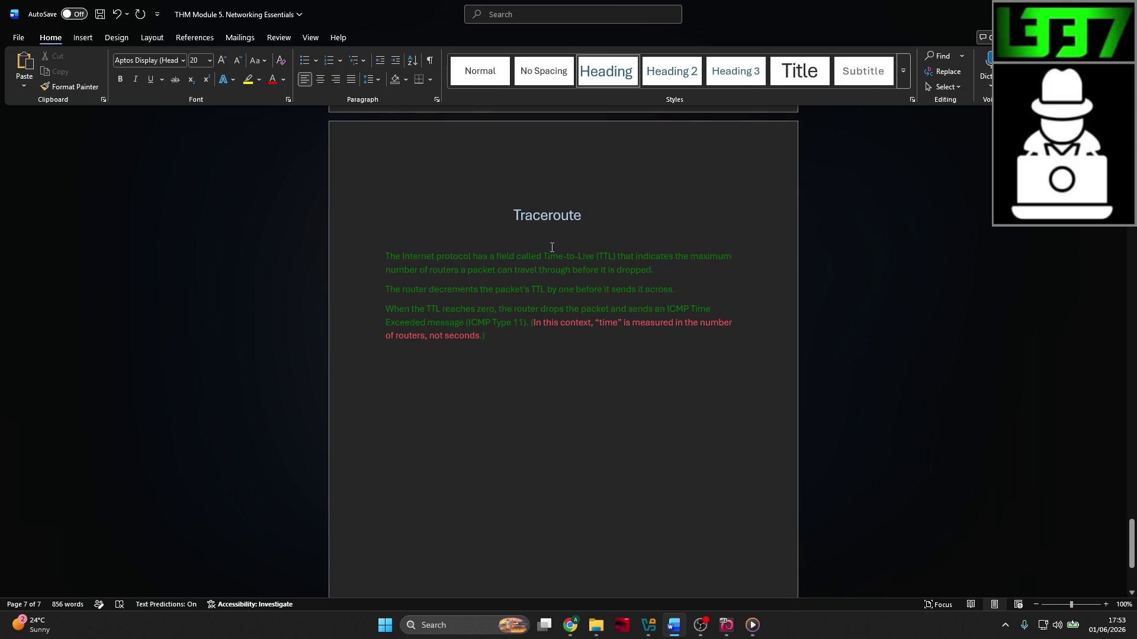
{"action": "scroll", "coordinate": [546, 257], "scroll_direction": "down", "scroll_amount": 1}
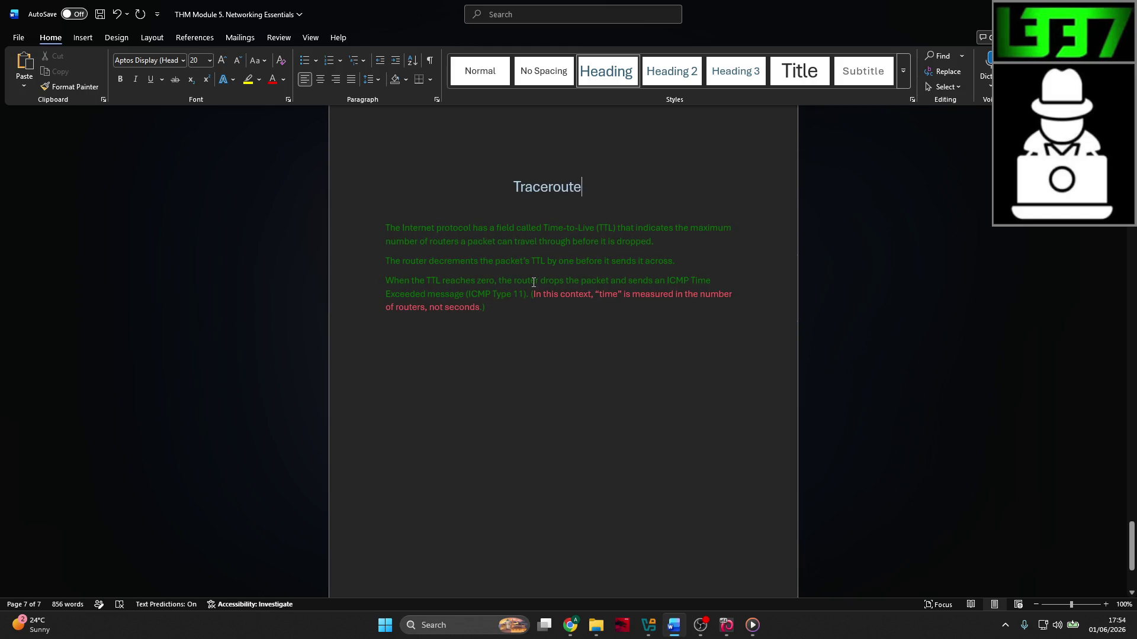
{"action": "scroll", "coordinate": [534, 282], "scroll_direction": "up", "scroll_amount": 3}
{"action": "scroll", "coordinate": [530, 296], "scroll_direction": "up", "scroll_amount": 3}
{"action": "key", "text": "alt+Tab"}
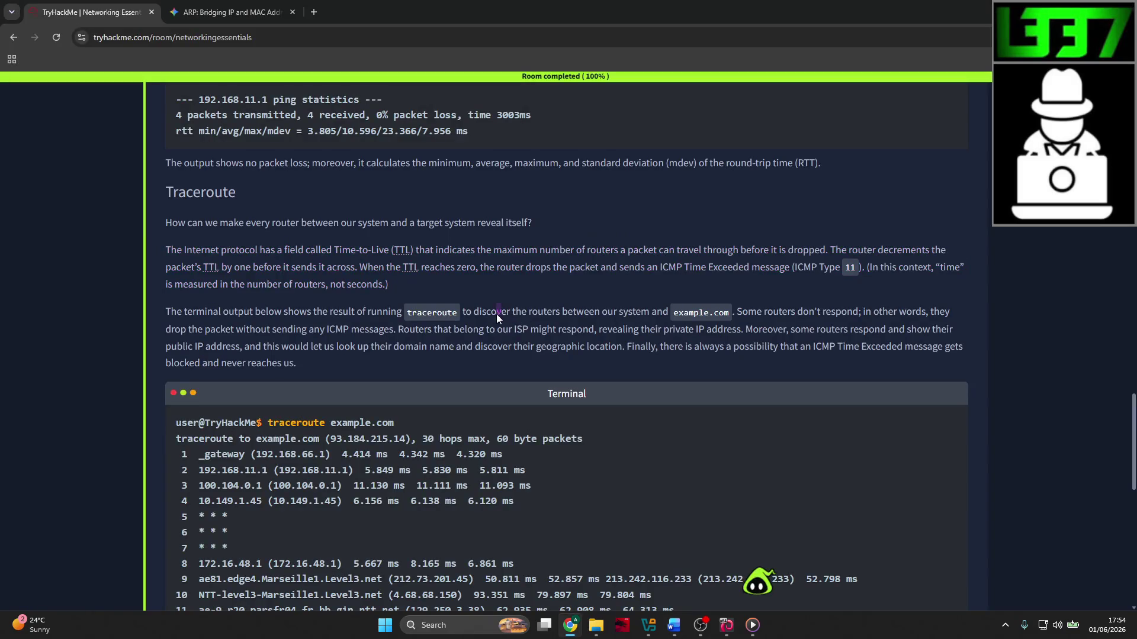
{"action": "scroll", "coordinate": [322, 277], "scroll_direction": "up", "scroll_amount": 1}
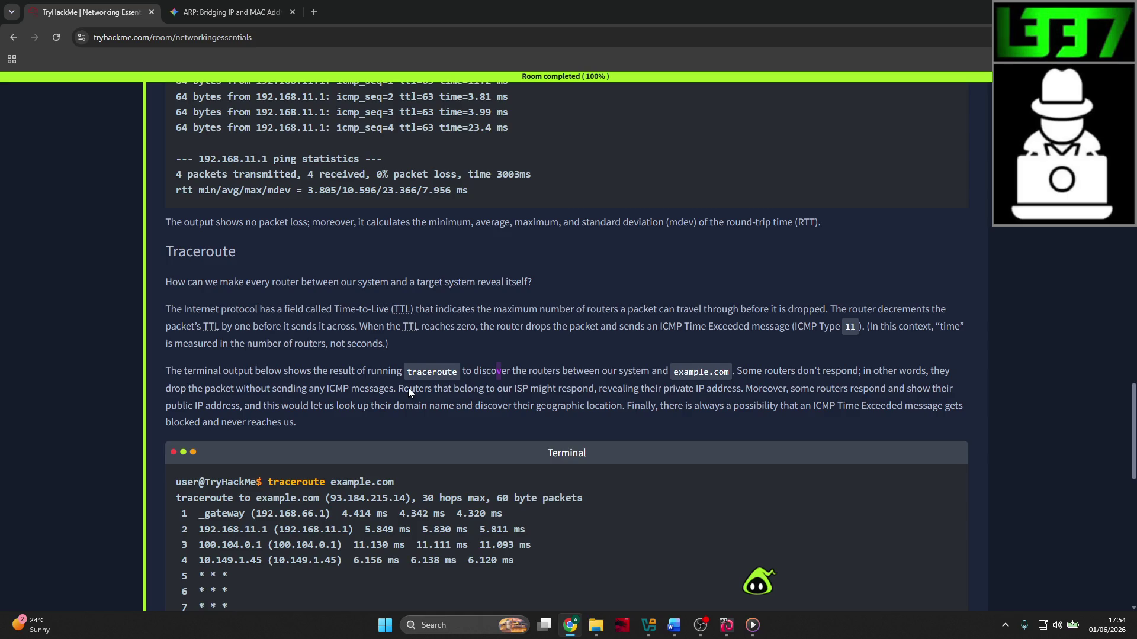
{"action": "scroll", "coordinate": [416, 383], "scroll_direction": "down", "scroll_amount": 2}
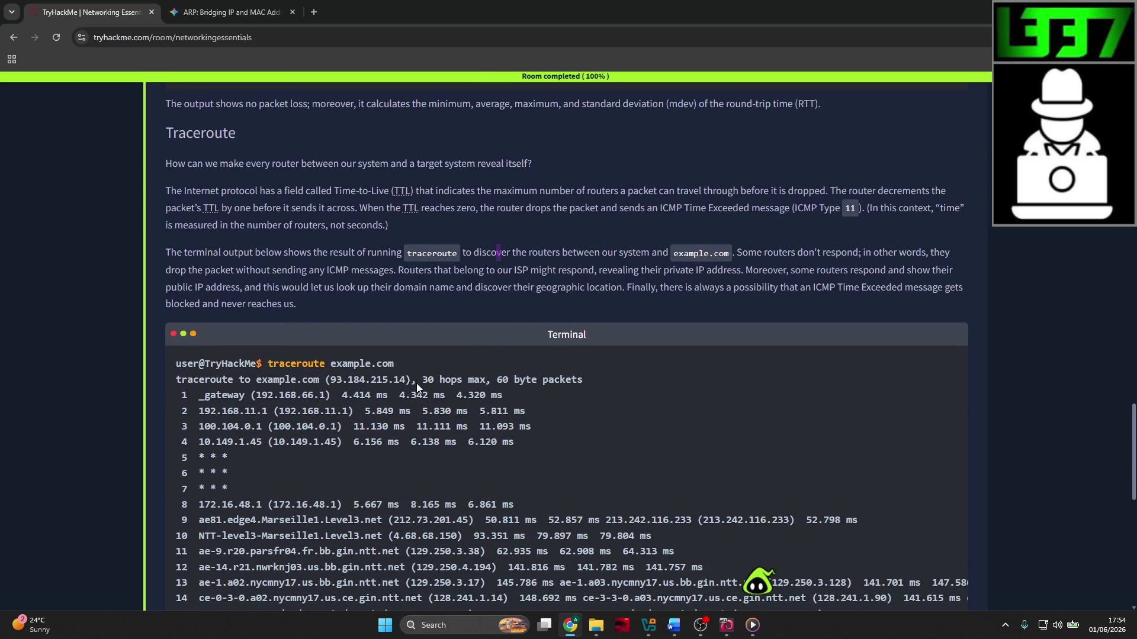
{"action": "scroll", "coordinate": [417, 383], "scroll_direction": "up", "scroll_amount": 2}
Step: Read the sentences explaining the traceroute output and routers not responding
{"action": "key", "text": "alt+Tab"}
{"action": "scroll", "coordinate": [655, 399], "scroll_direction": "up", "scroll_amount": 3}
{"action": "scroll", "coordinate": [654, 399], "scroll_direction": "up", "scroll_amount": 2}
{"action": "scroll", "coordinate": [654, 401], "scroll_direction": "down", "scroll_amount": 2}
{"action": "scroll", "coordinate": [655, 405], "scroll_direction": "down", "scroll_amount": 2}
{"action": "key", "text": "alt+Tab"}
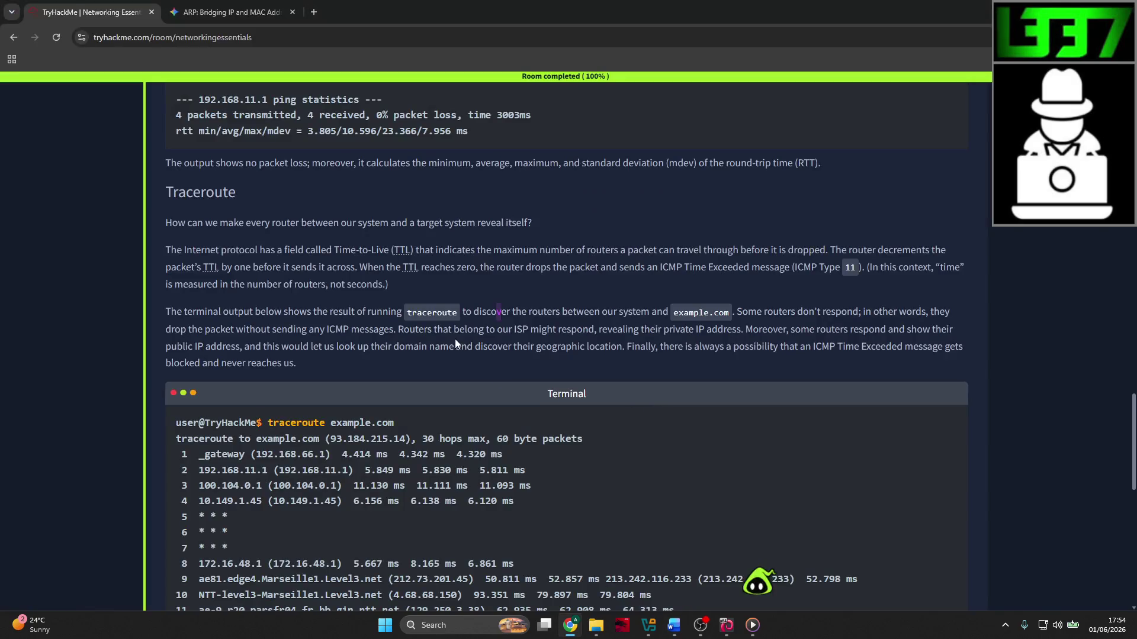
{"action": "scroll", "coordinate": [458, 344], "scroll_direction": "up", "scroll_amount": 1}
{"action": "scroll", "coordinate": [443, 310], "scroll_direction": "down", "scroll_amount": 1}
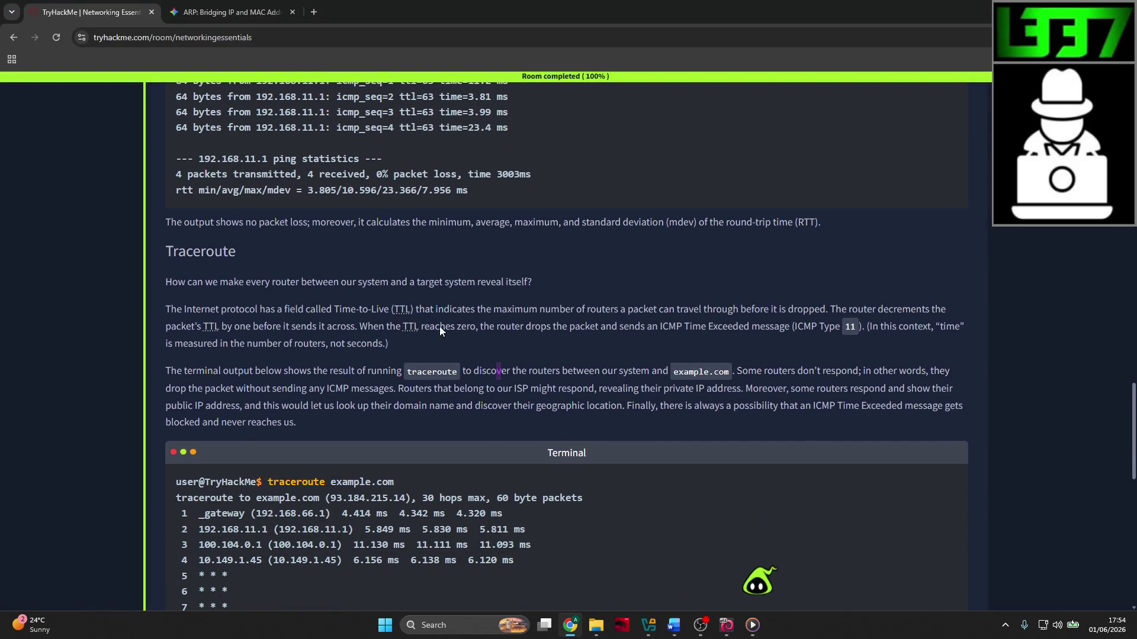
{"action": "scroll", "coordinate": [711, 254], "scroll_direction": "down", "scroll_amount": 2}
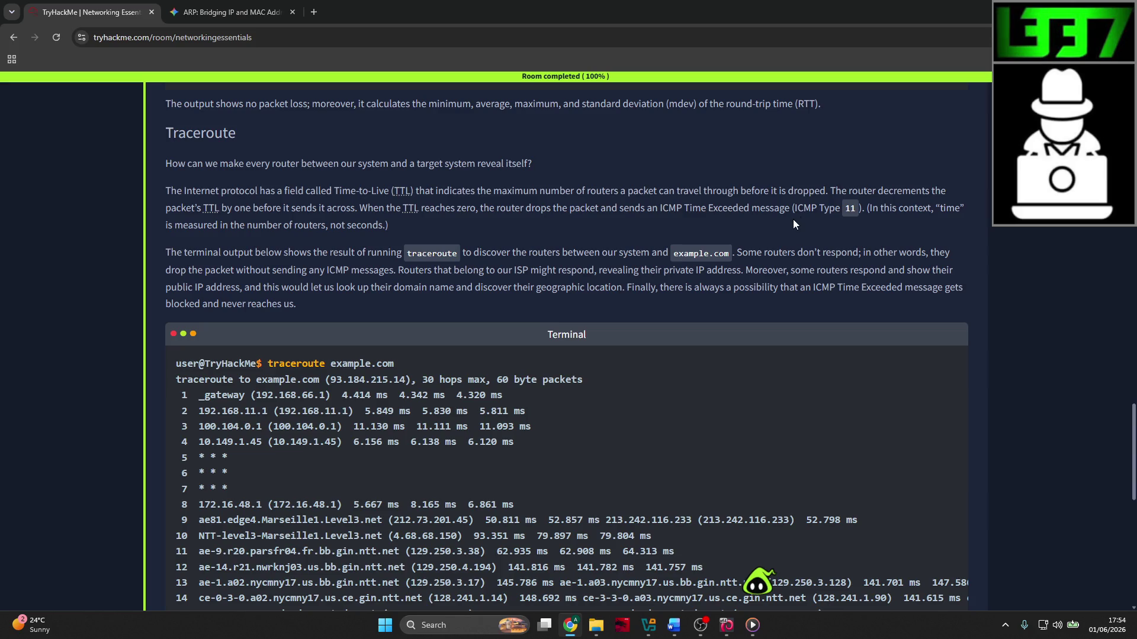
{"action": "left_click", "coordinate": [639, 226]}
{"action": "left_click_drag", "start_coordinate": [239, 254], "coordinate": [516, 258]}
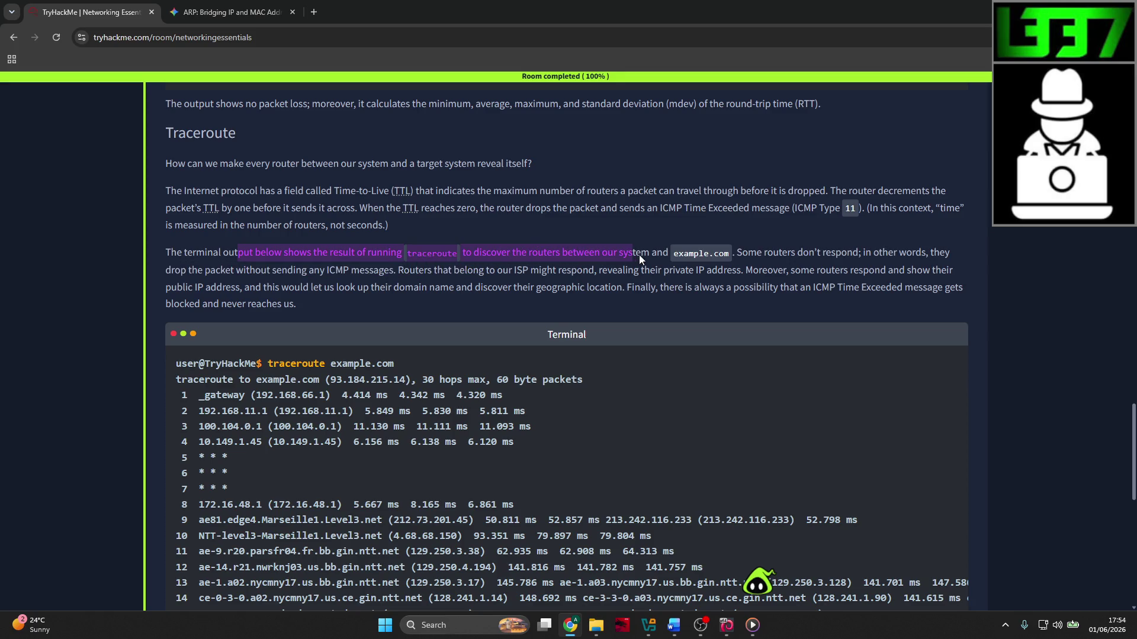
{"action": "left_click", "coordinate": [785, 260]}
{"action": "left_click_drag", "start_coordinate": [736, 255], "coordinate": [922, 257]}
{"action": "left_click", "coordinate": [255, 258]}
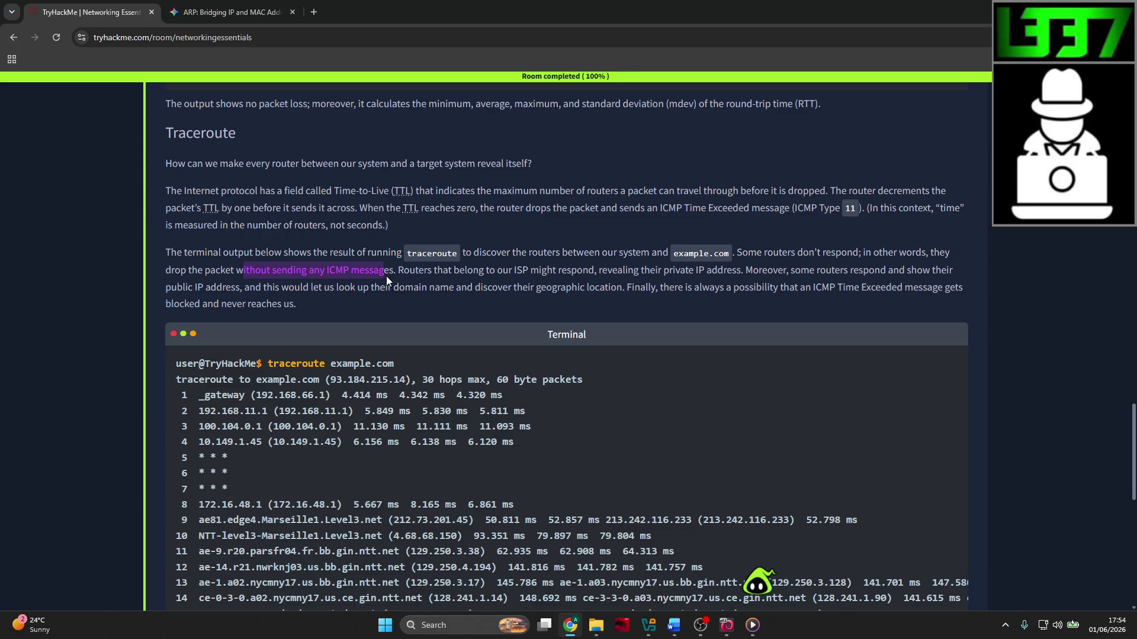
Step: Finish the paragraph on blocked ICMP messages and start a screen capture of the terminal output
{"action": "left_click", "coordinate": [484, 283]}
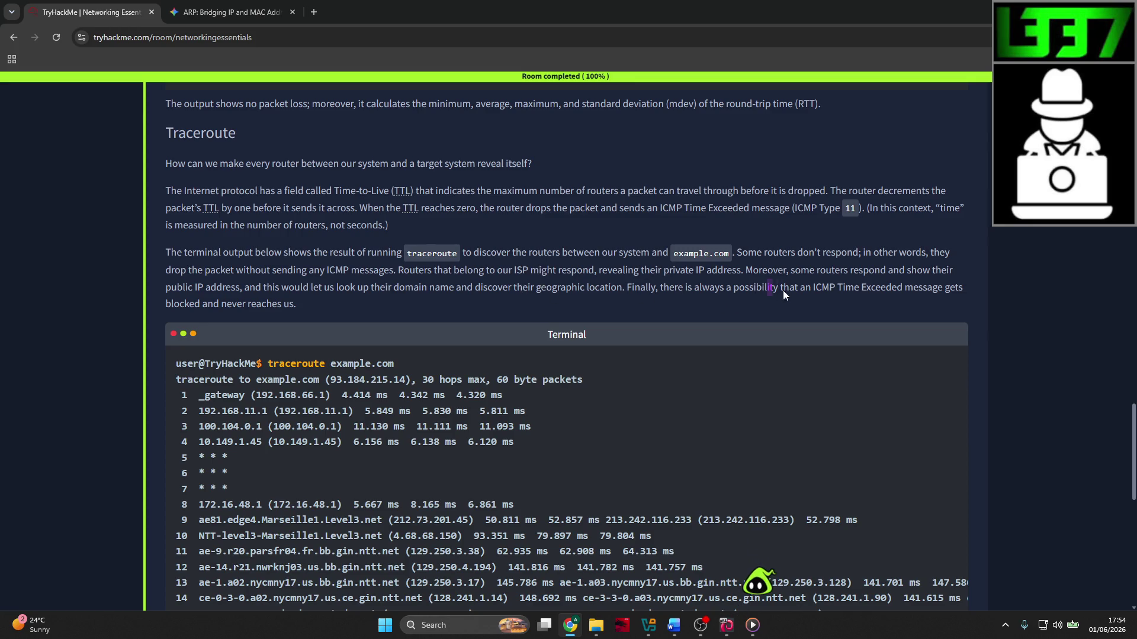
{"action": "mouse_move", "coordinate": [869, 299]}
{"action": "left_mouse_down"}
{"action": "mouse_move", "coordinate": [296, 305]}
{"action": "mouse_move", "coordinate": [864, 288]}
{"action": "left_mouse_up"}
{"action": "double_click", "coordinate": [289, 303]}
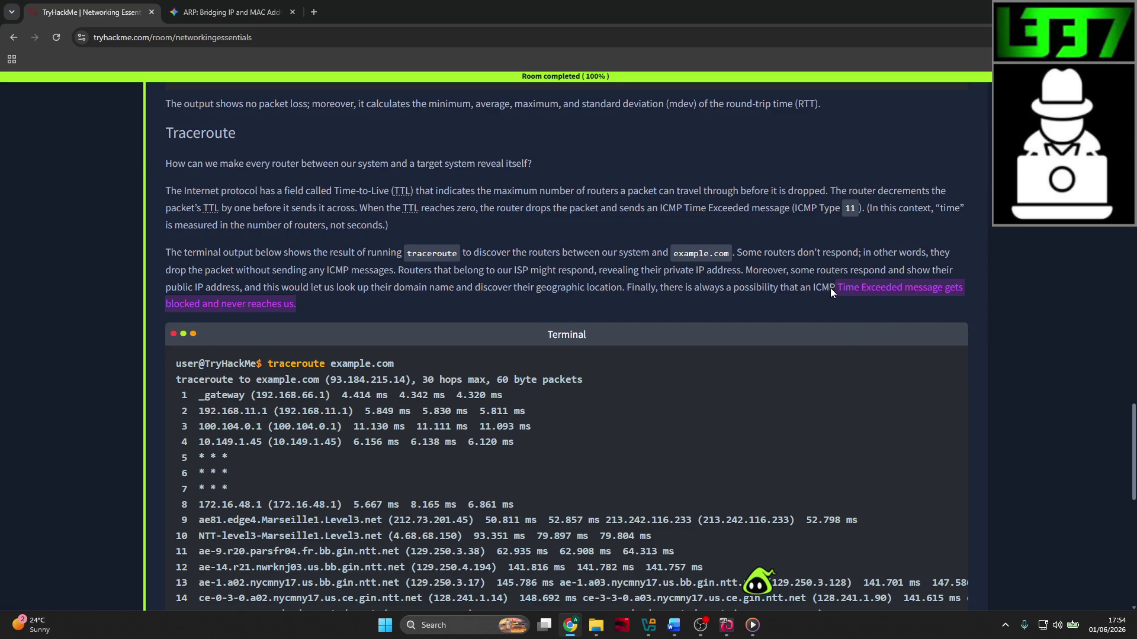
{"action": "left_click", "coordinate": [868, 289]}
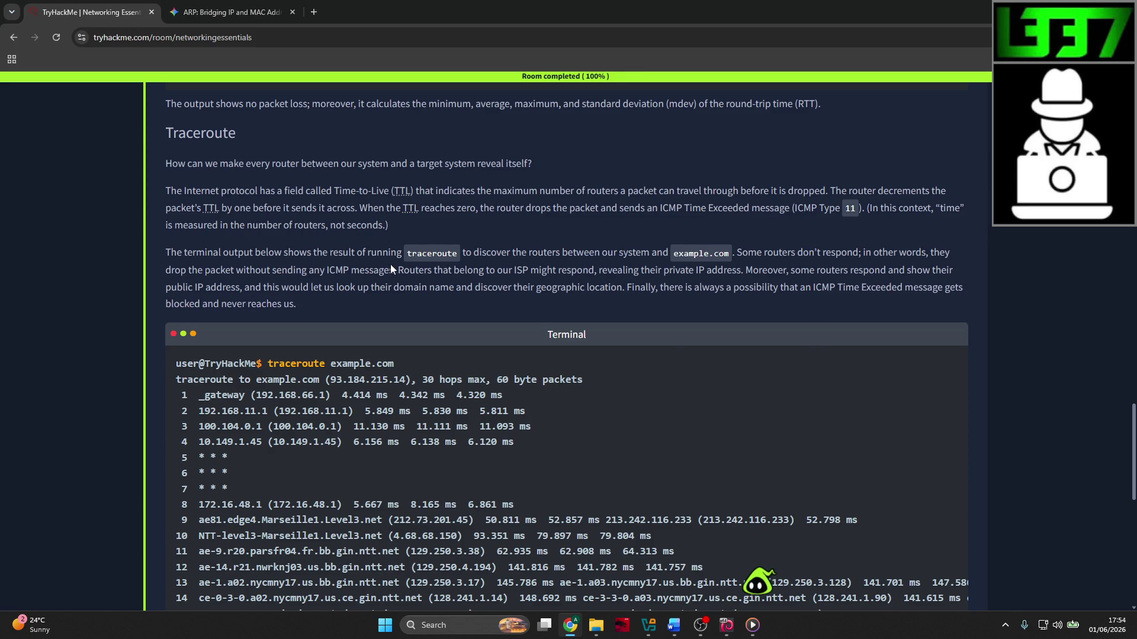
{"action": "scroll", "coordinate": [391, 265], "scroll_direction": "down", "scroll_amount": 2}
{"action": "scroll", "coordinate": [340, 286], "scroll_direction": "up", "scroll_amount": 1}
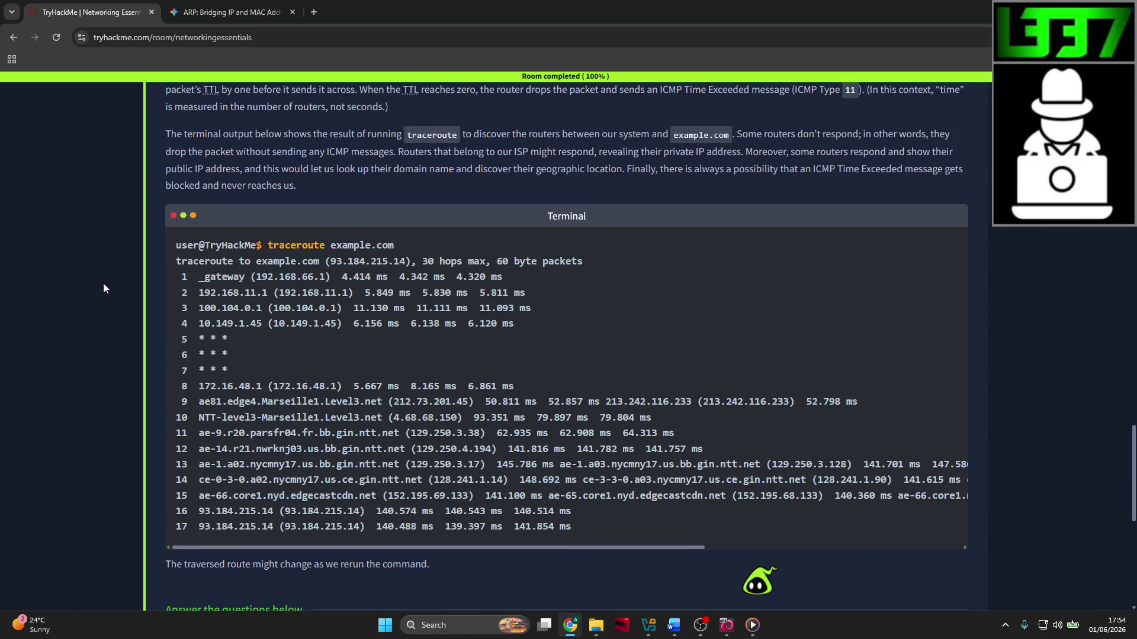
{"action": "scroll", "coordinate": [103, 284], "scroll_direction": "down", "scroll_amount": 1}
{"action": "scroll", "coordinate": [103, 284], "scroll_direction": "up", "scroll_amount": 1}
{"action": "key", "text": "Tab"}
{"action": "key", "text": "super+shift+s"}
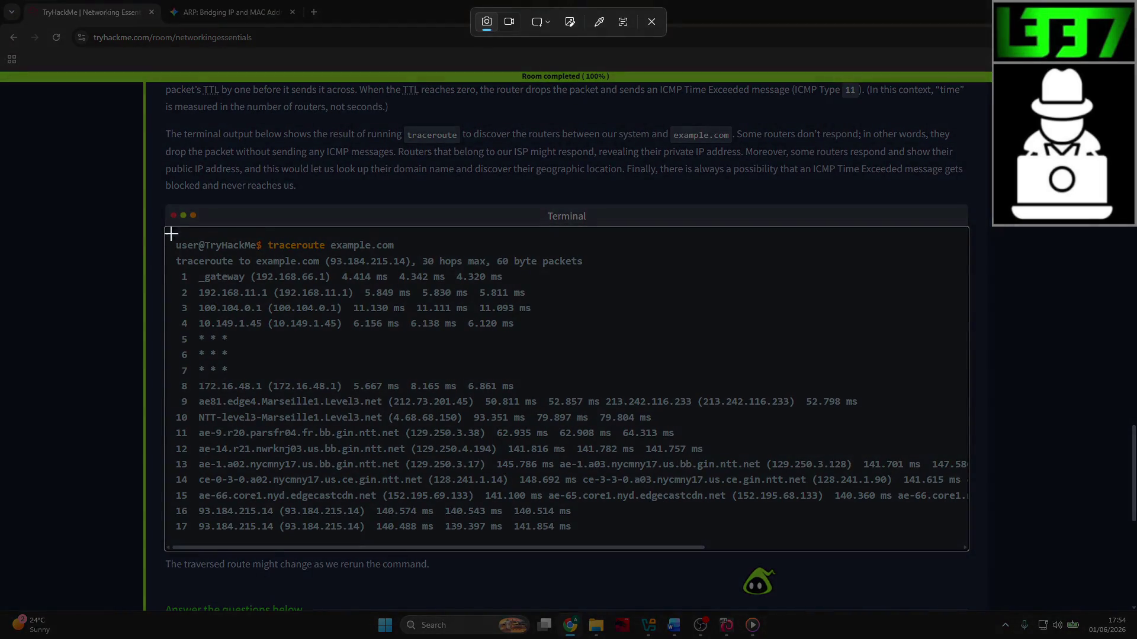
Step: Capture the 17-hop traceroute terminal block and save it as 'traceroute' in the 5. Networking folder
{"action": "mouse_move", "coordinate": [165, 201]}
{"action": "left_mouse_down"}
{"action": "mouse_move", "coordinate": [968, 552]}
{"action": "mouse_move", "coordinate": [964, 530]}
{"action": "left_mouse_up"}
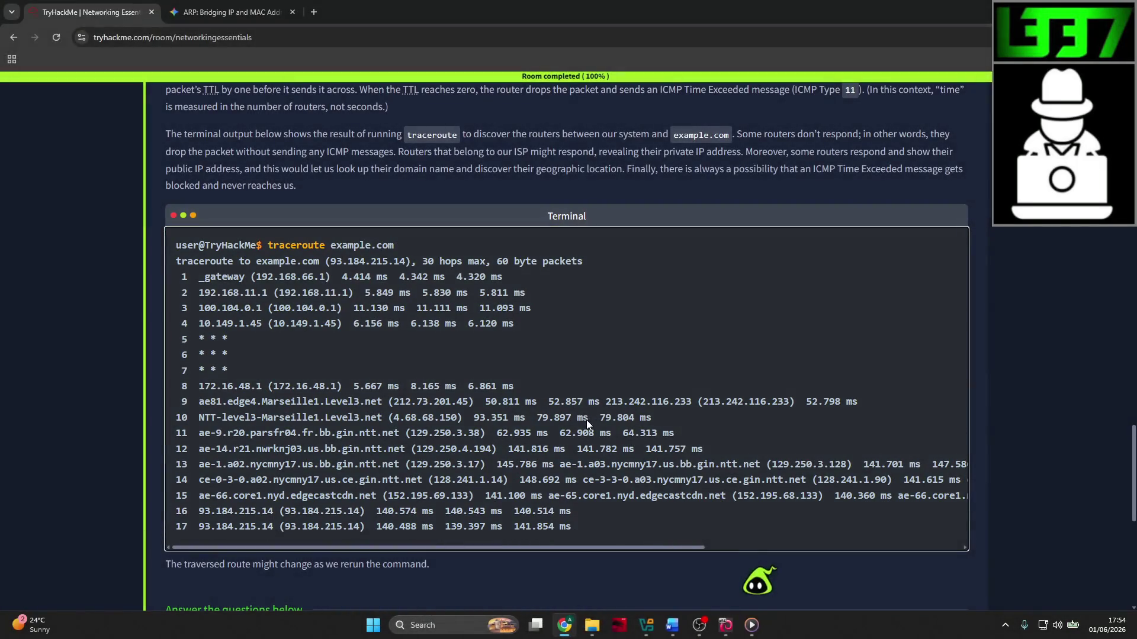
{"action": "left_click", "coordinate": [1028, 585]}
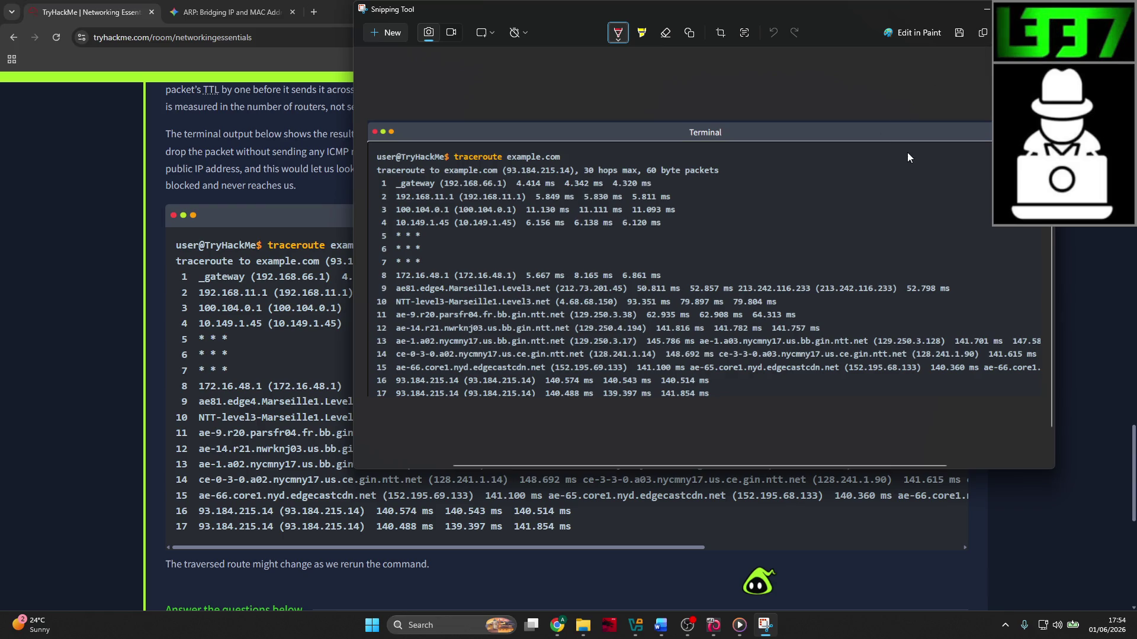
{"action": "left_click", "coordinate": [960, 35]}
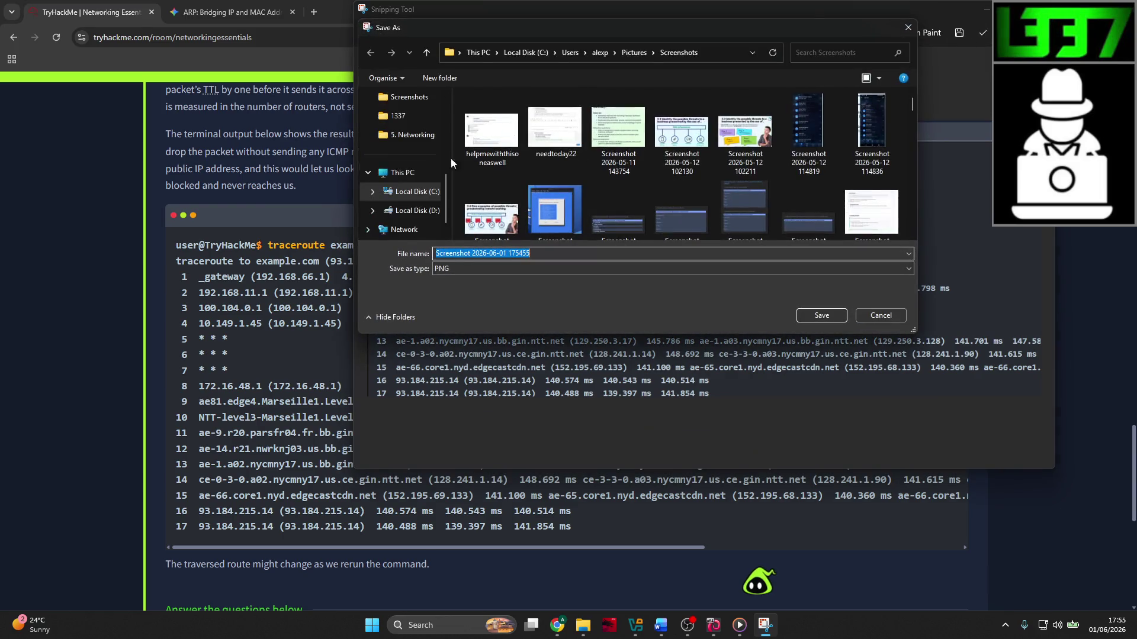
{"action": "left_click", "coordinate": [412, 134]}
{"action": "type", "text": "traceroute -"}
{"action": "key", "text": "Return"}
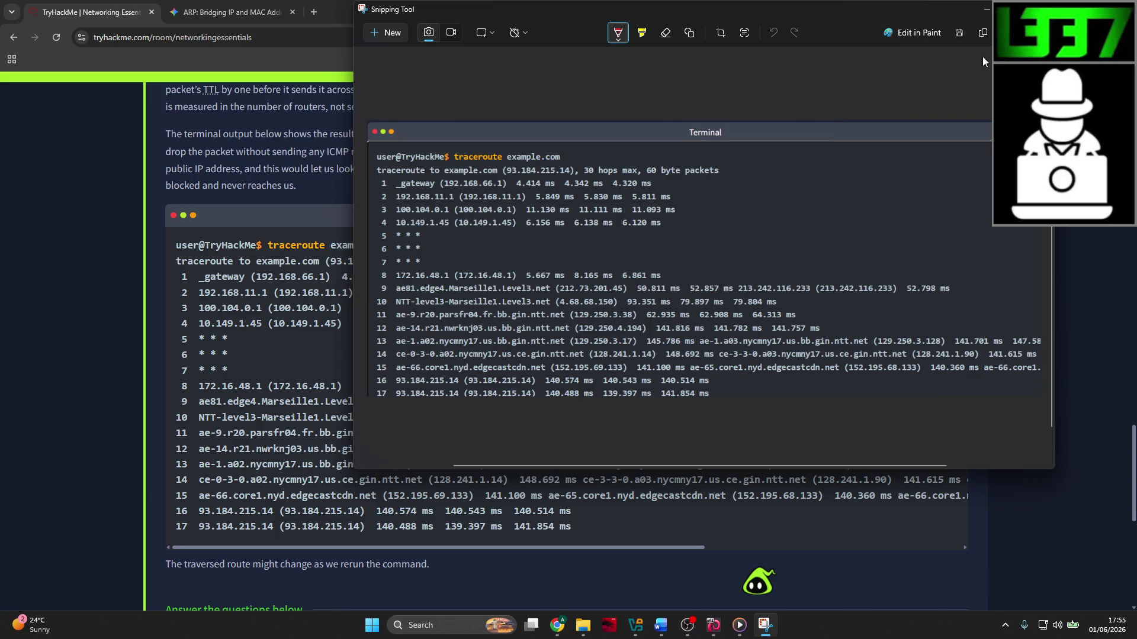
{"action": "key", "text": "alt+F4"}
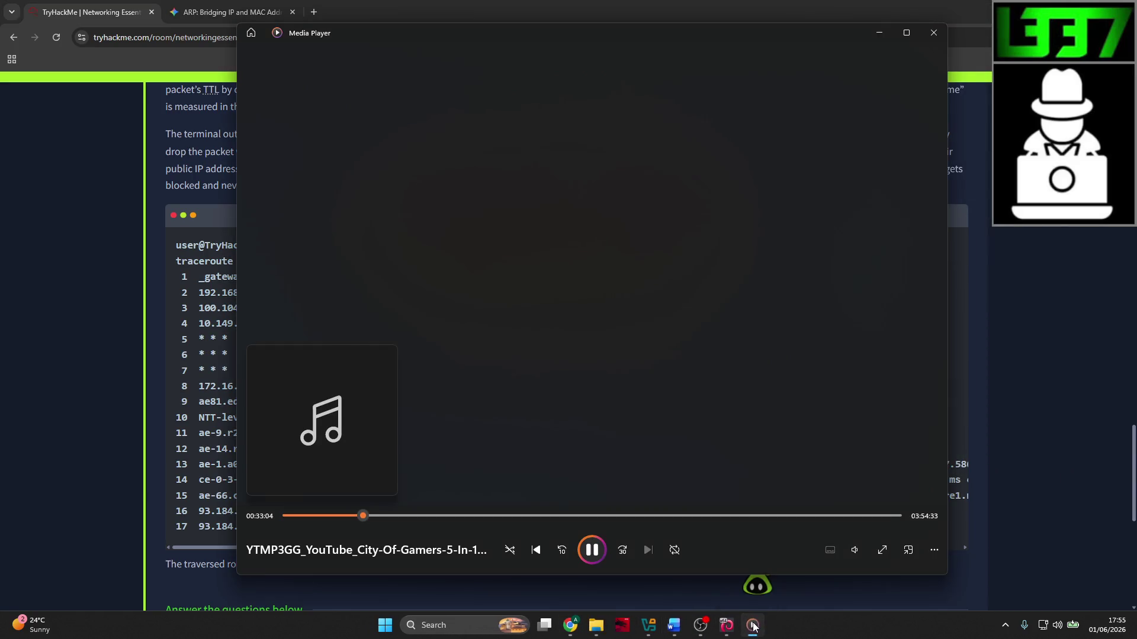
Step: Unlock the Kali VM, bring the OpenVPN log terminal forward, then hide the VM again
{"action": "left_click", "coordinate": [727, 626]}
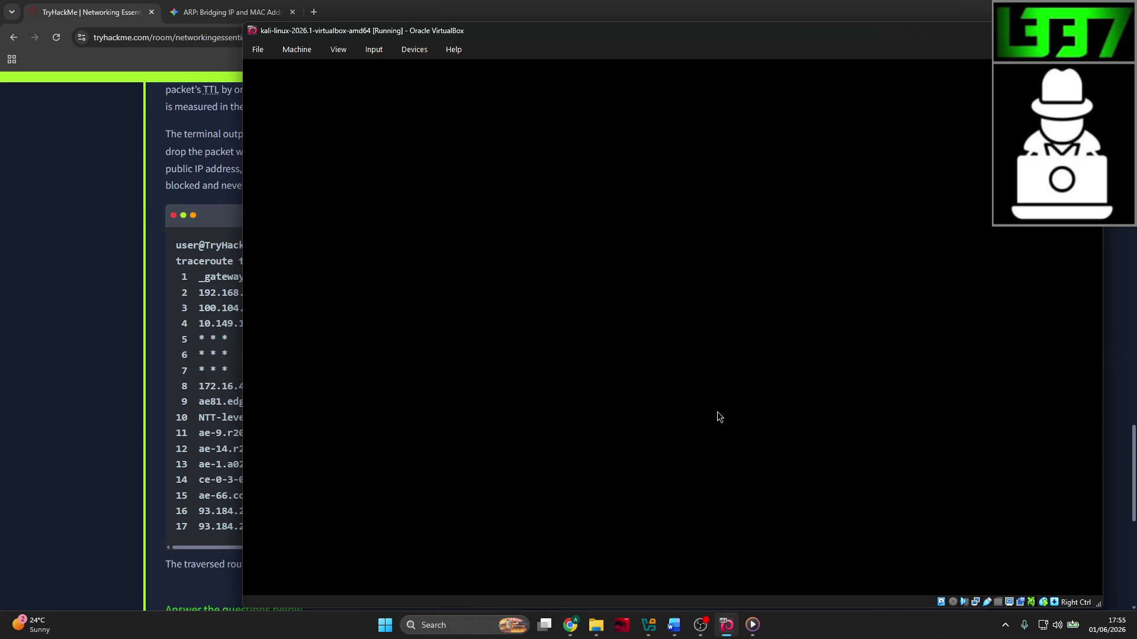
{"action": "type", "text": "******"}
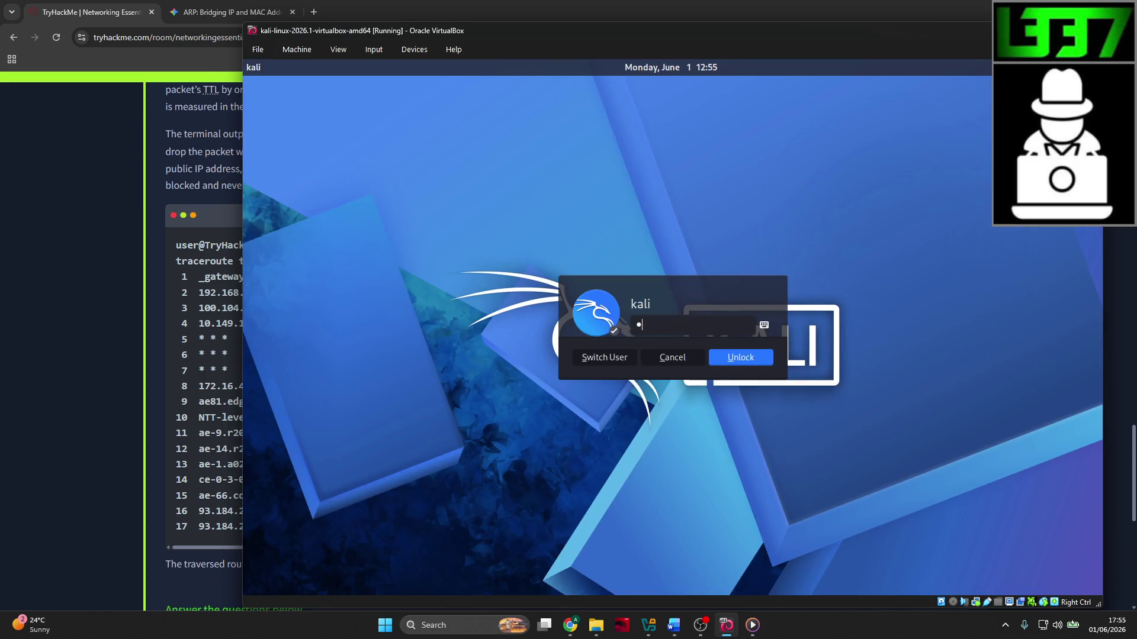
{"action": "key", "text": "Return"}
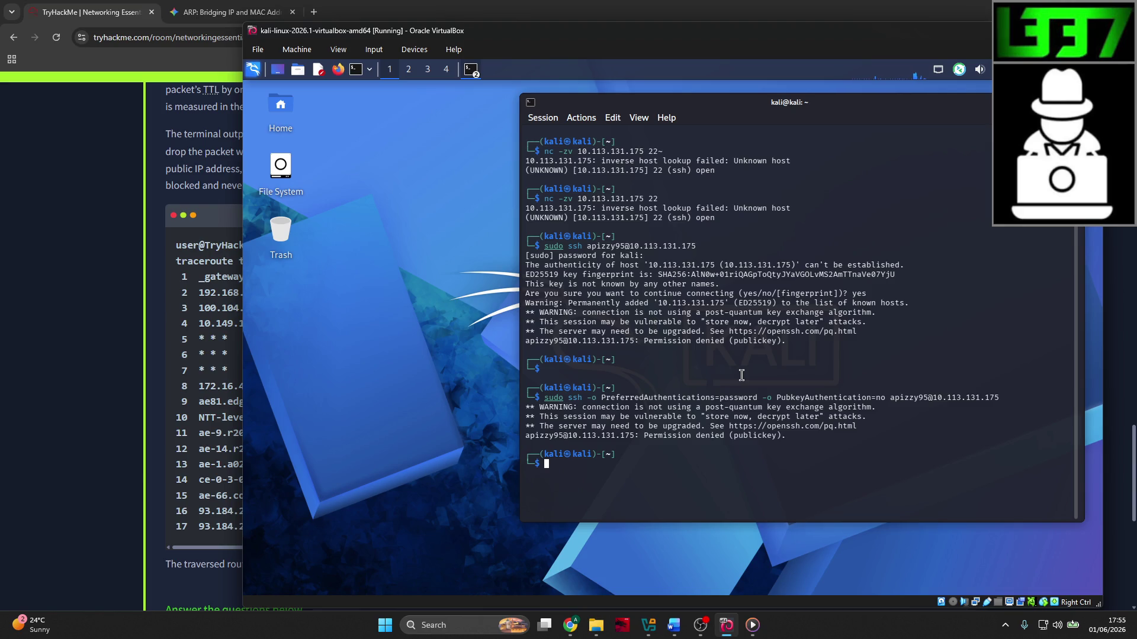
{"action": "left_click", "coordinate": [475, 71]}
{"action": "left_click", "coordinate": [534, 93]}
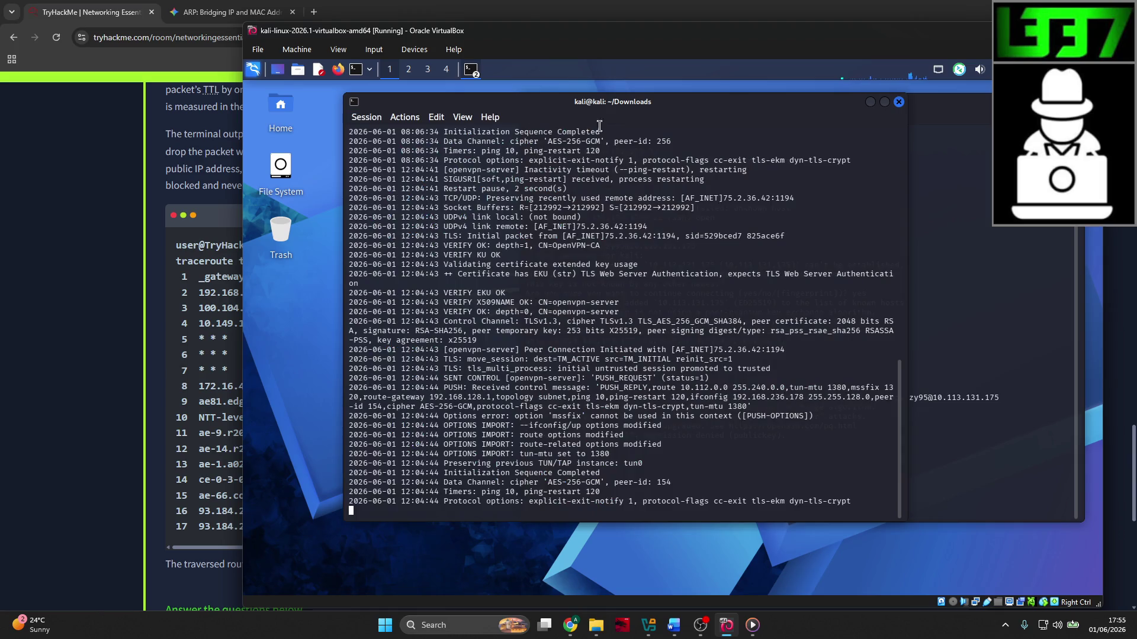
{"action": "left_click", "coordinate": [728, 624]}
{"action": "scroll", "coordinate": [169, 213], "scroll_direction": "up", "scroll_amount": 5}
{"action": "scroll", "coordinate": [170, 212], "scroll_direction": "up", "scroll_amount": 5}
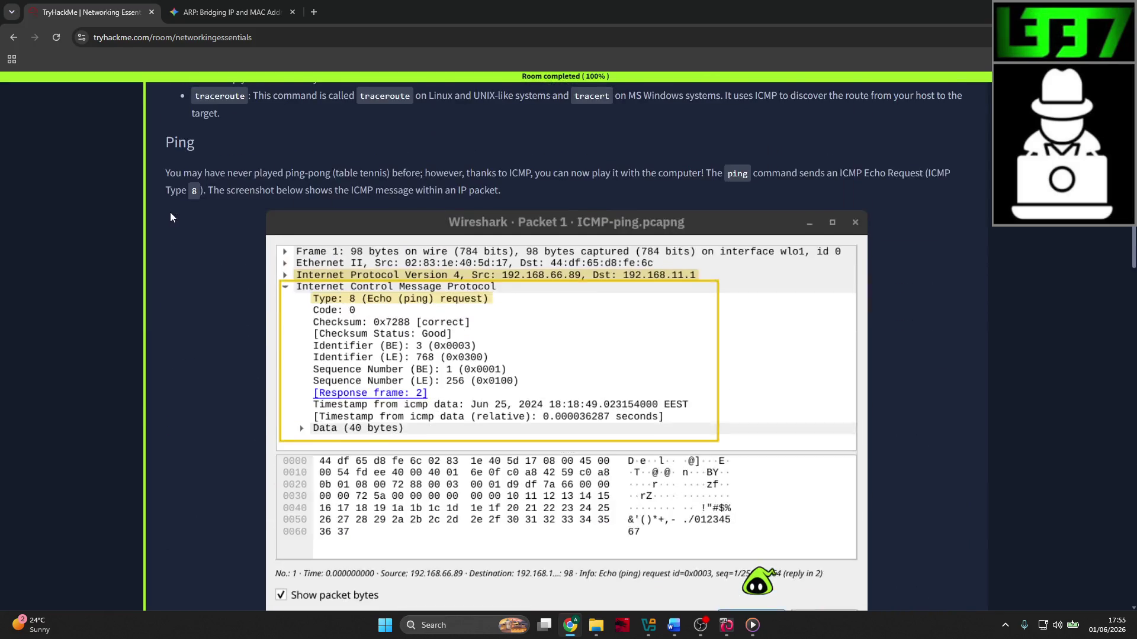
{"action": "scroll", "coordinate": [169, 217], "scroll_direction": "up", "scroll_amount": 4}
{"action": "scroll", "coordinate": [948, 312], "scroll_direction": "up", "scroll_amount": 3}
{"action": "scroll", "coordinate": [1000, 407], "scroll_direction": "down", "scroll_amount": 2}
Step: Collapse the ICMP task and open the Networking module in a new tab
{"action": "left_click", "coordinate": [723, 283]}
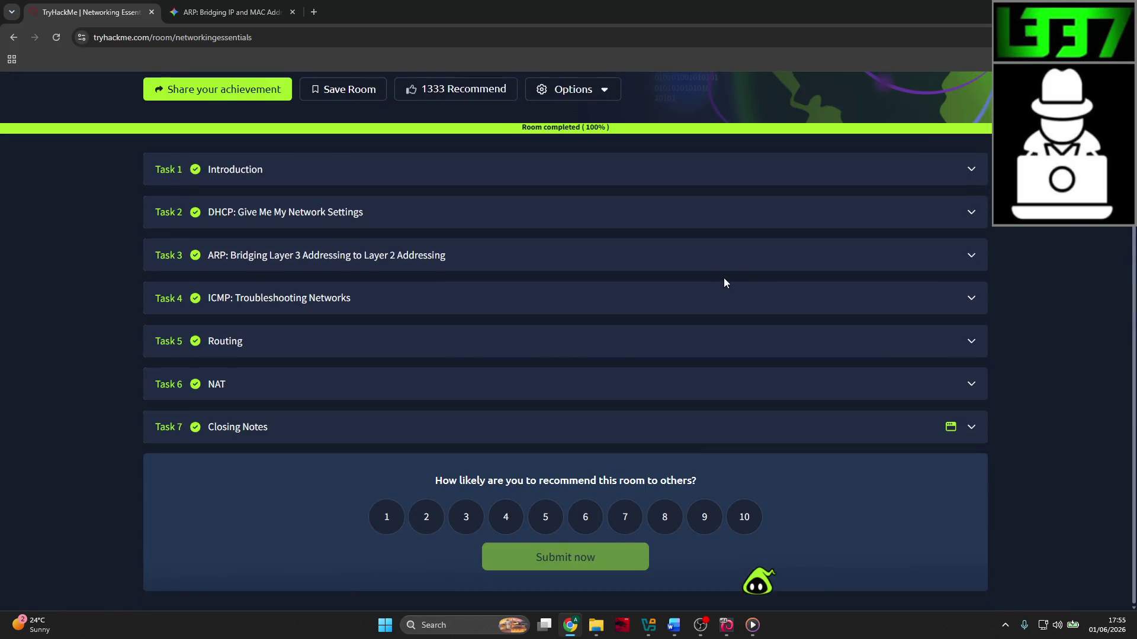
{"action": "scroll", "coordinate": [469, 308], "scroll_direction": "up", "scroll_amount": 2}
{"action": "right_click", "coordinate": [270, 140]}
{"action": "left_click", "coordinate": [328, 154]}
{"action": "left_click", "coordinate": [223, 12]}
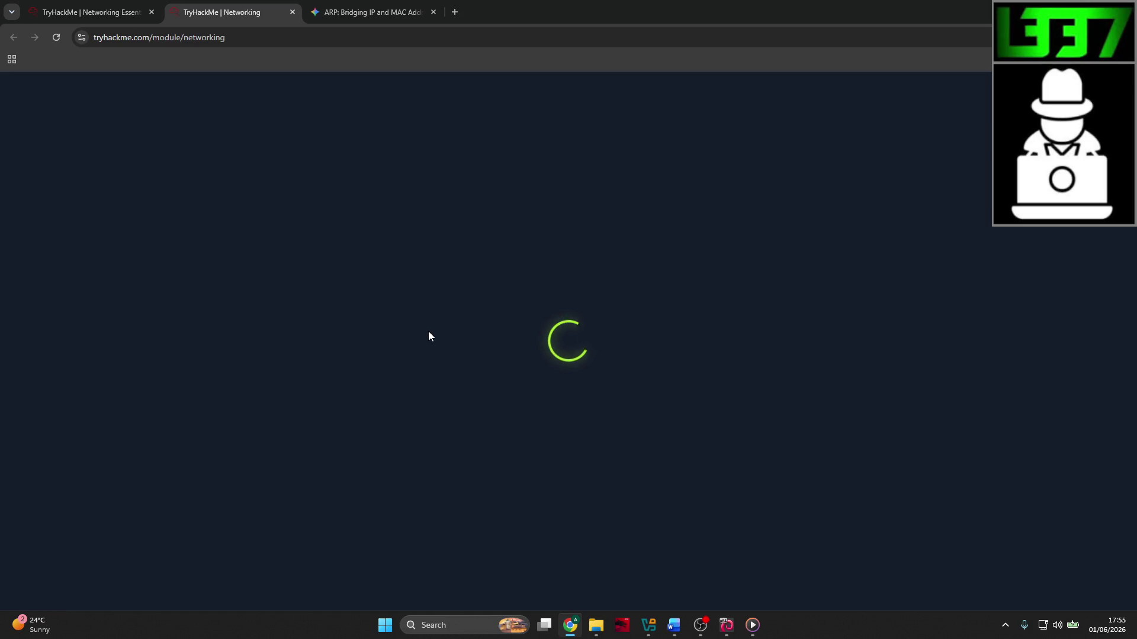
{"action": "scroll", "coordinate": [428, 335], "scroll_direction": "down", "scroll_amount": 2}
{"action": "scroll", "coordinate": [429, 336], "scroll_direction": "down", "scroll_amount": 2}
Step: Open the Wireshark: The Basics room and start its lab machine
{"action": "left_click", "coordinate": [329, 302]}
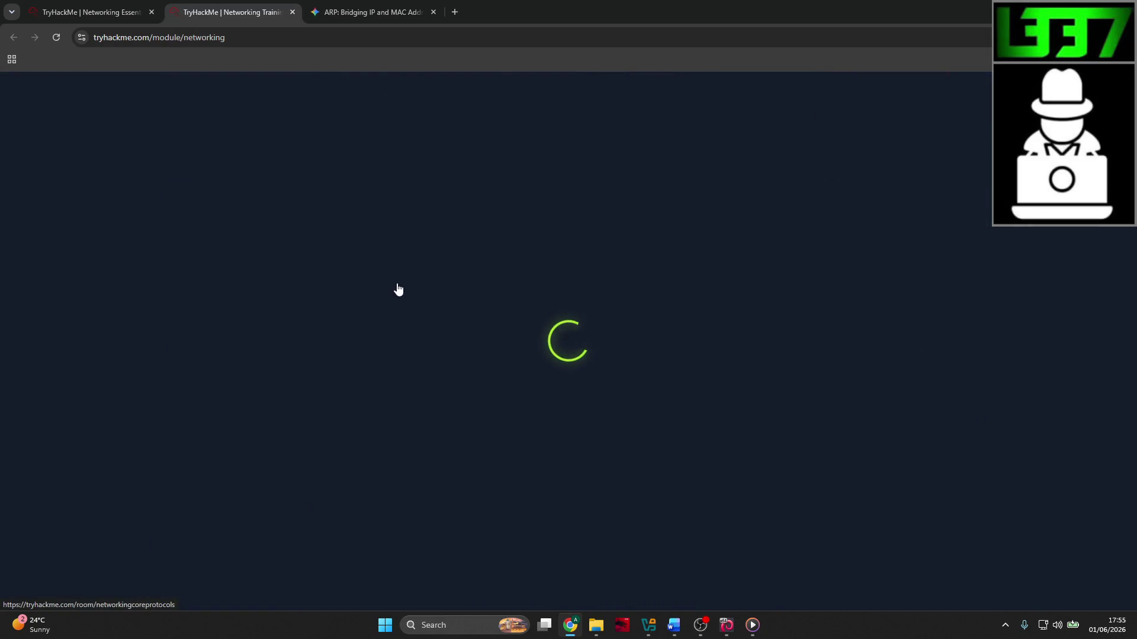
{"action": "scroll", "coordinate": [721, 314], "scroll_direction": "down", "scroll_amount": 2}
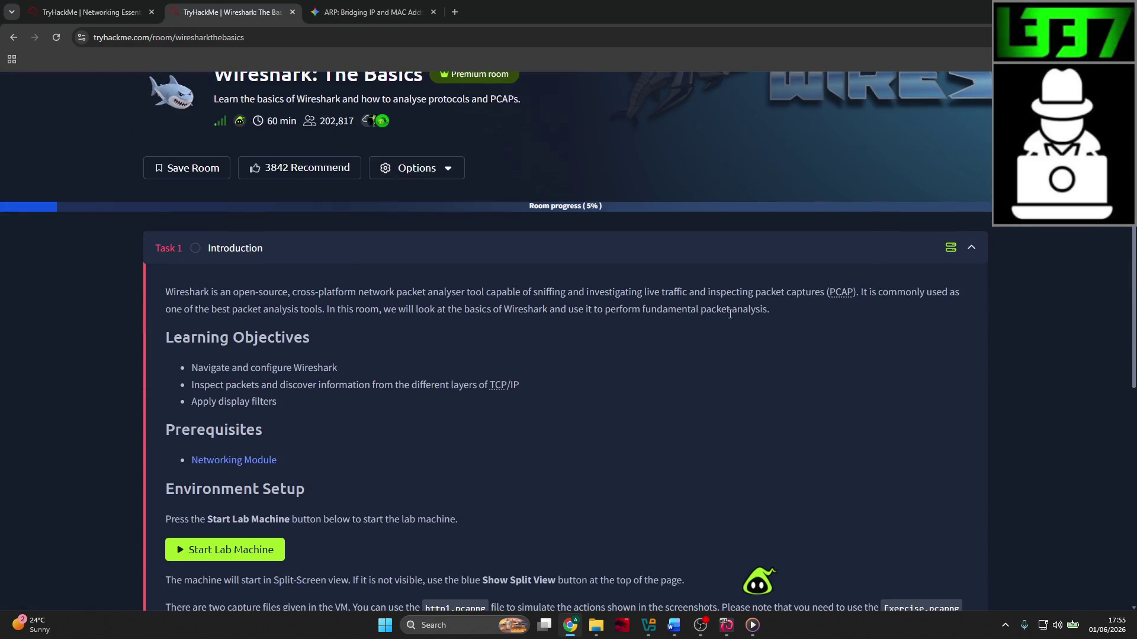
{"action": "scroll", "coordinate": [720, 314], "scroll_direction": "down", "scroll_amount": 2}
{"action": "left_click", "coordinate": [227, 432]}
{"action": "scroll", "coordinate": [326, 333], "scroll_direction": "up", "scroll_amount": 3}
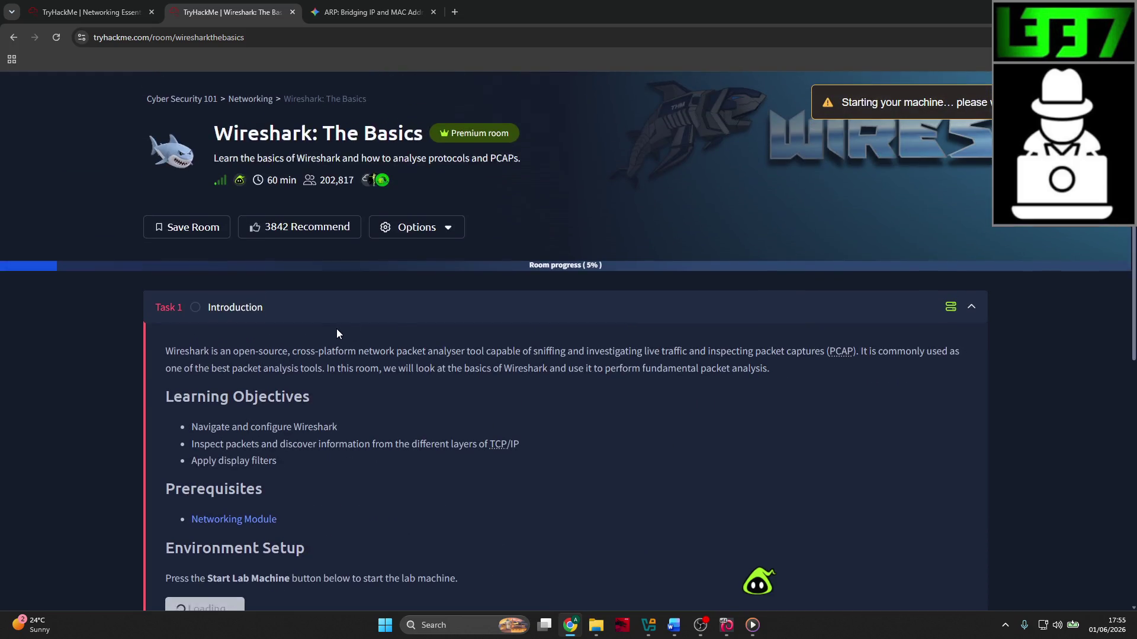
Step: In the Kali VM, check the terminals and open the TryHackMe access page in Firefox
{"action": "left_click", "coordinate": [731, 630]}
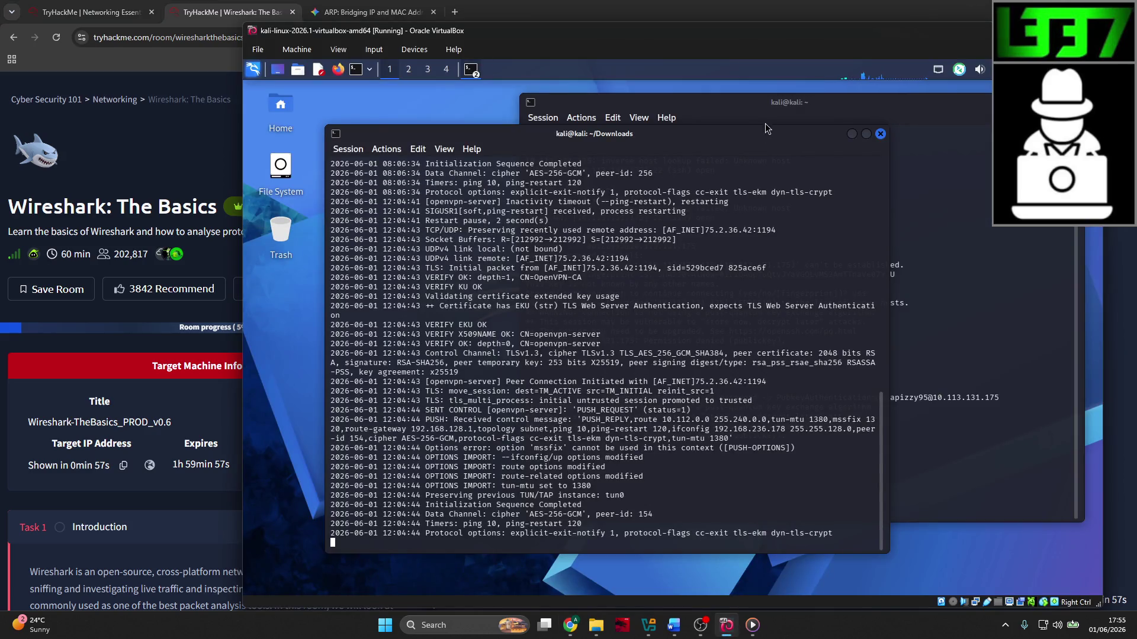
{"action": "left_click", "coordinate": [765, 104]}
{"action": "left_click", "coordinate": [495, 403]}
{"action": "left_click", "coordinate": [338, 69]}
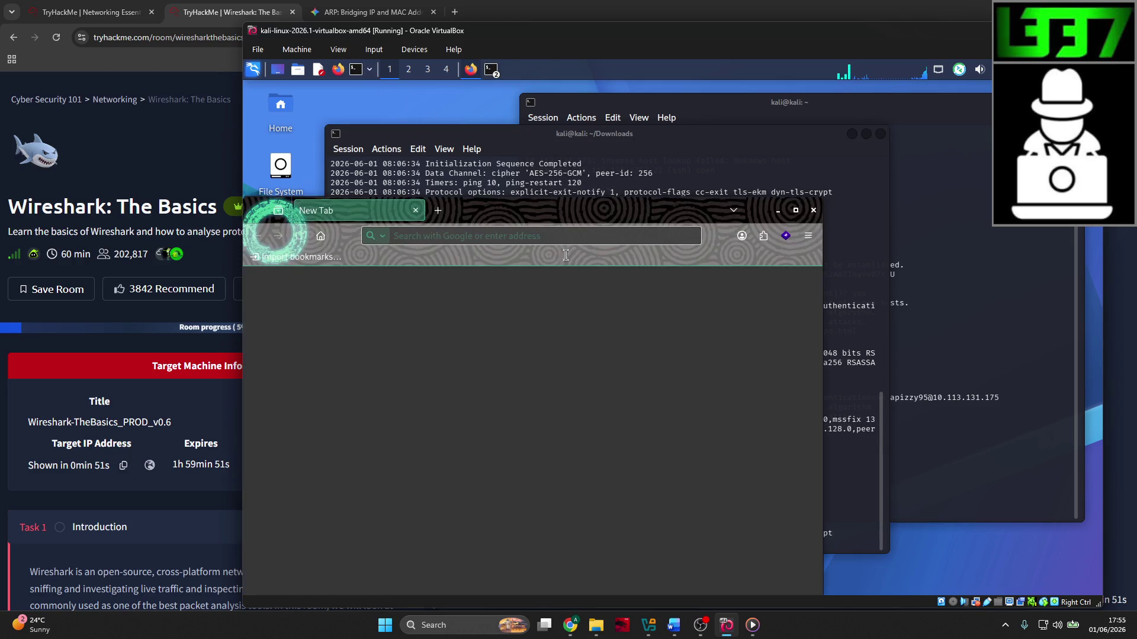
{"action": "type", "text": "tryhackme.com/"}
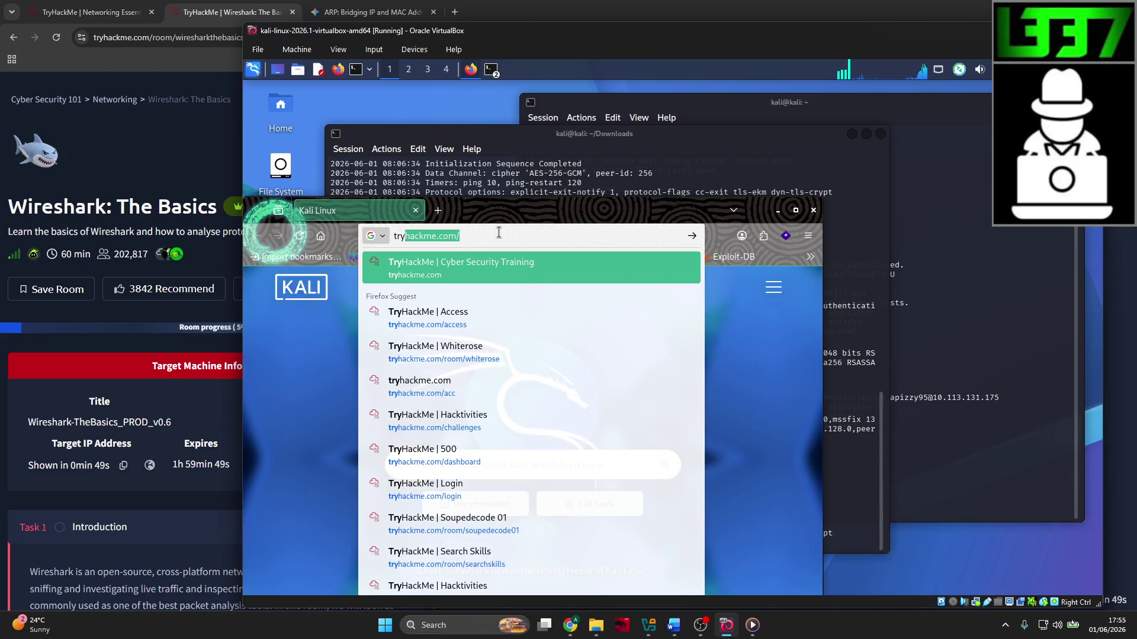
{"action": "left_click", "coordinate": [471, 317]}
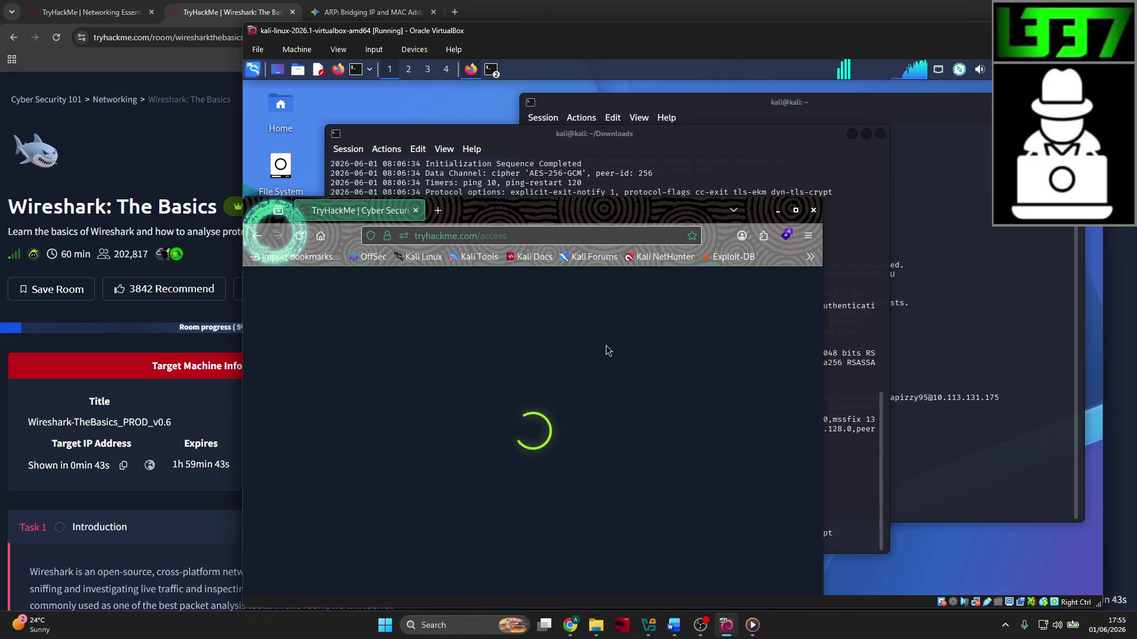
{"action": "scroll", "coordinate": [627, 349], "scroll_direction": "down", "scroll_amount": 5}
{"action": "scroll", "coordinate": [622, 382], "scroll_direction": "down", "scroll_amount": 5}
{"action": "scroll", "coordinate": [618, 418], "scroll_direction": "down", "scroll_amount": 5}
{"action": "scroll", "coordinate": [613, 449], "scroll_direction": "down", "scroll_amount": 3}
Step: Close Firefox, hide the VPN log terminal and clear the home terminal
{"action": "left_click_drag", "start_coordinate": [610, 473], "coordinate": [543, 436]}
{"action": "left_click", "coordinate": [622, 479]}
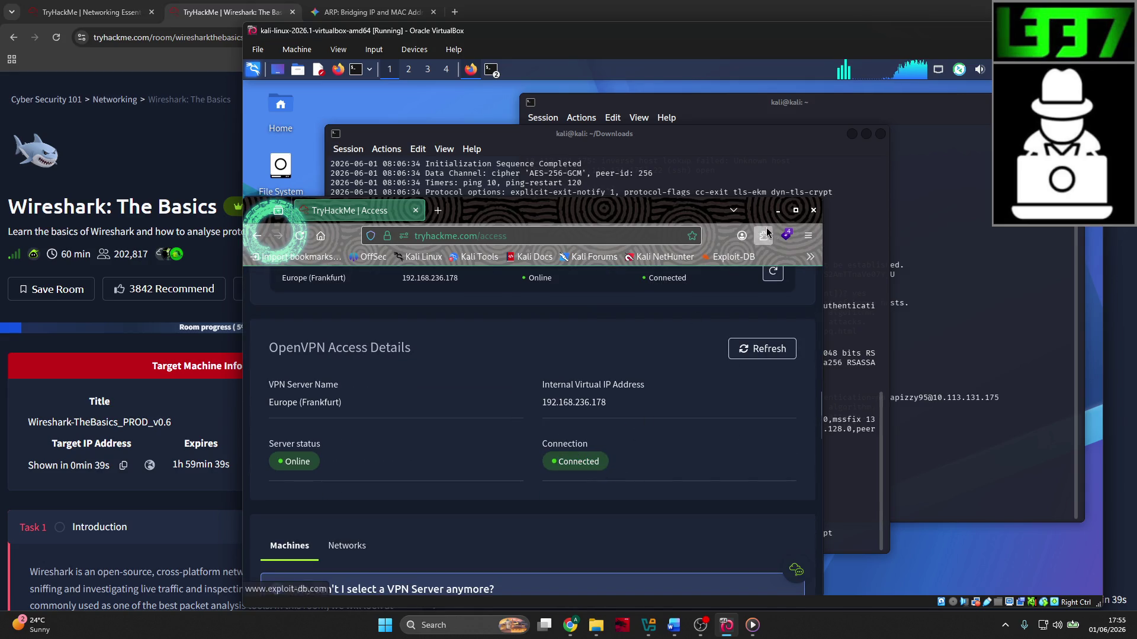
{"action": "left_click", "coordinate": [854, 134]}
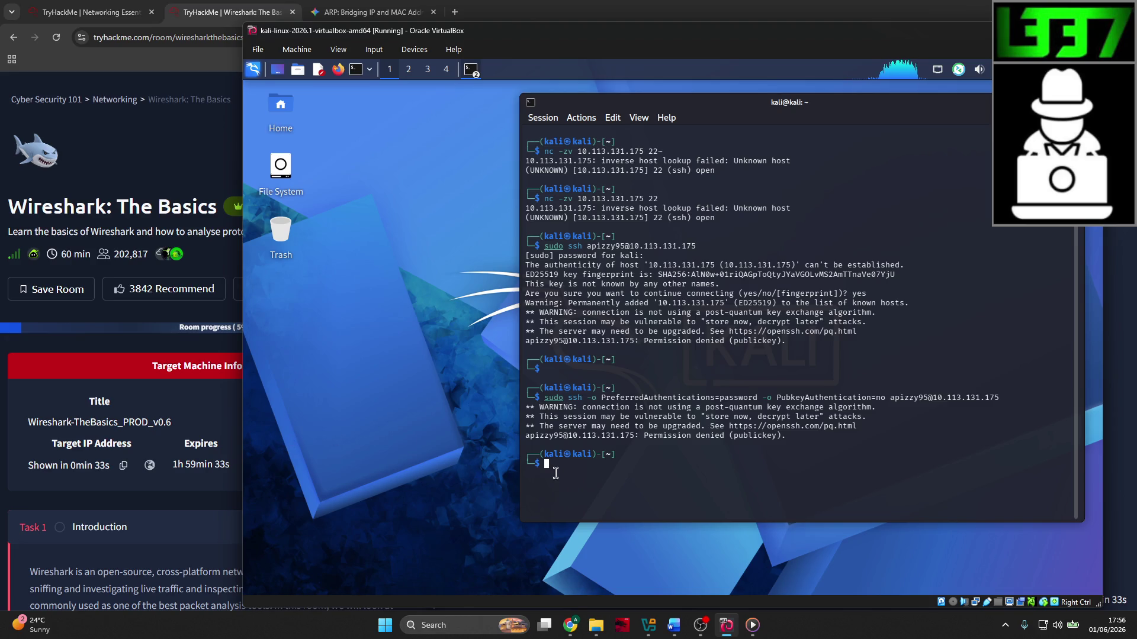
{"action": "type", "text": "clear"}
{"action": "key", "text": "Return"}
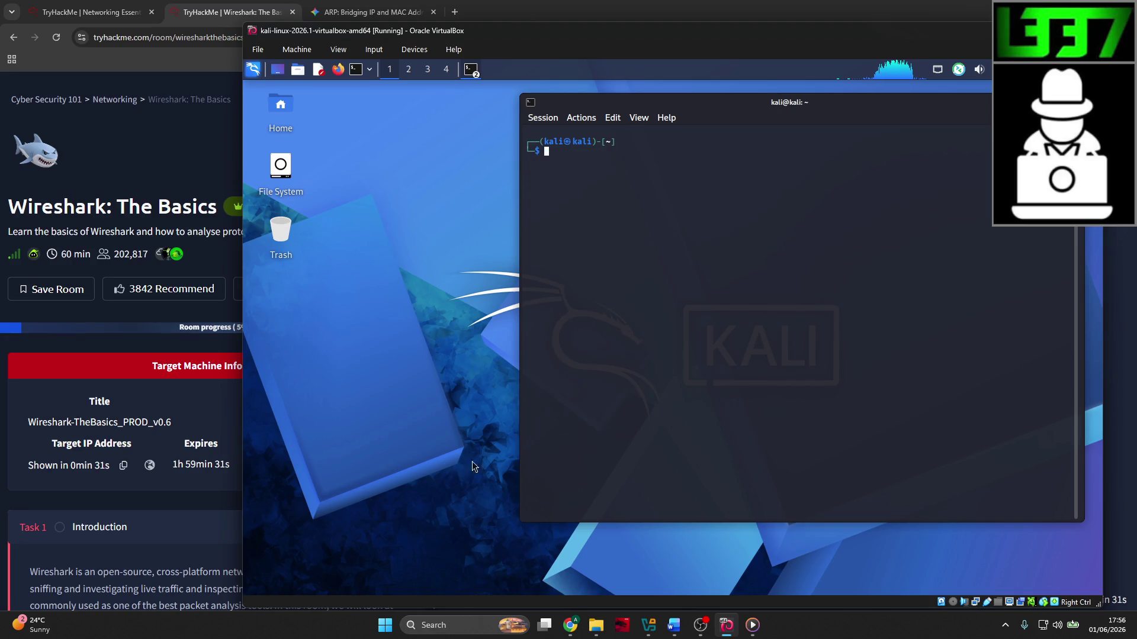
Step: Bring the TryHackMe Wireshark room page forward while the lab machine loads
{"action": "left_click", "coordinate": [193, 410]}
{"action": "scroll", "coordinate": [204, 390], "scroll_direction": "down", "scroll_amount": 2}
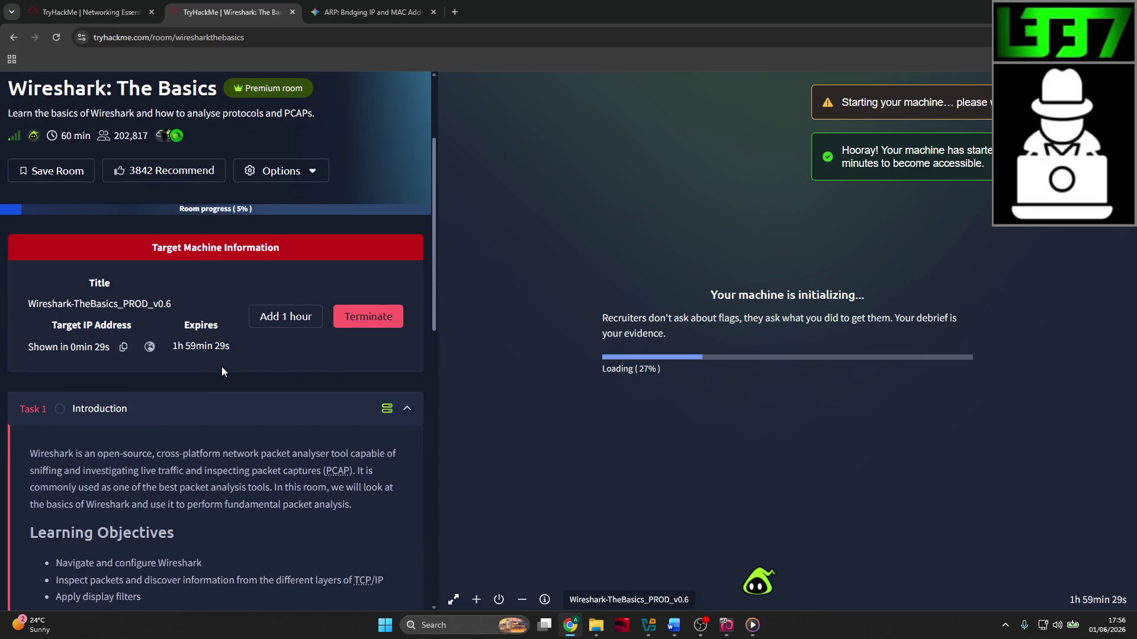
{"action": "scroll", "coordinate": [222, 367], "scroll_direction": "up", "scroll_amount": 1}
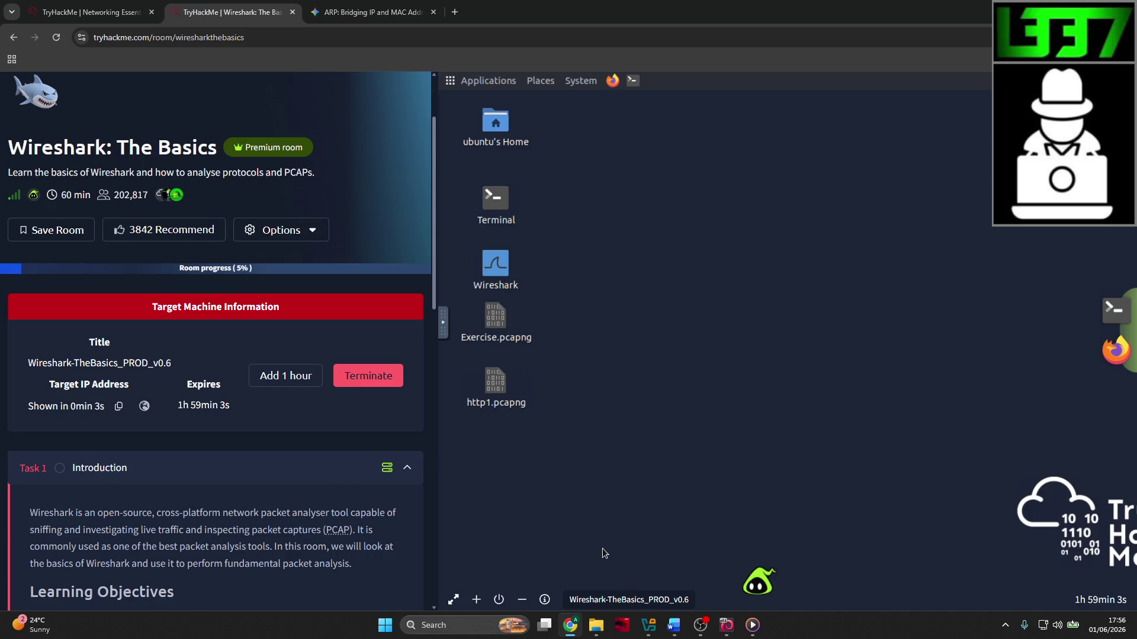
Step: Copy the target IP, ping 10.112.133.20 from Kali, stop it, then traceroute to it showing three hops
{"action": "left_click", "coordinate": [726, 625]}
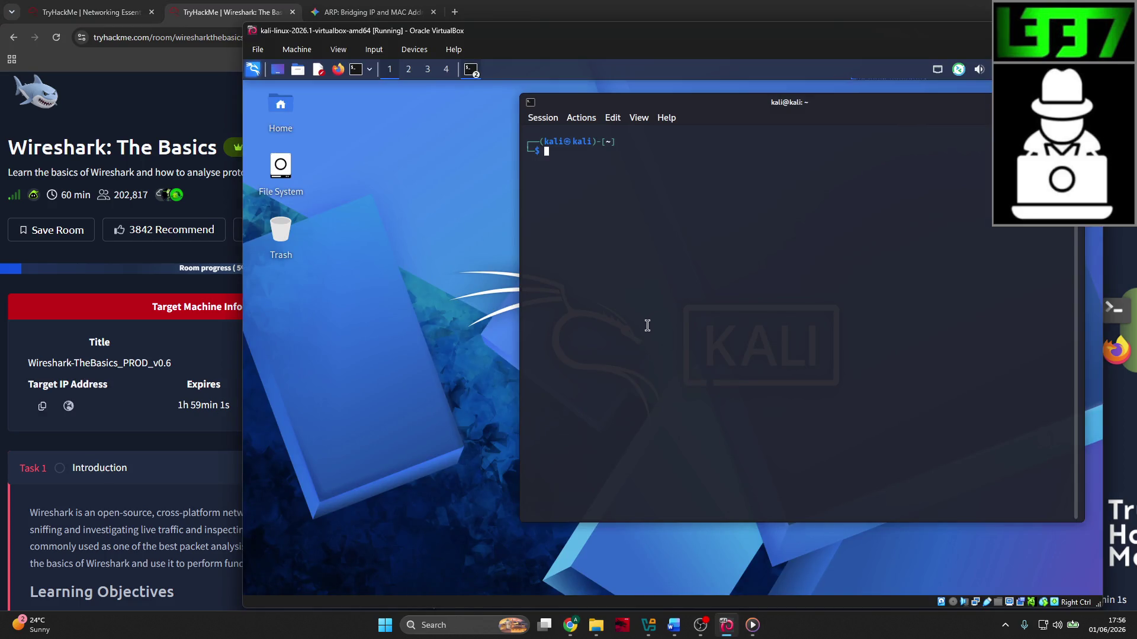
{"action": "left_click", "coordinate": [102, 406]}
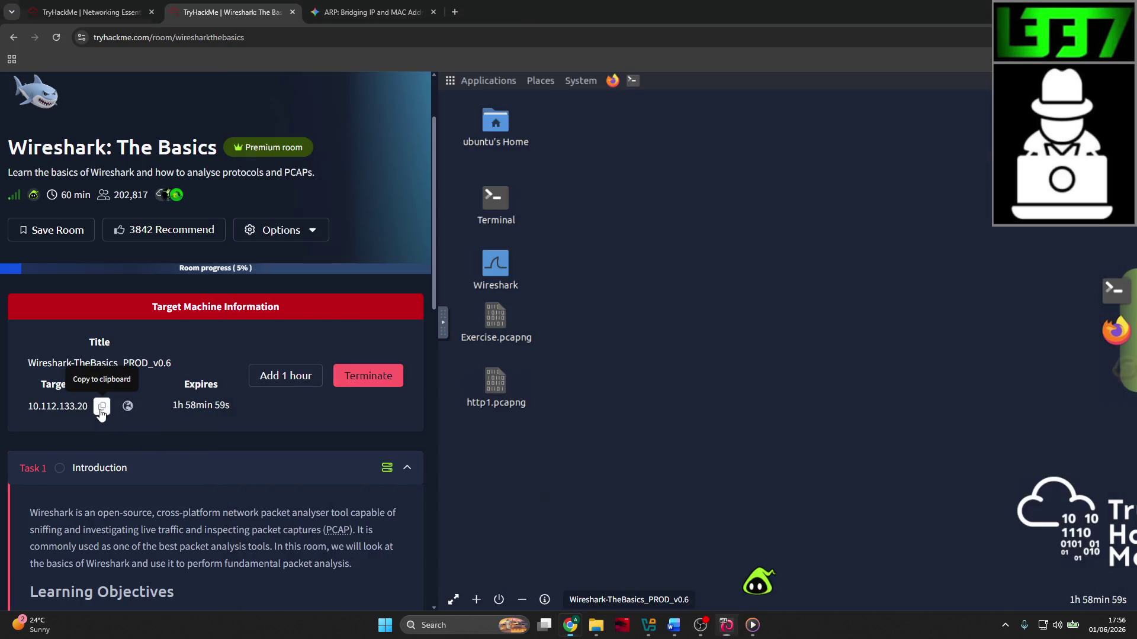
{"action": "key", "text": "alt+Tab"}
{"action": "type", "text": "ping "}
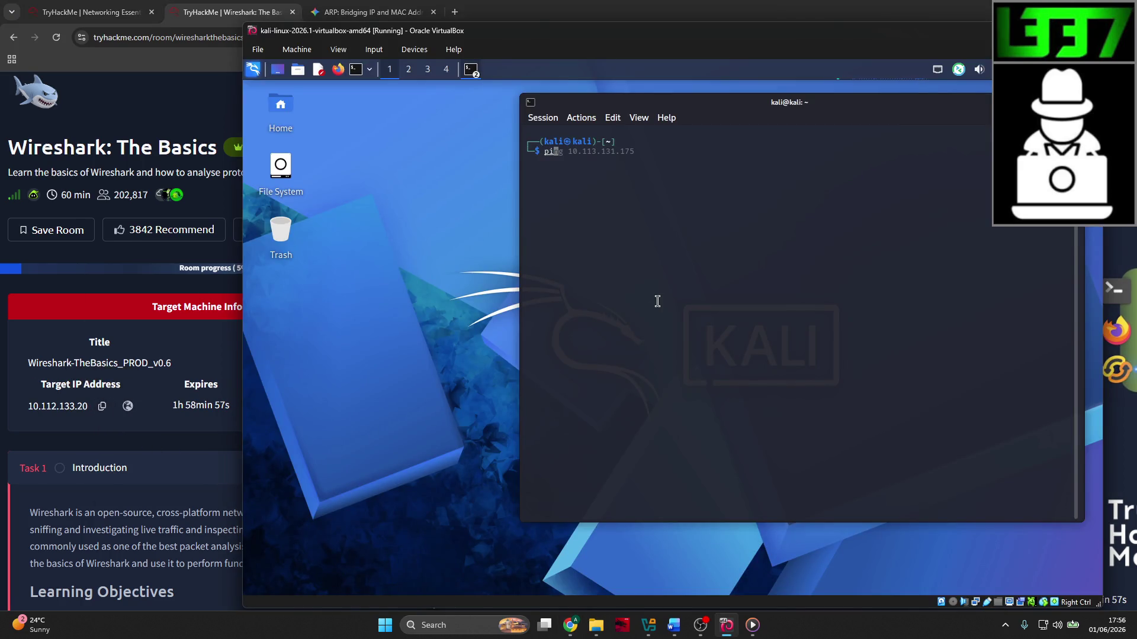
{"action": "type", "text": "10.112.133.20"}
{"action": "key", "text": "Return"}
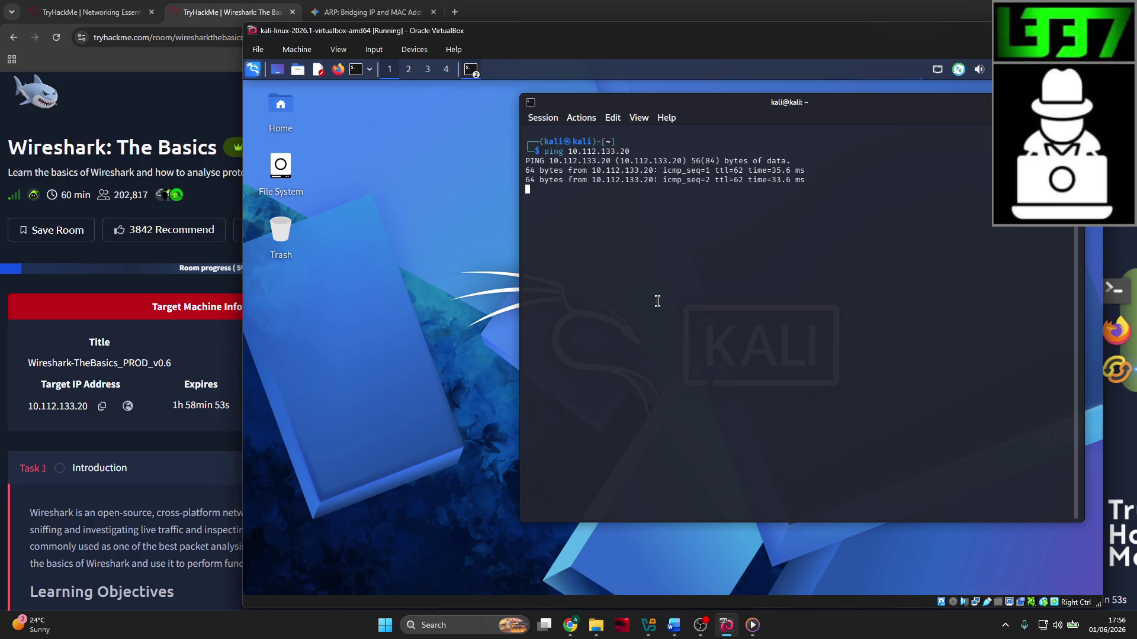
{"action": "key", "text": "ctrl+c"}
{"action": "type", "text": "traceroute 10.112.133.20"}
{"action": "key", "text": "Return"}
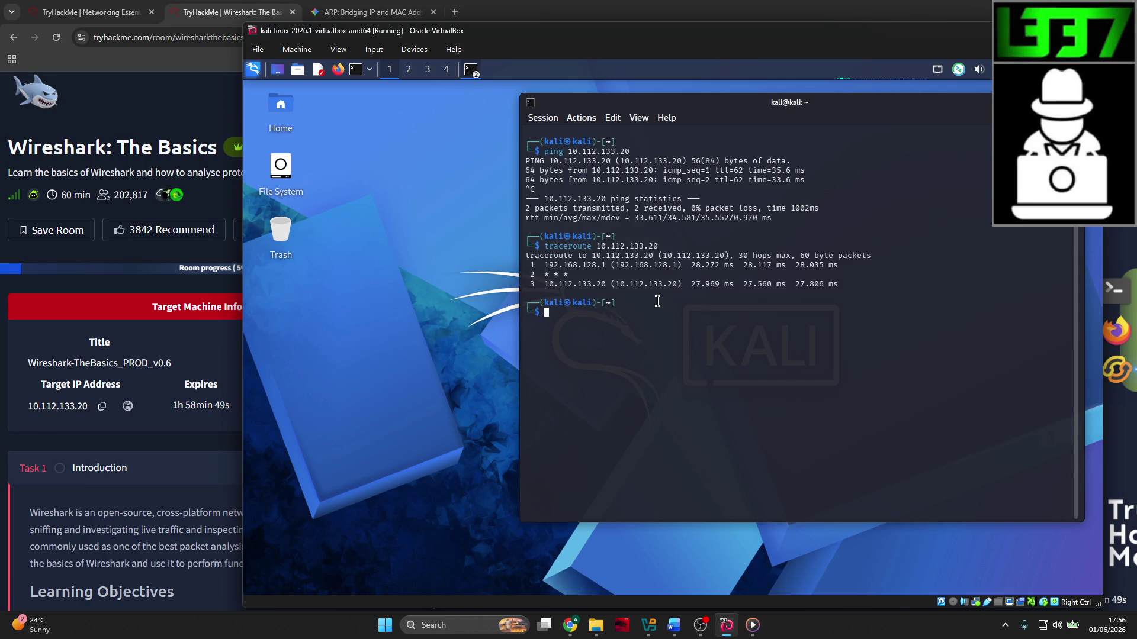
Step: Run traceroute google.com in Kali and stop it after hop 28 with only 10.0.2.2 replying
{"action": "left_click_drag", "start_coordinate": [846, 285], "coordinate": [532, 254]}
{"action": "left_click", "coordinate": [591, 274]}
{"action": "type", "text": "traceroute google.com"}
{"action": "key", "text": "Return"}
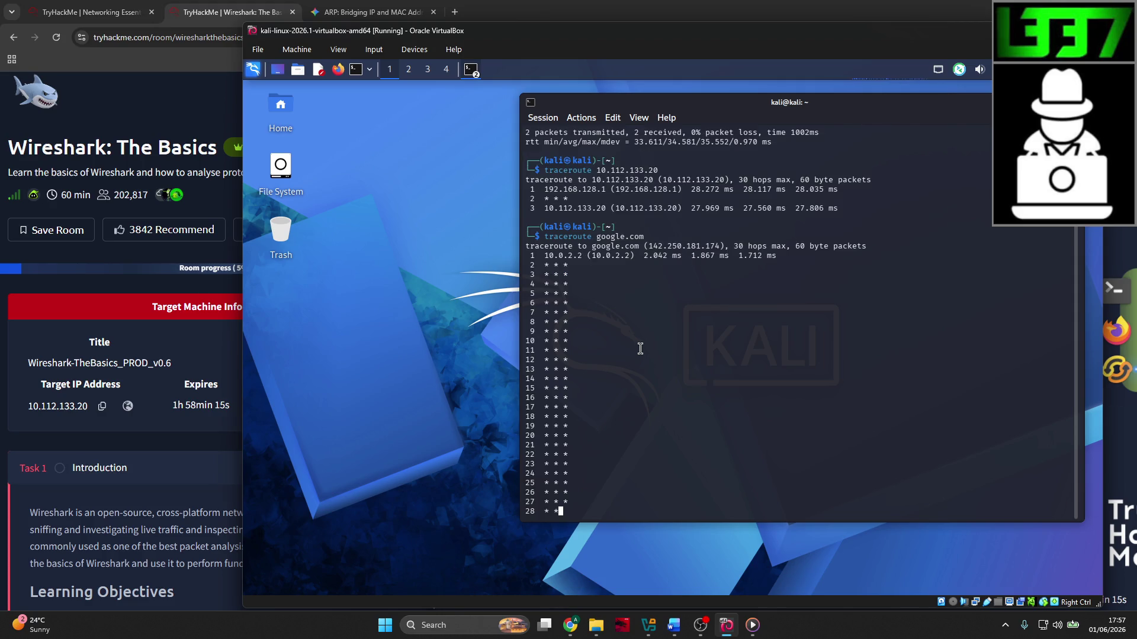
{"action": "key", "text": "ctrl+c"}
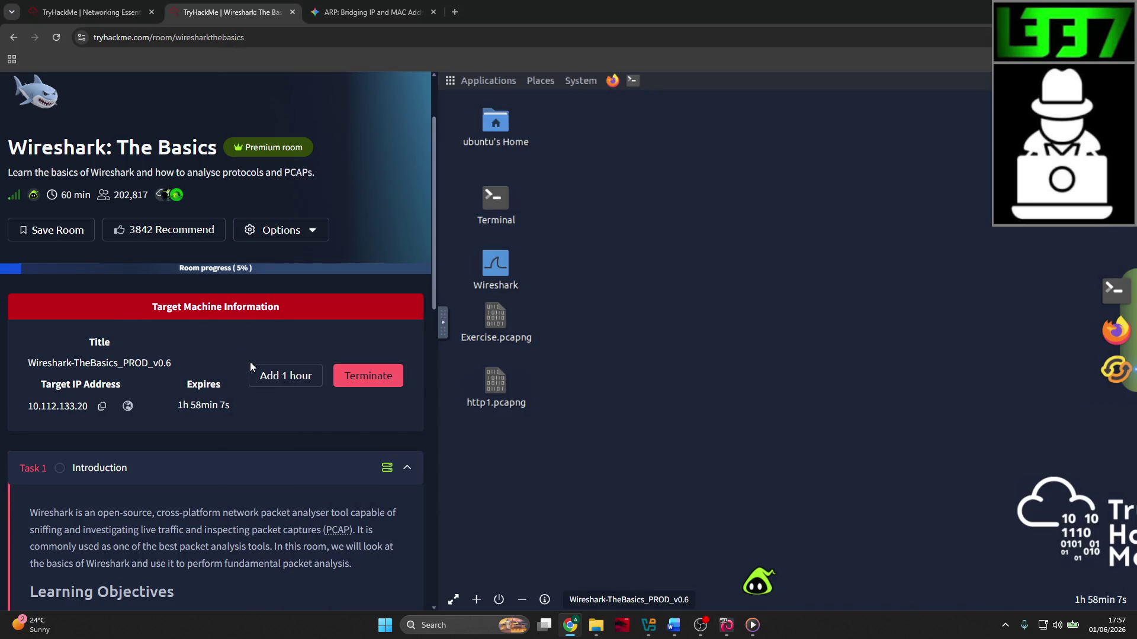
Step: On the target machine's terminal, try traceroute google.com and start sudo apt install traceroute
{"action": "double_click", "coordinate": [513, 189]}
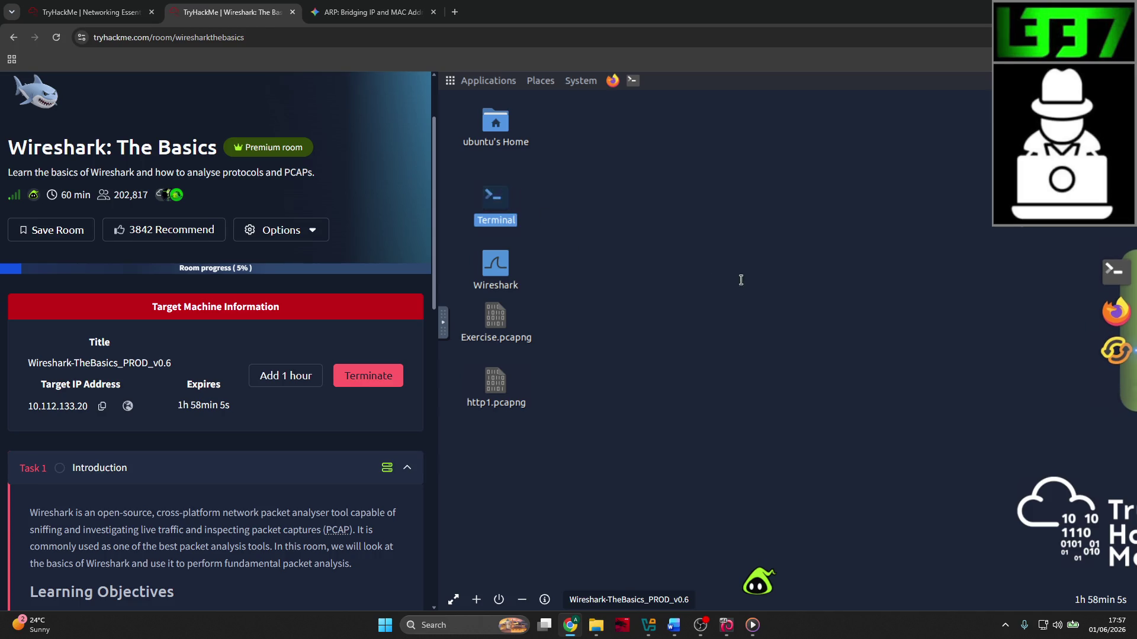
{"action": "type", "text": "traceroute google.com"}
{"action": "key", "text": "Return"}
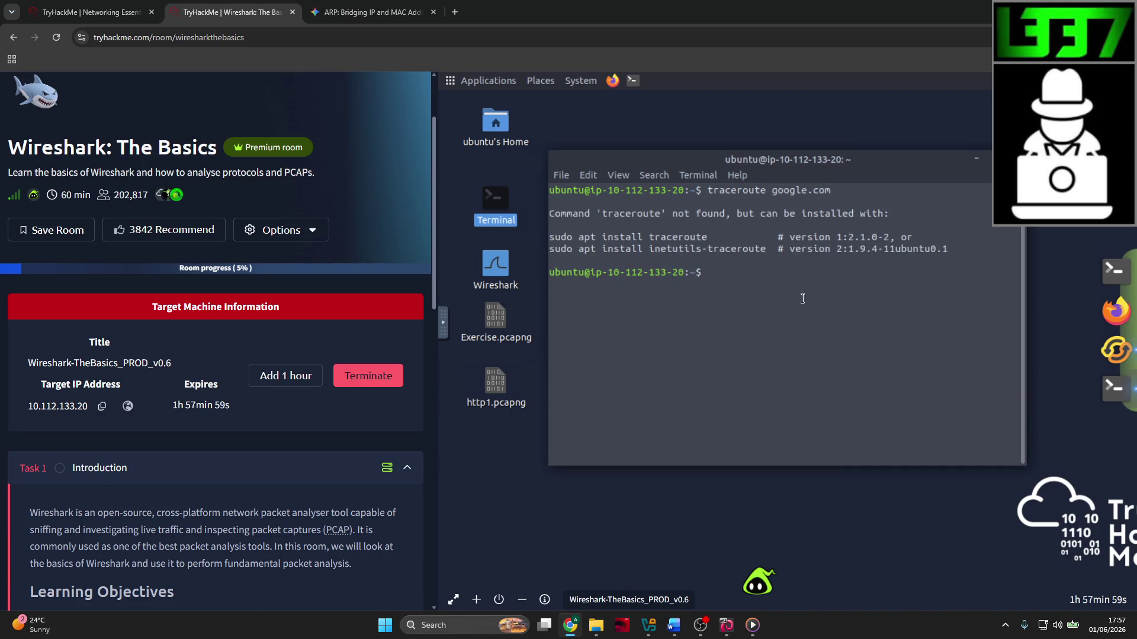
{"action": "type", "text": "sudo apt install traceroute"}
{"action": "key", "text": "Return"}
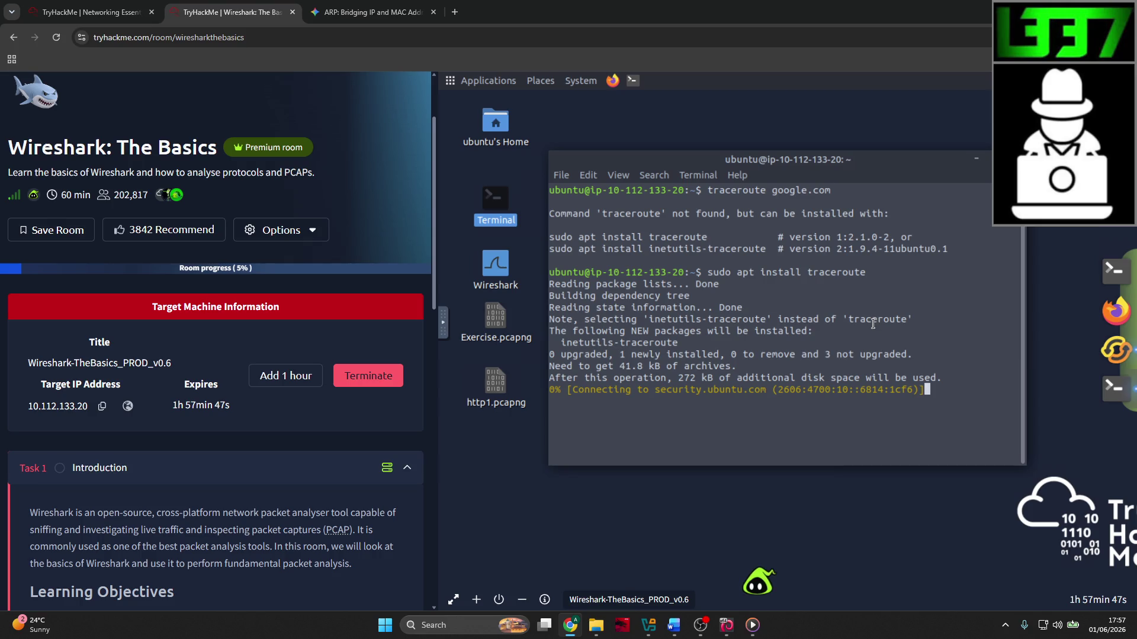
Step: Read the install output stalled at security.ubuntu.com and cancel the package install
{"action": "left_click_drag", "start_coordinate": [812, 391], "coordinate": [611, 391]}
{"action": "left_click", "coordinate": [902, 392]}
{"action": "triple_click", "coordinate": [849, 392]}
{"action": "left_click", "coordinate": [838, 391]}
{"action": "left_click_drag", "start_coordinate": [802, 391], "coordinate": [684, 378]}
{"action": "left_click", "coordinate": [683, 377]}
{"action": "left_click_drag", "start_coordinate": [826, 391], "coordinate": [612, 380]}
{"action": "left_click_drag", "start_coordinate": [851, 391], "coordinate": [641, 382]}
{"action": "left_click", "coordinate": [731, 384]}
{"action": "left_click_drag", "start_coordinate": [936, 388], "coordinate": [549, 365]}
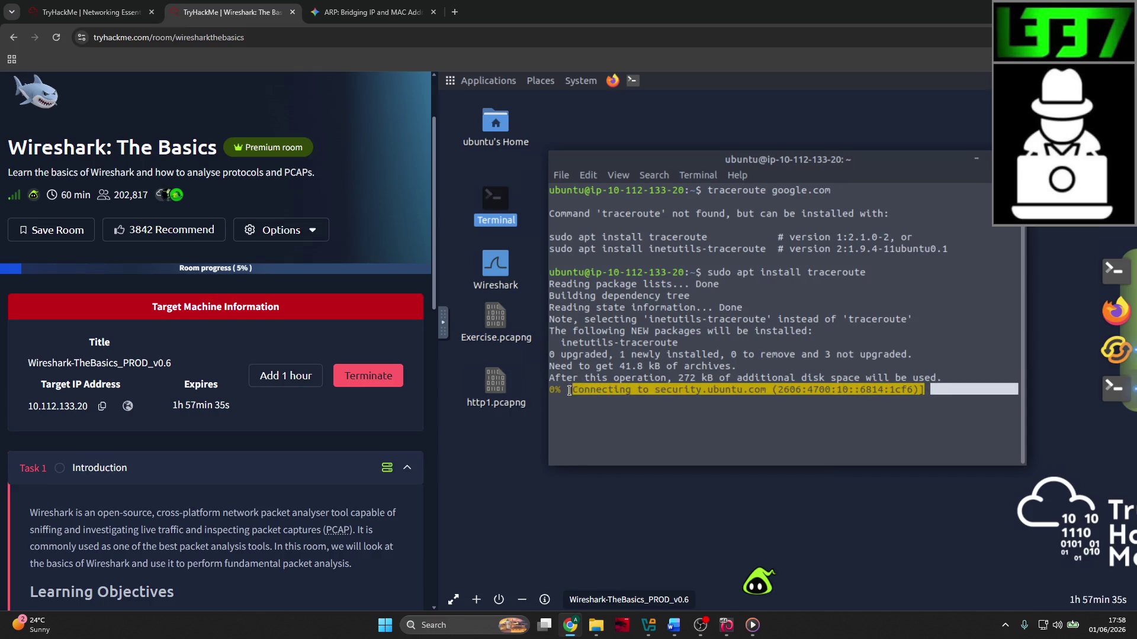
{"action": "left_click", "coordinate": [711, 335]}
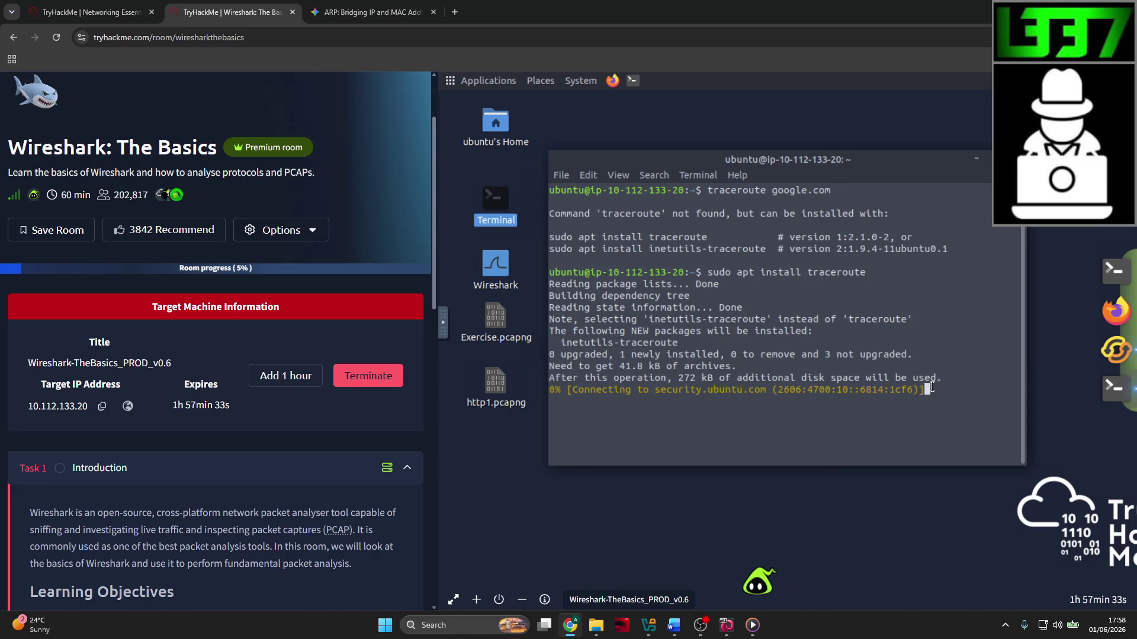
{"action": "key", "text": "ctrl+c"}
{"action": "type", "text": "clear"}
Step: Clear and exit the target machine's terminal, then begin terminating the lab machine
{"action": "key", "text": "Return"}
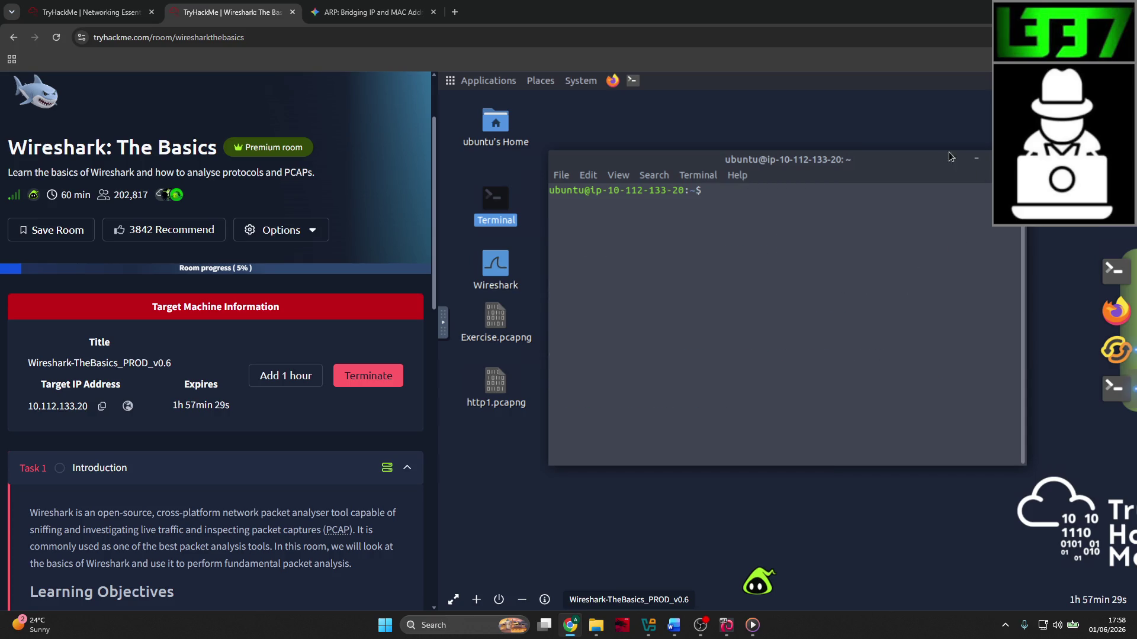
{"action": "left_click_drag", "start_coordinate": [952, 159], "coordinate": [973, 146]}
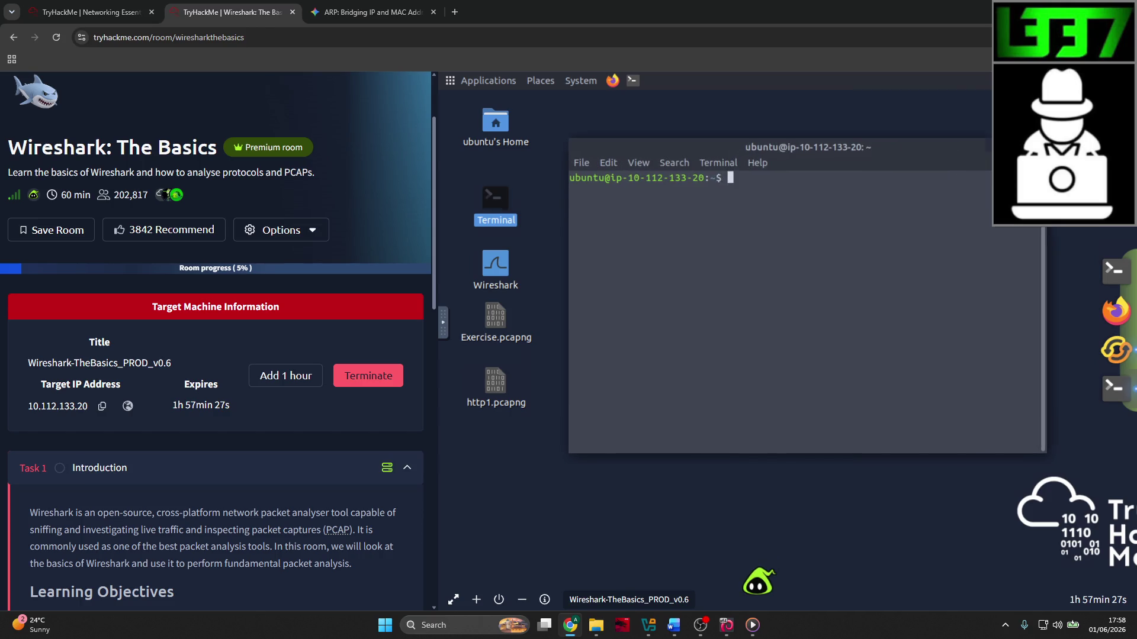
{"action": "key", "text": "ctrl+d"}
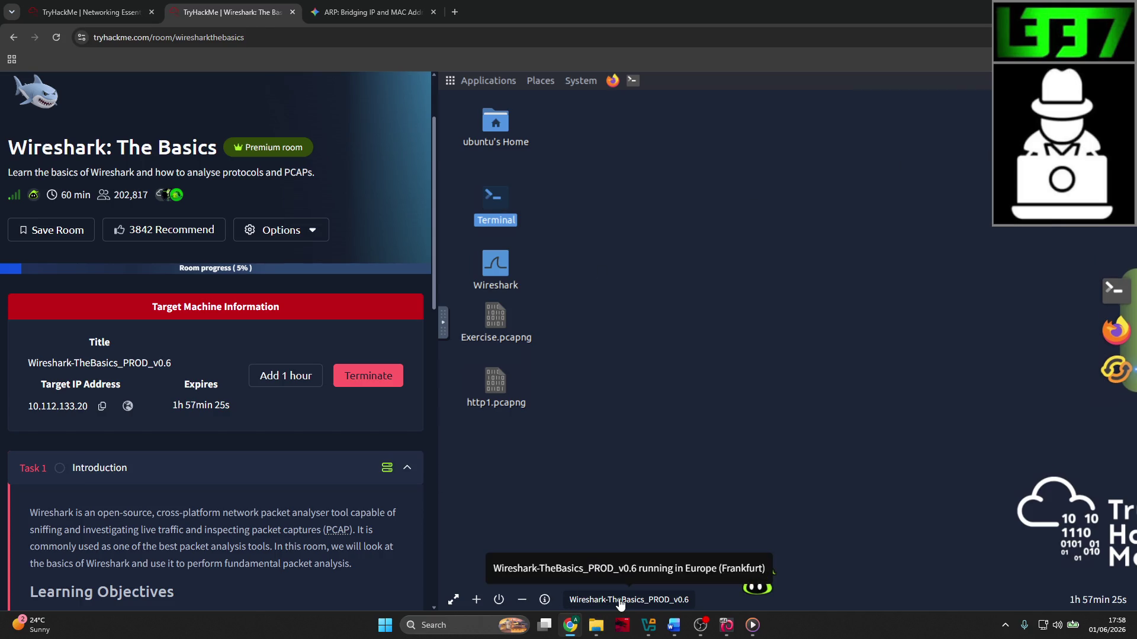
{"action": "right_click", "coordinate": [620, 598]}
{"action": "key", "text": "Escape"}
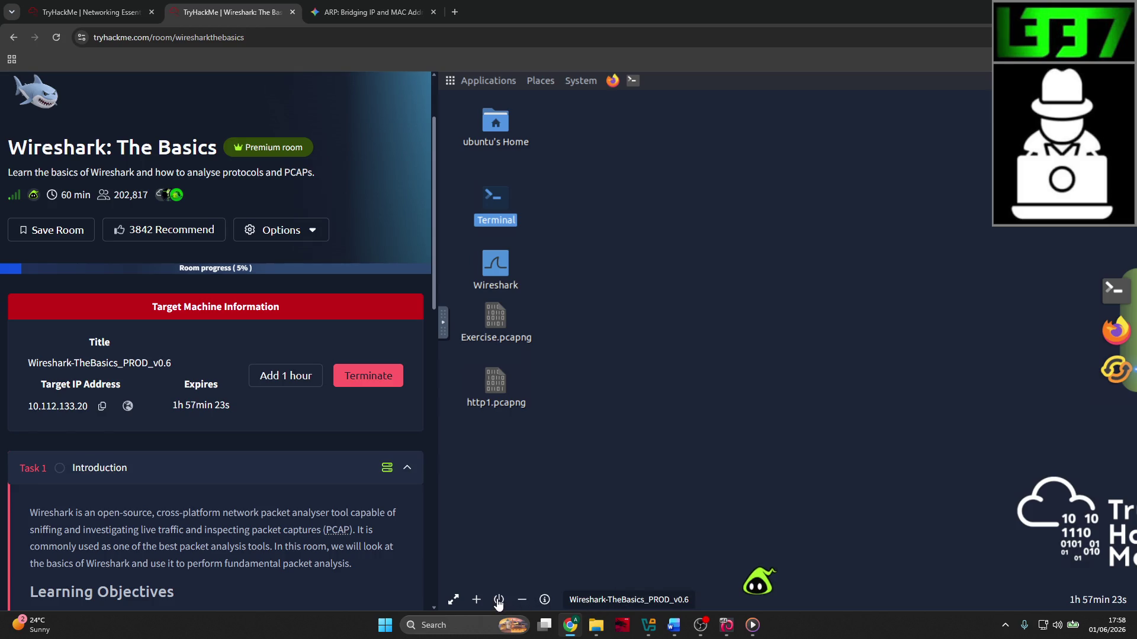
{"action": "left_click", "coordinate": [498, 601]}
Step: Confirm terminating the lab machine and expand tasks in the Networking Essentials room
{"action": "left_click", "coordinate": [655, 382]}
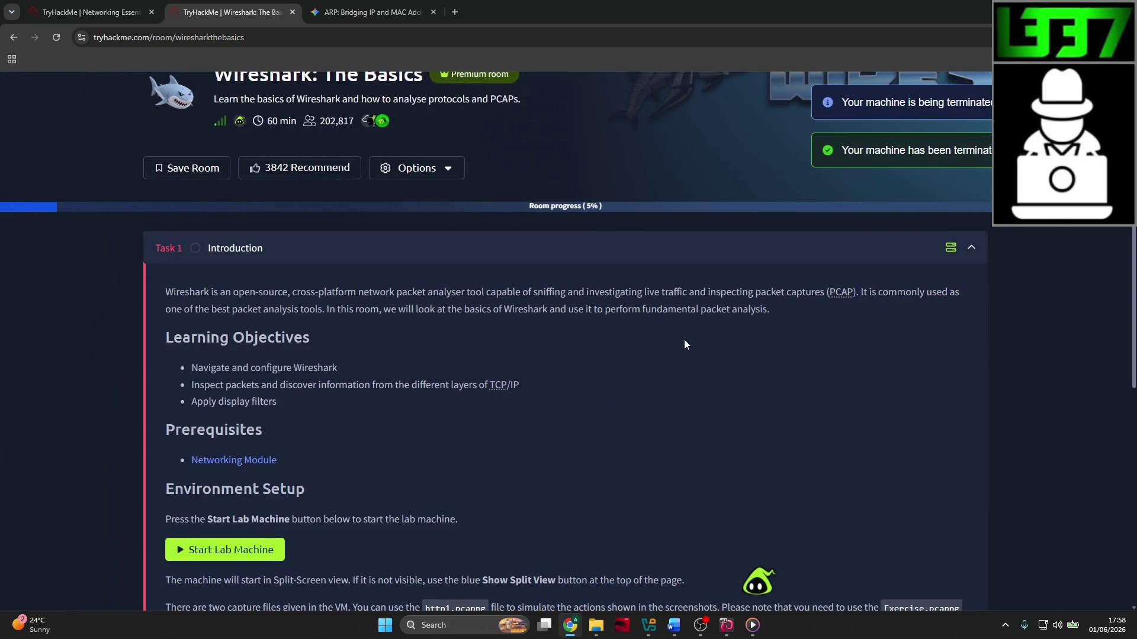
{"action": "left_click", "coordinate": [105, 11]}
{"action": "scroll", "coordinate": [515, 325], "scroll_direction": "down", "scroll_amount": 1}
{"action": "scroll", "coordinate": [314, 394], "scroll_direction": "down", "scroll_amount": 1}
{"action": "left_click", "coordinate": [358, 354]}
{"action": "scroll", "coordinate": [382, 330], "scroll_direction": "down", "scroll_amount": 1}
{"action": "left_click", "coordinate": [503, 174]}
{"action": "scroll", "coordinate": [488, 296], "scroll_direction": "down", "scroll_amount": 5}
{"action": "scroll", "coordinate": [454, 329], "scroll_direction": "up", "scroll_amount": 4}
{"action": "scroll", "coordinate": [455, 329], "scroll_direction": "down", "scroll_amount": 2}
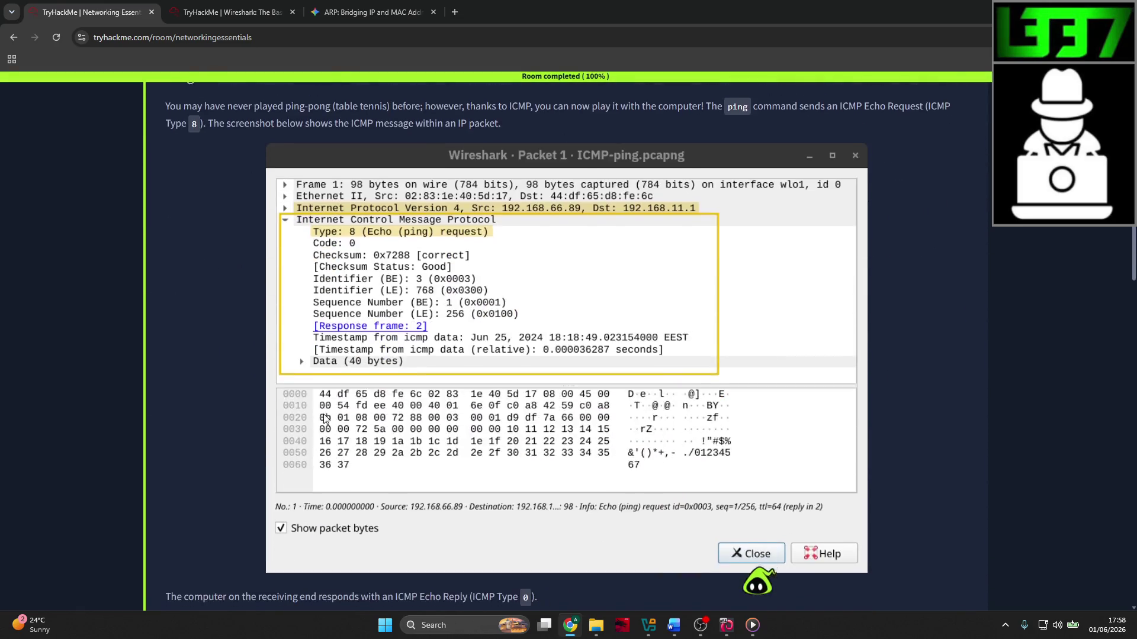
{"action": "scroll", "coordinate": [355, 346], "scroll_direction": "down", "scroll_amount": 4}
{"action": "scroll", "coordinate": [271, 356], "scroll_direction": "down", "scroll_amount": 4}
{"action": "scroll", "coordinate": [337, 362], "scroll_direction": "down", "scroll_amount": 3}
{"action": "scroll", "coordinate": [678, 538], "scroll_direction": "down", "scroll_amount": 3}
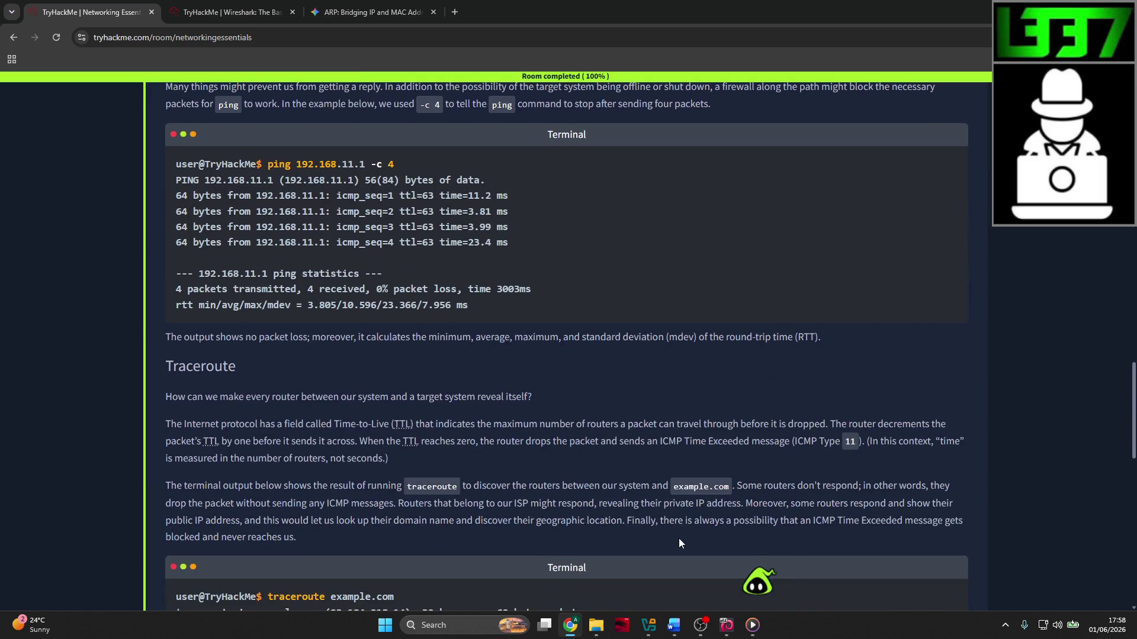
Step: Return to the Word Traceroute notes and select the red sentence about time
{"action": "left_click", "coordinate": [673, 624]}
{"action": "scroll", "coordinate": [653, 352], "scroll_direction": "down", "scroll_amount": 2}
{"action": "left_click", "coordinate": [520, 400]}
{"action": "left_click_drag", "start_coordinate": [480, 391], "coordinate": [533, 379]}
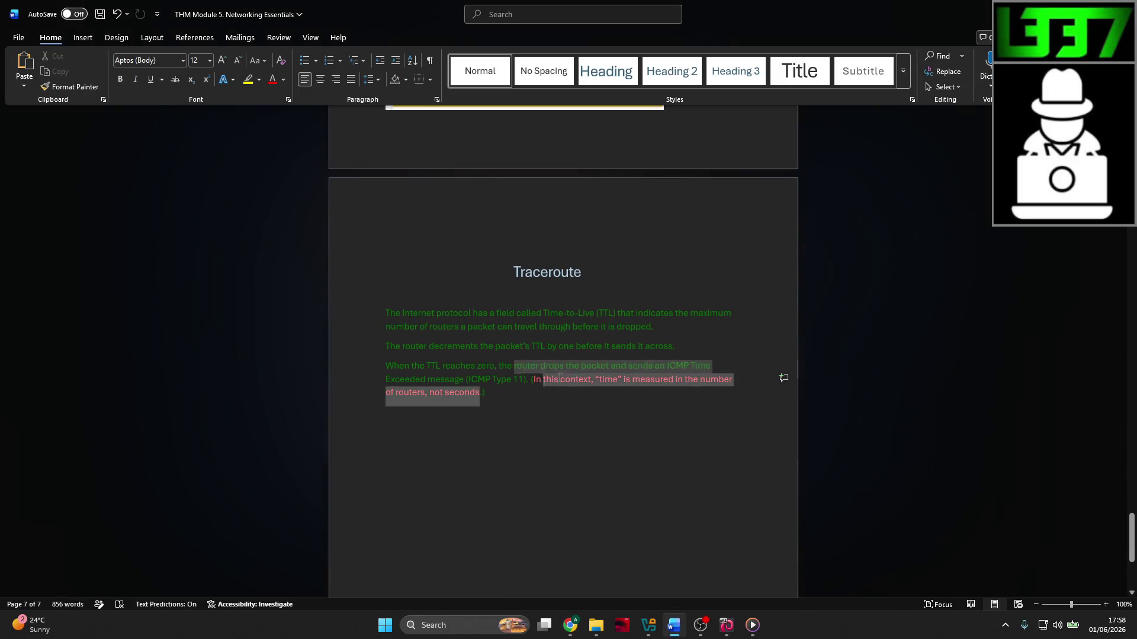
Step: Bold the red sentence and drag the traceroute screenshot from the Networking folder into the notes
{"action": "key", "text": "ctrl+b"}
{"action": "left_click", "coordinate": [539, 411]}
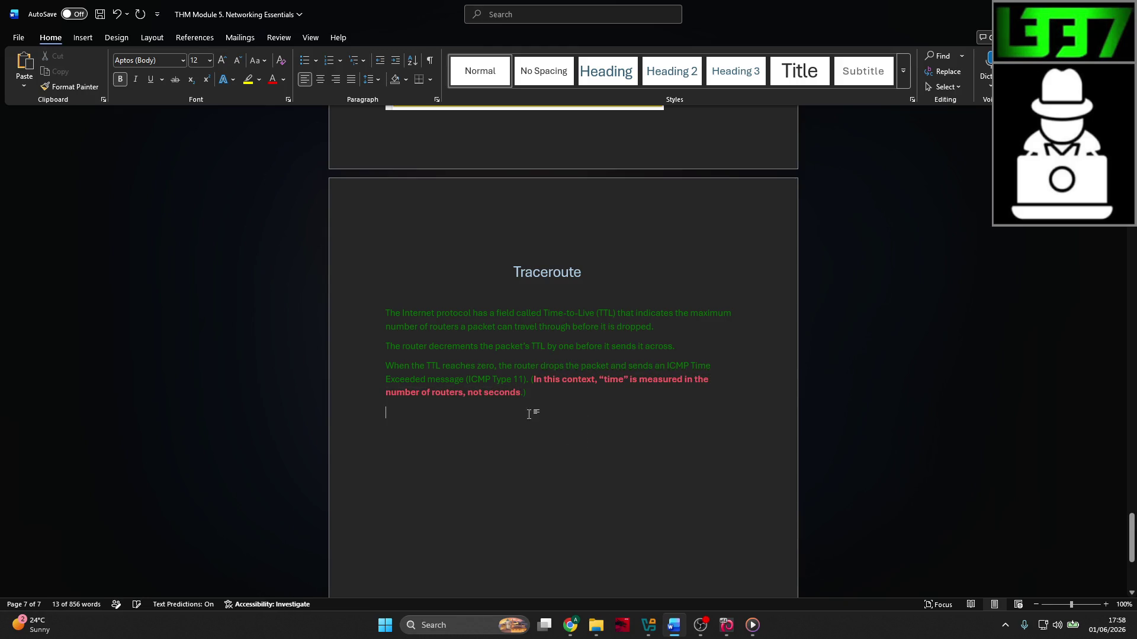
{"action": "key", "text": "alt+Tab"}
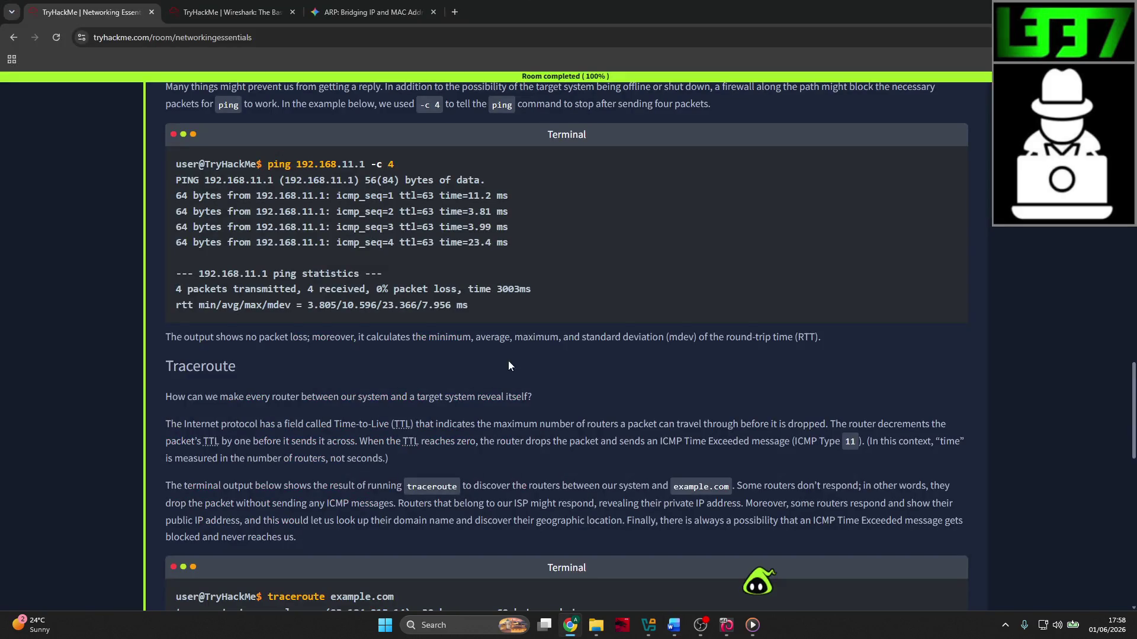
{"action": "left_click", "coordinate": [596, 625]}
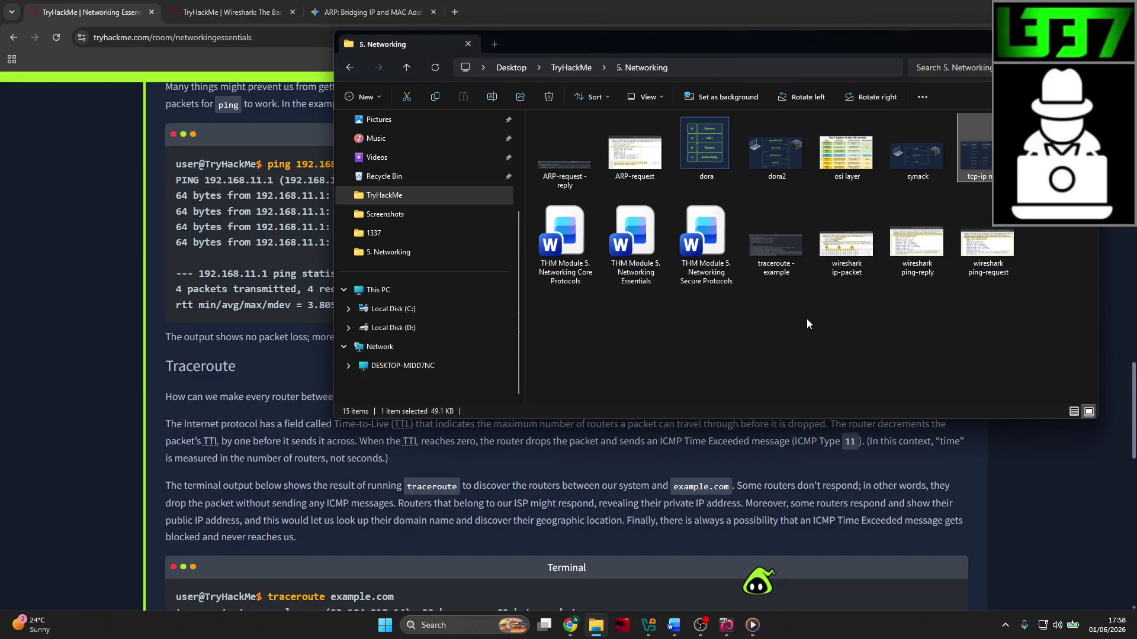
{"action": "left_click", "coordinate": [771, 250]}
{"action": "key", "text": "alt+Tab"}
{"action": "key", "text": "alt+Tab"}
{"action": "mouse_move", "coordinate": [770, 250]}
{"action": "left_mouse_down"}
{"action": "mouse_move", "coordinate": [773, 287]}
{"action": "mouse_move", "coordinate": [445, 416]}
{"action": "left_mouse_up"}
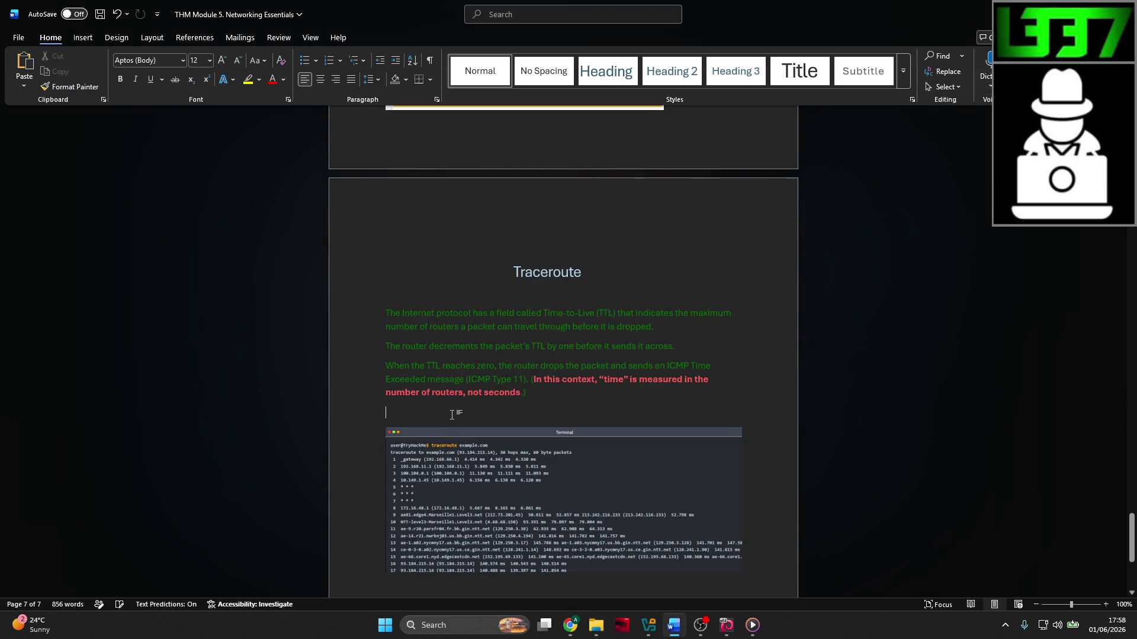
{"action": "key", "text": "BackSpace"}
{"action": "scroll", "coordinate": [720, 411], "scroll_direction": "down", "scroll_amount": 2}
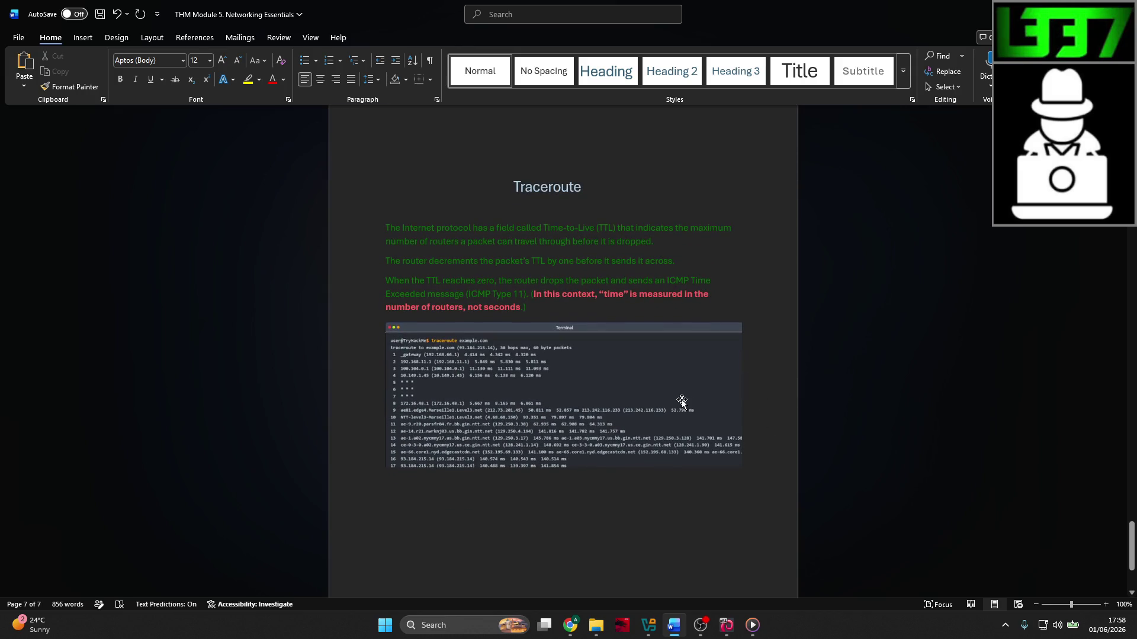
Step: Check the traceroute-example image file in Paint and close it without changes
{"action": "left_click", "coordinate": [613, 399]}
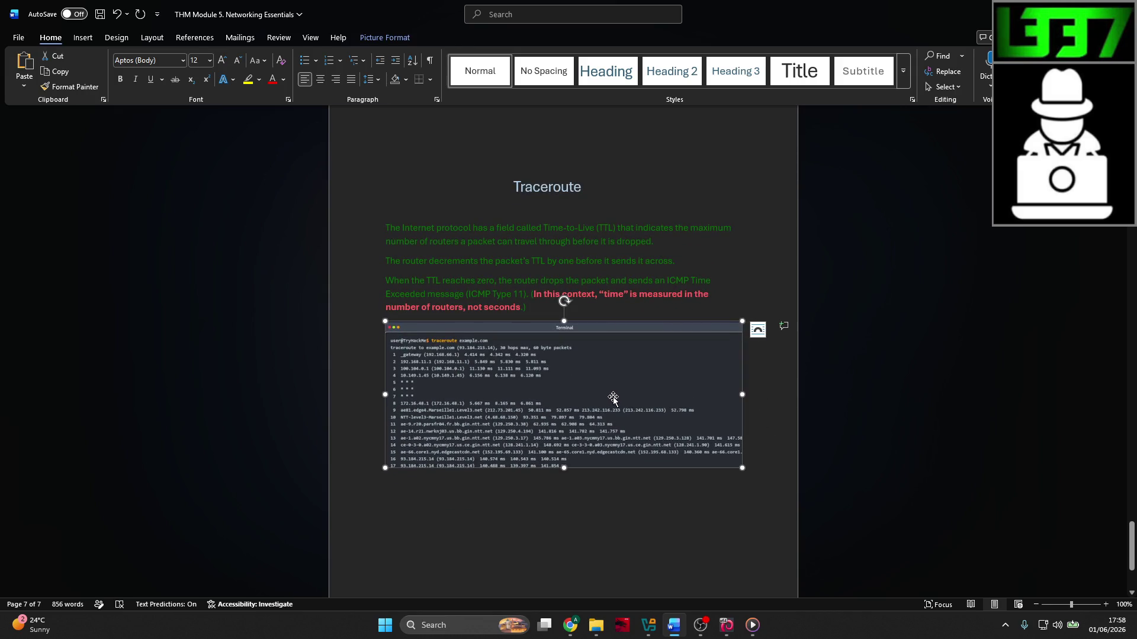
{"action": "key", "text": "alt+Tab"}
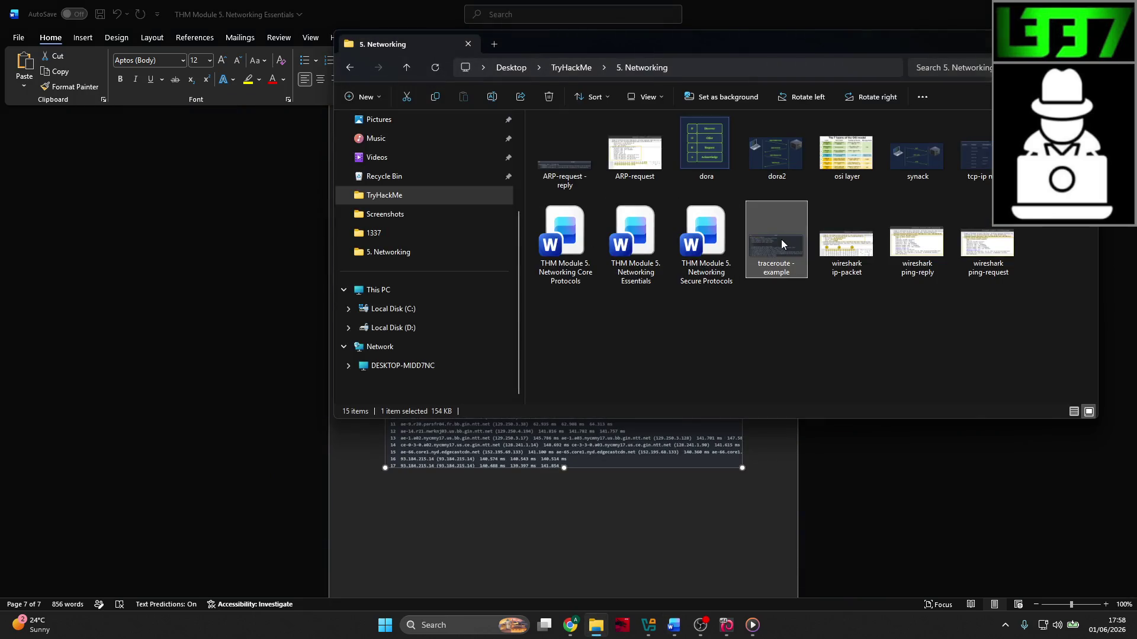
{"action": "right_click", "coordinate": [781, 240]}
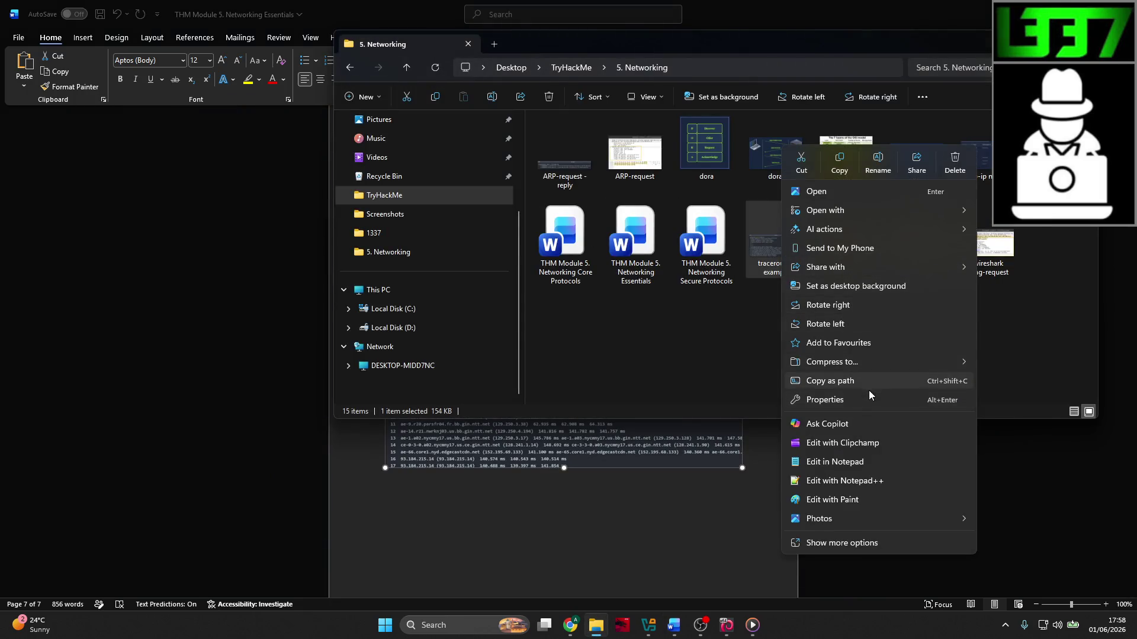
{"action": "left_click", "coordinate": [833, 500]}
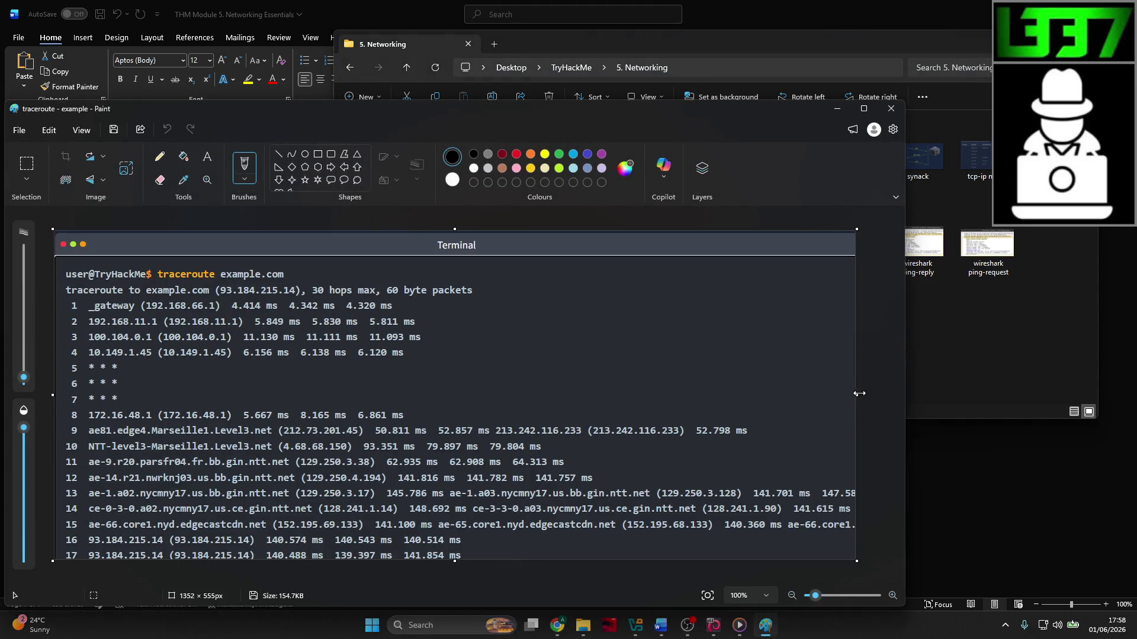
{"action": "left_click_drag", "start_coordinate": [856, 394], "coordinate": [481, 403]}
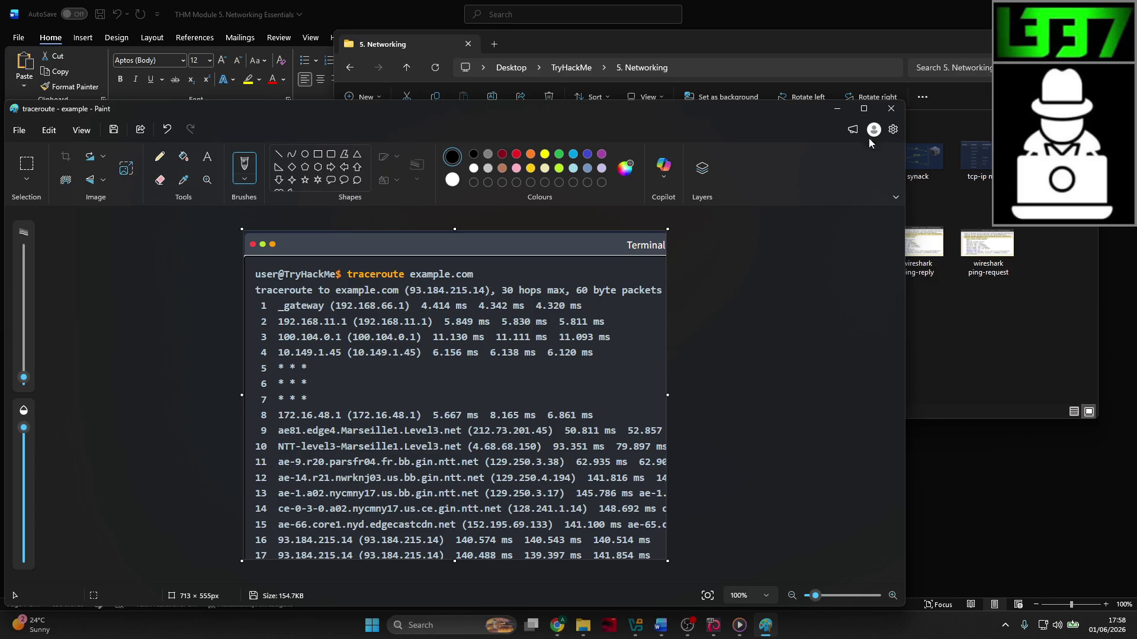
{"action": "left_click", "coordinate": [889, 112]}
Step: Delete the small terminal screenshot and drag traceroute-example into the notes below the text
{"action": "left_click", "coordinate": [275, 374]}
{"action": "key", "text": "Delete"}
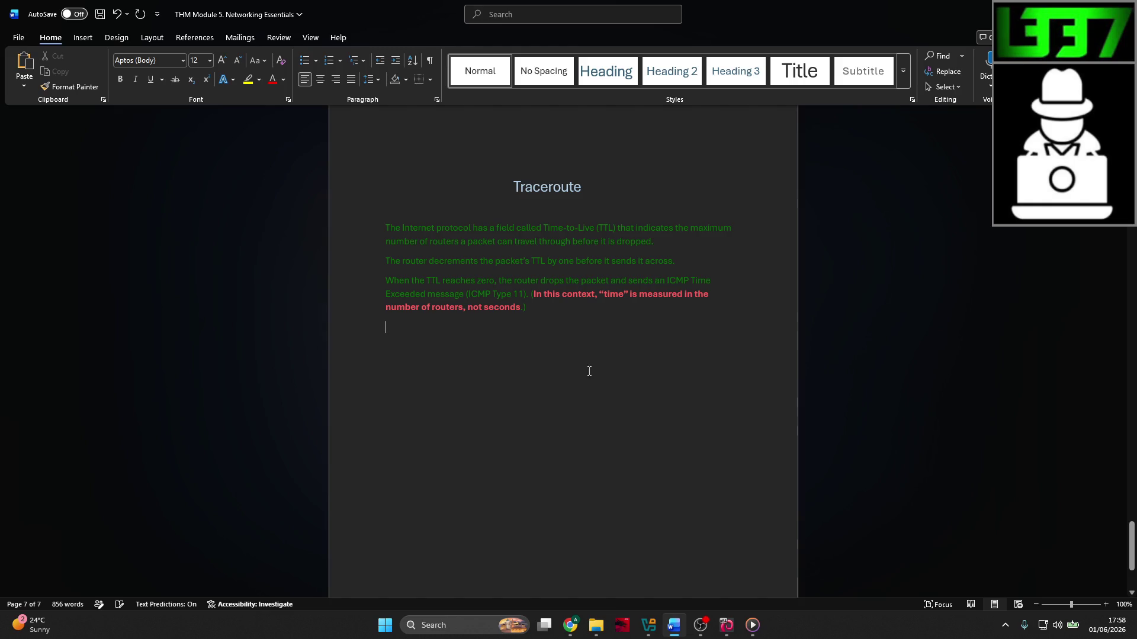
{"action": "key", "text": "alt+Tab"}
{"action": "mouse_move", "coordinate": [777, 253]}
{"action": "left_mouse_down"}
{"action": "mouse_move", "coordinate": [551, 373]}
{"action": "mouse_move", "coordinate": [421, 371]}
{"action": "mouse_move", "coordinate": [430, 352]}
{"action": "left_mouse_up"}
{"action": "scroll", "coordinate": [535, 389], "scroll_direction": "down", "scroll_amount": 2}
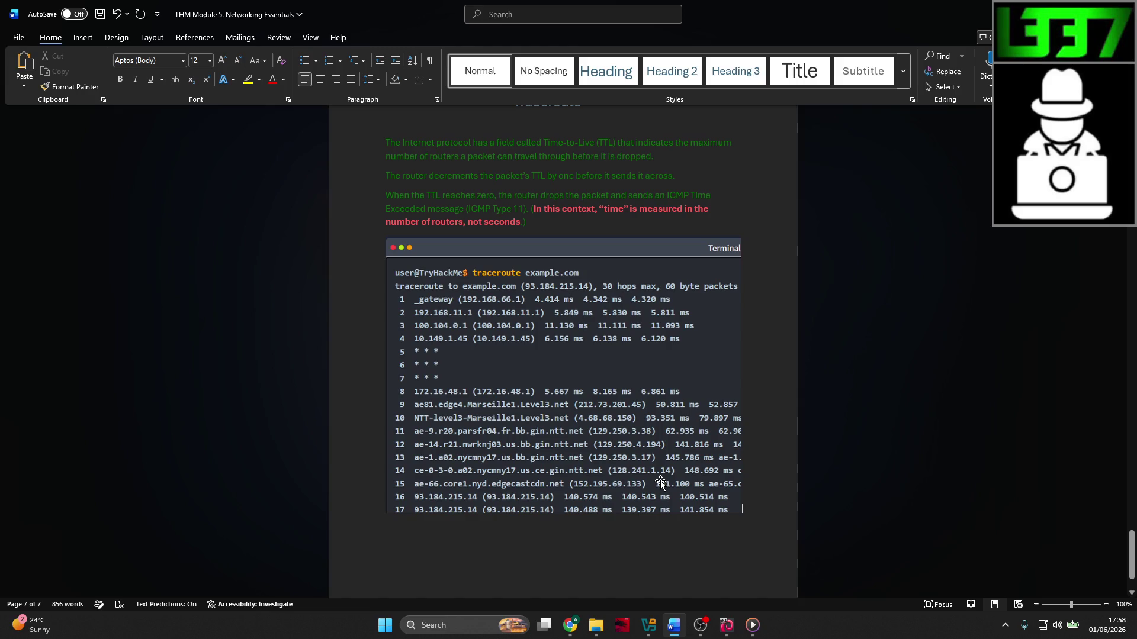
{"action": "scroll", "coordinate": [335, 335], "scroll_direction": "down", "scroll_amount": 2}
{"action": "scroll", "coordinate": [335, 335], "scroll_direction": "up", "scroll_amount": 2}
{"action": "scroll", "coordinate": [353, 401], "scroll_direction": "up", "scroll_amount": 2}
{"action": "scroll", "coordinate": [353, 400], "scroll_direction": "down", "scroll_amount": 2}
{"action": "scroll", "coordinate": [353, 400], "scroll_direction": "down", "scroll_amount": 1}
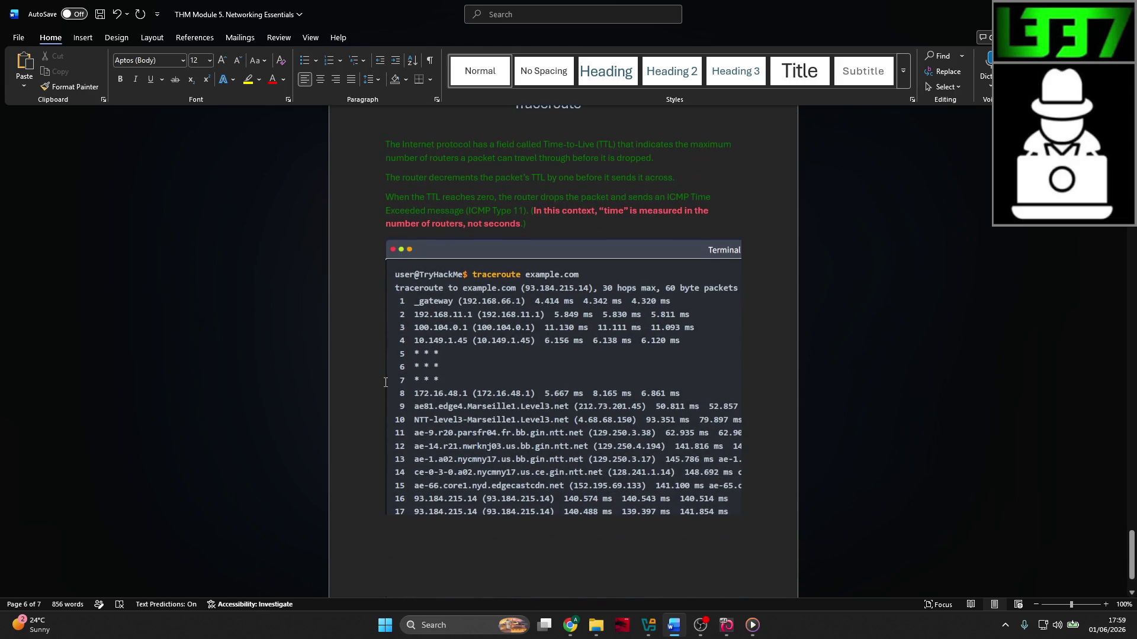
{"action": "left_click", "coordinate": [569, 625]}
{"action": "scroll", "coordinate": [267, 346], "scroll_direction": "down", "scroll_amount": 1}
{"action": "scroll", "coordinate": [120, 321], "scroll_direction": "down", "scroll_amount": 1}
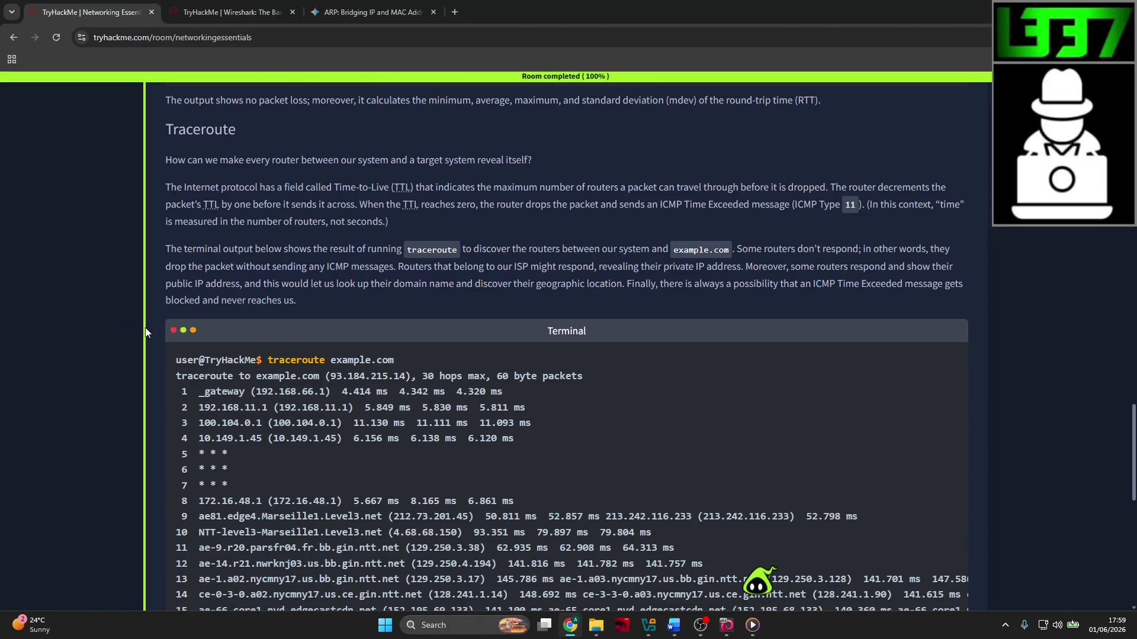
{"action": "scroll", "coordinate": [162, 364], "scroll_direction": "up", "scroll_amount": 3}
{"action": "scroll", "coordinate": [173, 359], "scroll_direction": "down", "scroll_amount": 2}
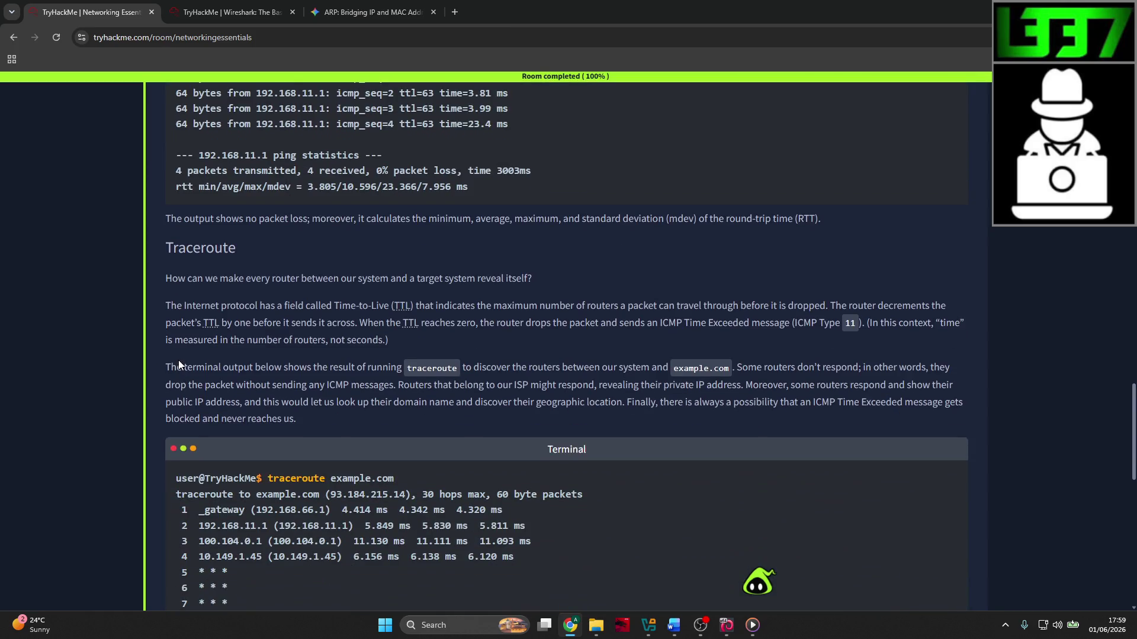
{"action": "scroll", "coordinate": [178, 360], "scroll_direction": "down", "scroll_amount": 2}
{"action": "scroll", "coordinate": [114, 304], "scroll_direction": "down", "scroll_amount": 2}
{"action": "scroll", "coordinate": [134, 318], "scroll_direction": "down", "scroll_amount": 2}
{"action": "scroll", "coordinate": [138, 324], "scroll_direction": "up", "scroll_amount": 2}
{"action": "scroll", "coordinate": [137, 350], "scroll_direction": "up", "scroll_amount": 1}
{"action": "key", "text": "alt+Tab"}
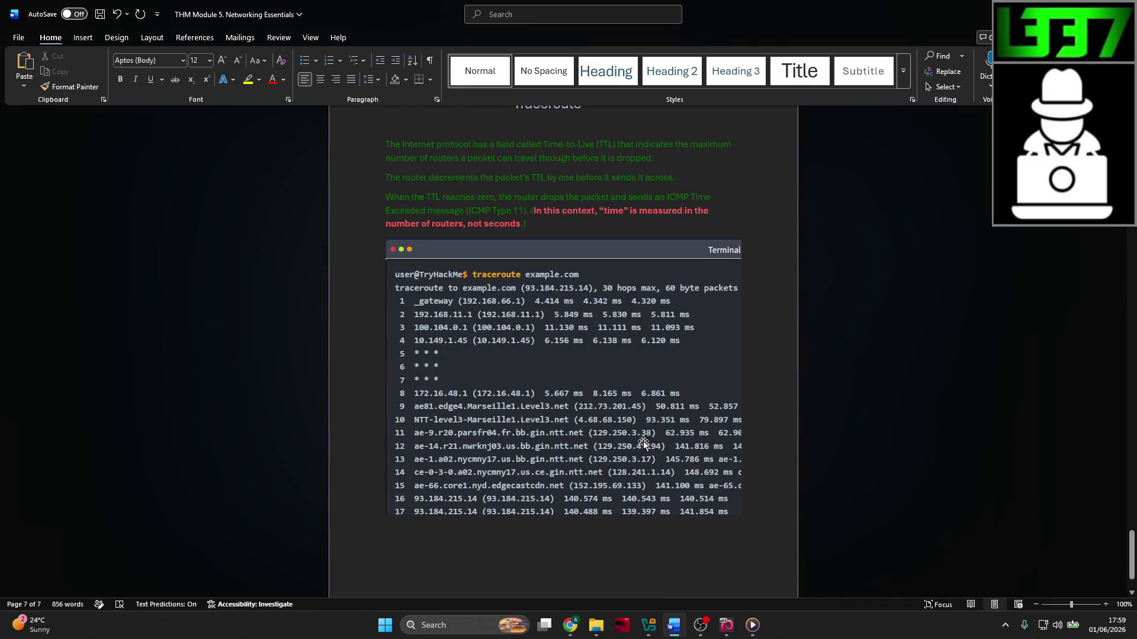
{"action": "scroll", "coordinate": [588, 424], "scroll_direction": "down", "scroll_amount": 1}
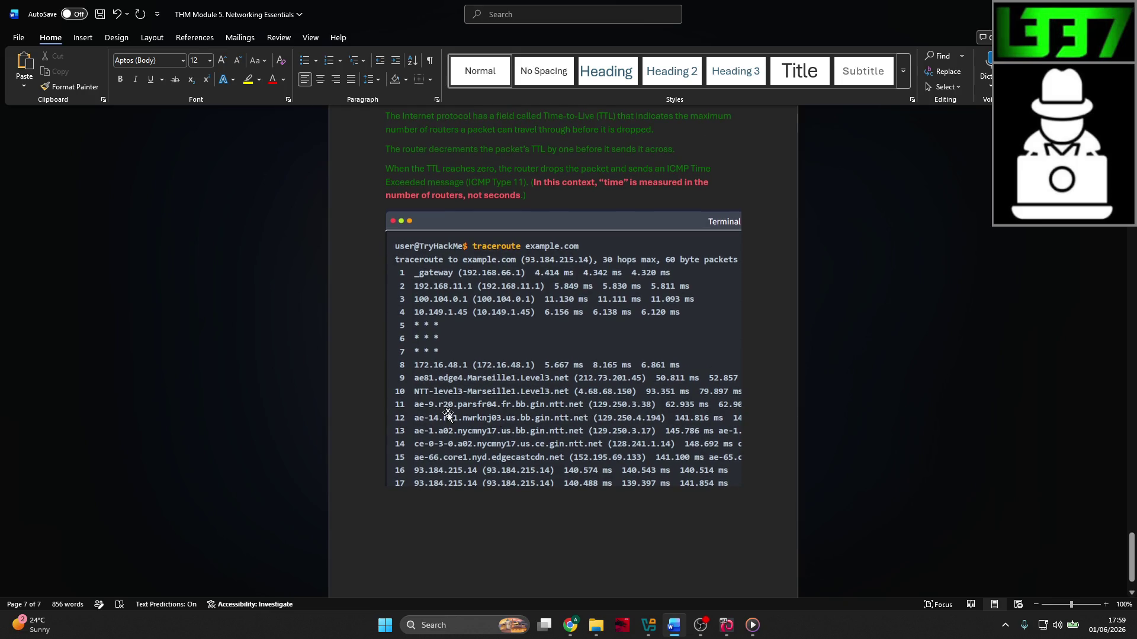
{"action": "scroll", "coordinate": [507, 380], "scroll_direction": "up", "scroll_amount": 1}
{"action": "key", "text": "alt+Tab"}
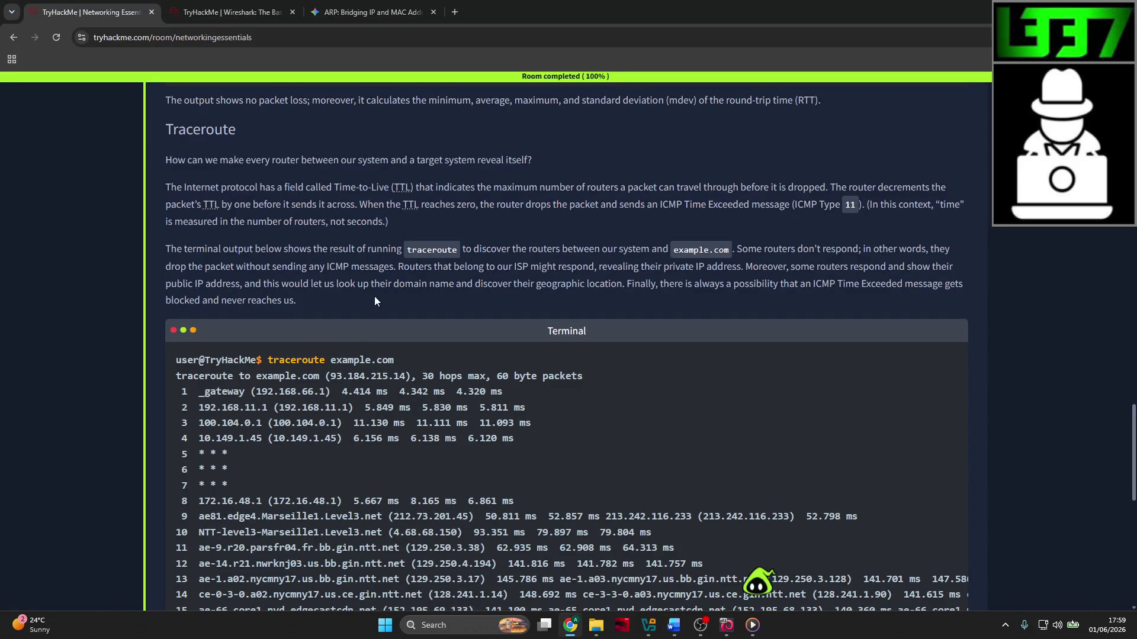
{"action": "key", "text": "alt+Tab"}
{"action": "scroll", "coordinate": [477, 325], "scroll_direction": "up", "scroll_amount": 1}
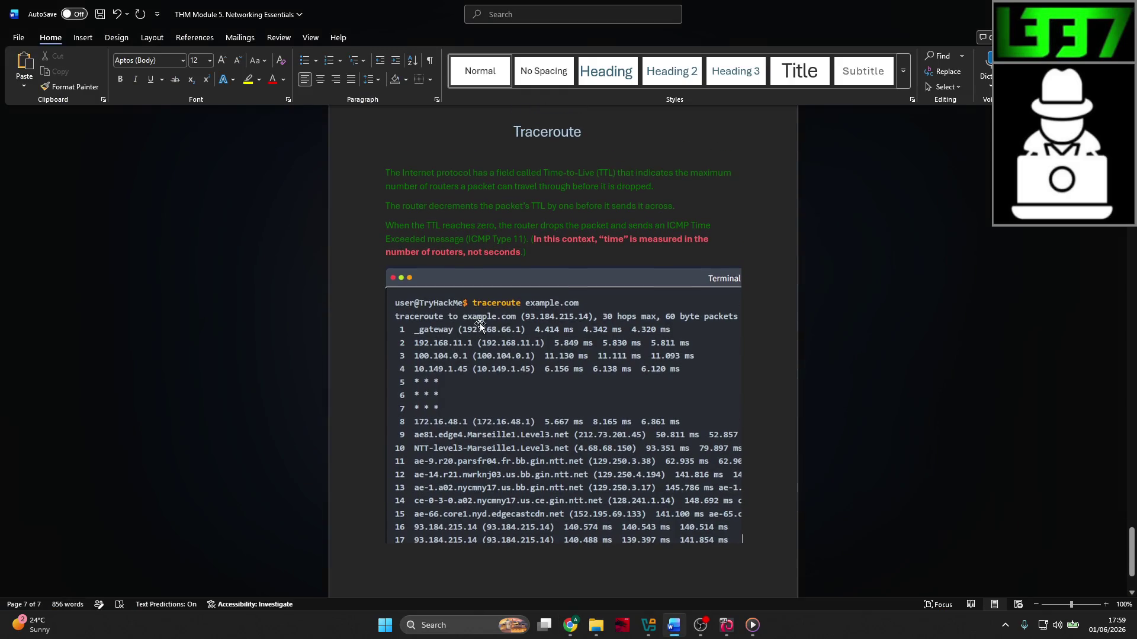
{"action": "key", "text": "alt+Tab"}
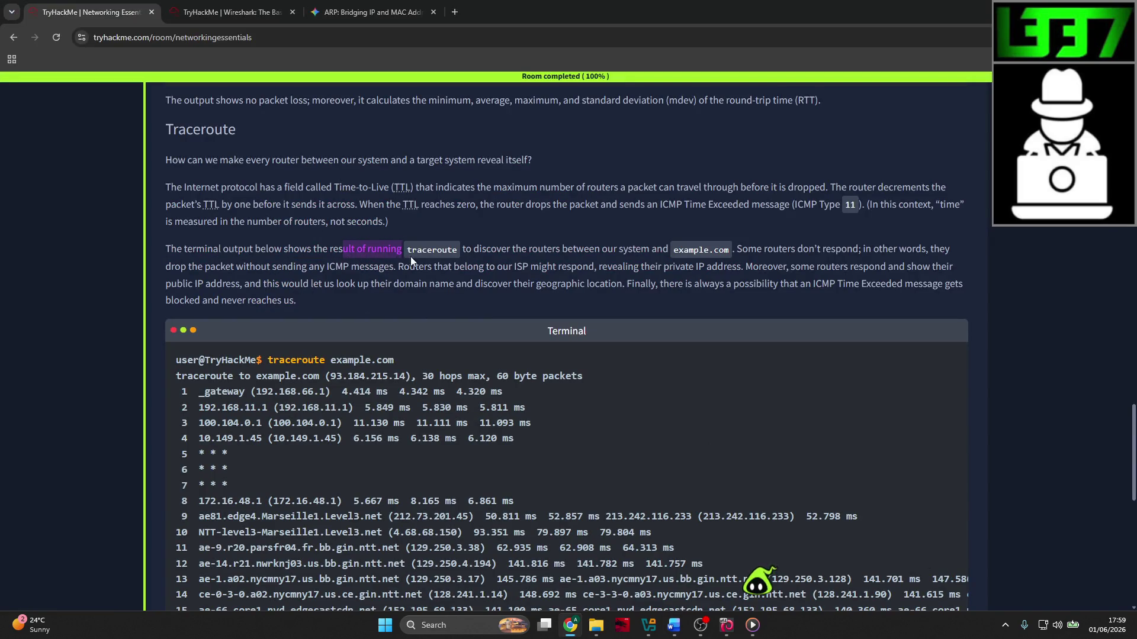
{"action": "left_click", "coordinate": [767, 257]}
{"action": "left_click_drag", "start_coordinate": [923, 258], "coordinate": [247, 257]}
{"action": "left_click", "coordinate": [202, 262]}
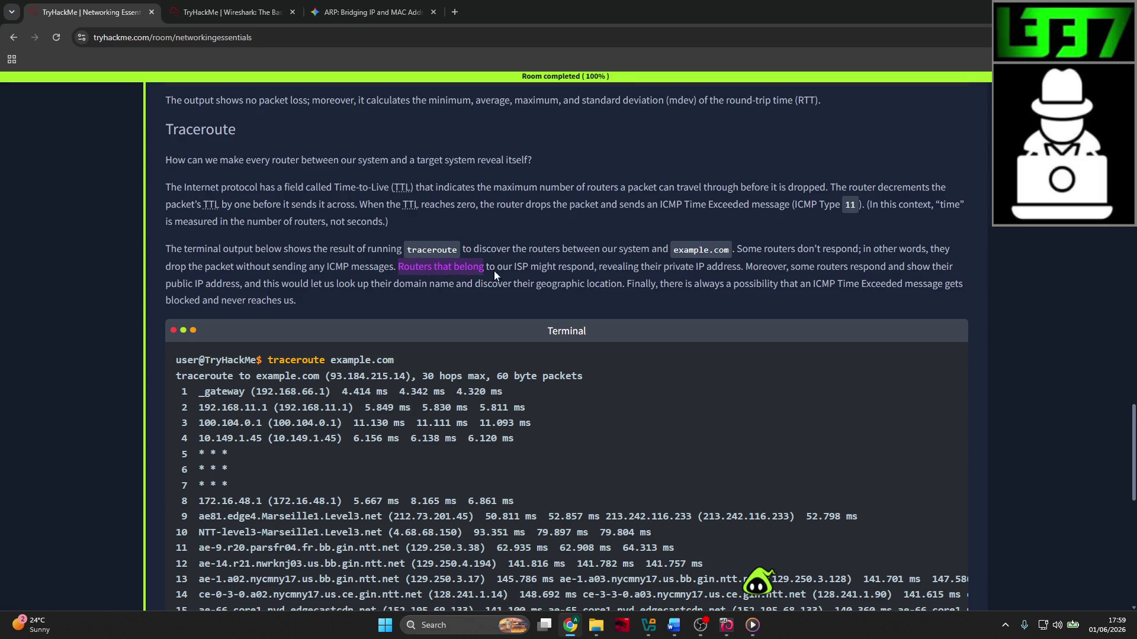
{"action": "left_click", "coordinate": [604, 272]}
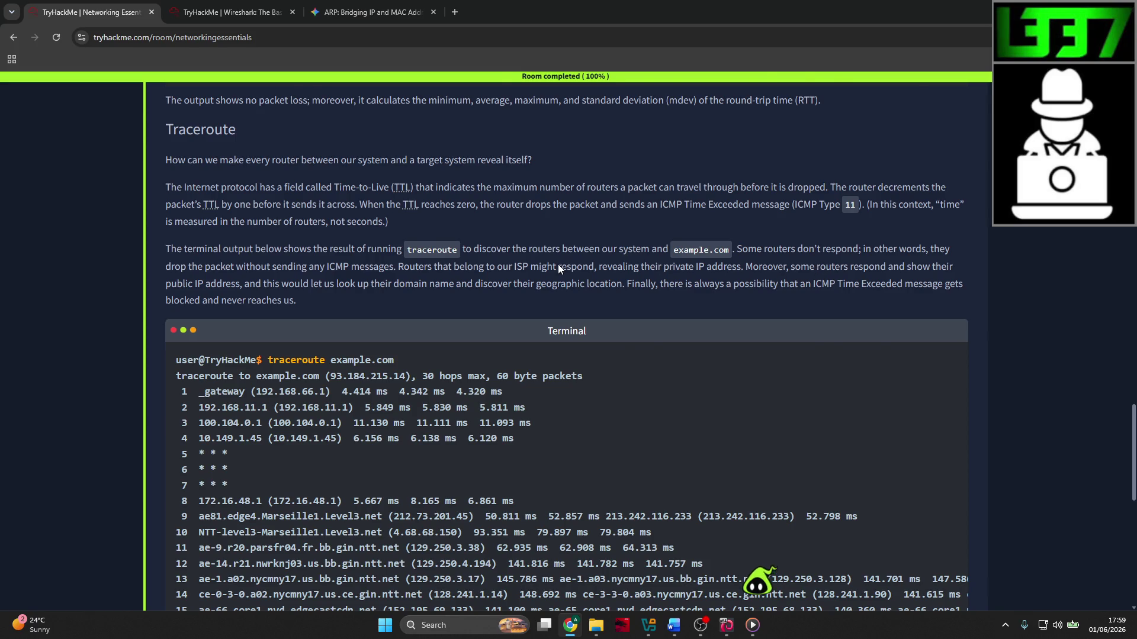
{"action": "key", "text": "alt+Tab"}
{"action": "key", "text": "ctrl+v"}
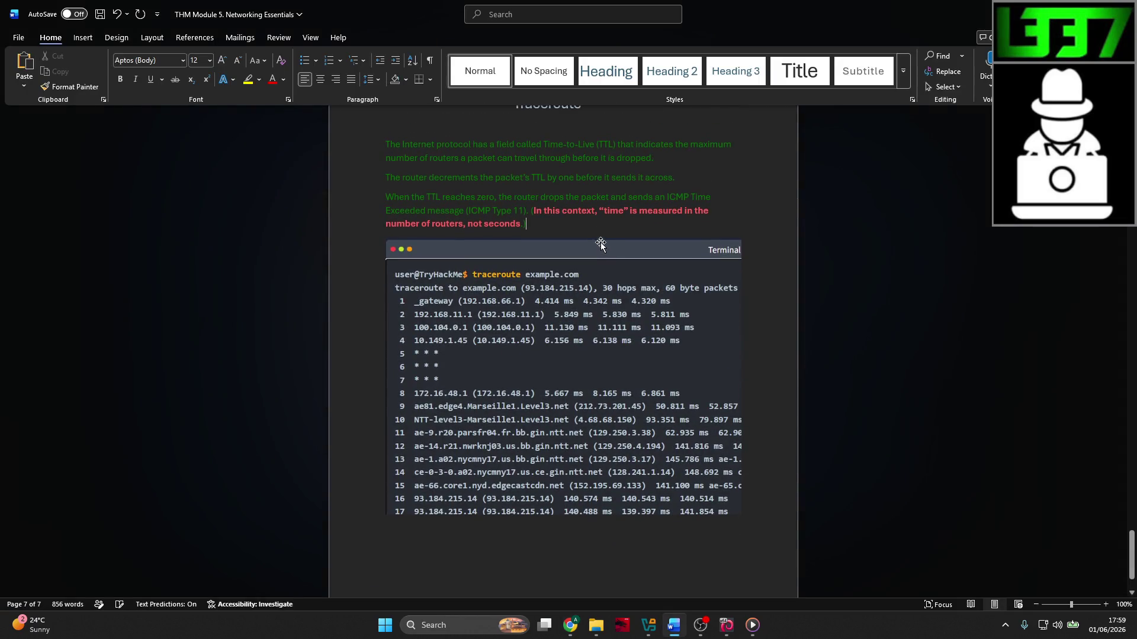
Step: Add blank lines after the TTL paragraph and make the terminal screenshot slightly smaller
{"action": "key", "text": "Return"}
{"action": "key", "text": "Return"}
{"action": "key", "text": "Return"}
{"action": "key", "text": "Return"}
{"action": "scroll", "coordinate": [604, 249], "scroll_direction": "down", "scroll_amount": 1}
{"action": "key", "text": "Return"}
{"action": "key", "text": "Return"}
{"action": "key", "text": "Return"}
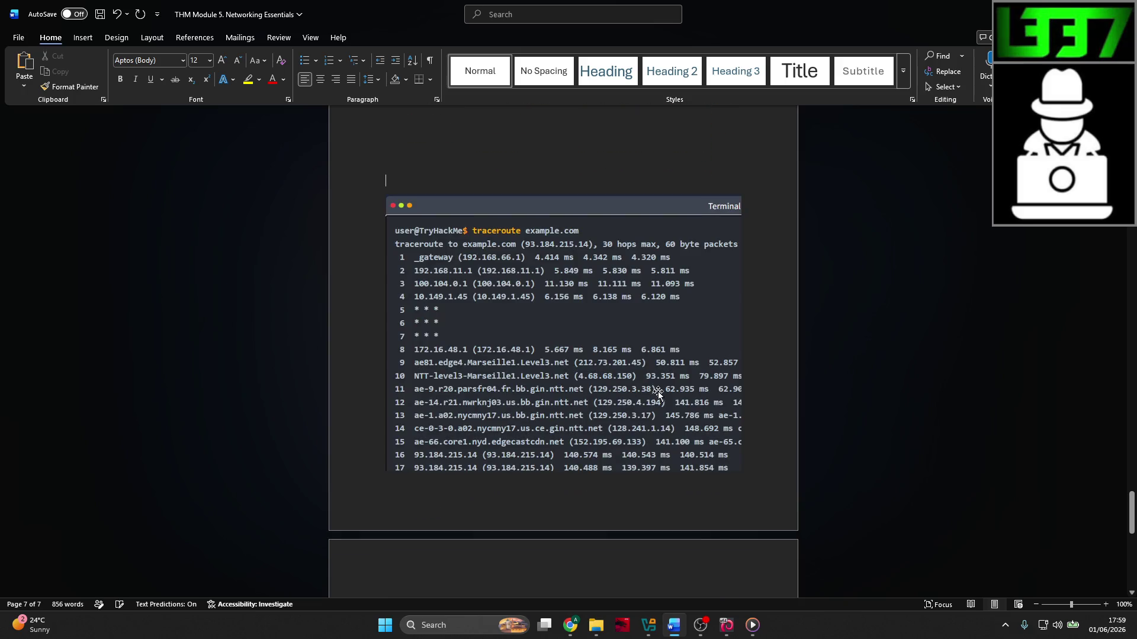
{"action": "left_click", "coordinate": [658, 394]}
{"action": "left_click_drag", "start_coordinate": [738, 469], "coordinate": [727, 458]}
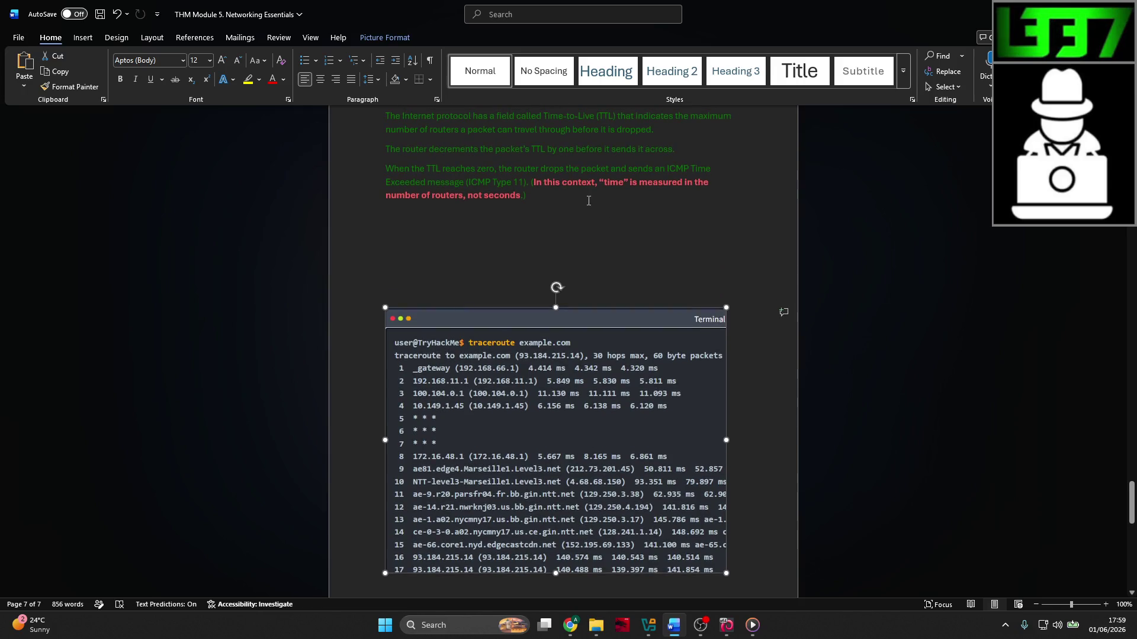
Step: Copy the TryHackMe sentence about traceroute and example.com and paste it into the notes
{"action": "key", "text": "alt+Tab"}
{"action": "left_click_drag", "start_coordinate": [231, 248], "coordinate": [624, 253]}
{"action": "mouse_move", "coordinate": [738, 256]}
{"action": "left_mouse_down"}
{"action": "mouse_move", "coordinate": [490, 308]}
{"action": "mouse_move", "coordinate": [520, 261]}
{"action": "mouse_move", "coordinate": [472, 228]}
{"action": "mouse_move", "coordinate": [435, 280]}
{"action": "left_mouse_up"}
{"action": "left_click", "coordinate": [427, 245]}
{"action": "left_click_drag", "start_coordinate": [164, 238], "coordinate": [734, 235]}
{"action": "key", "text": "alt+Tab"}
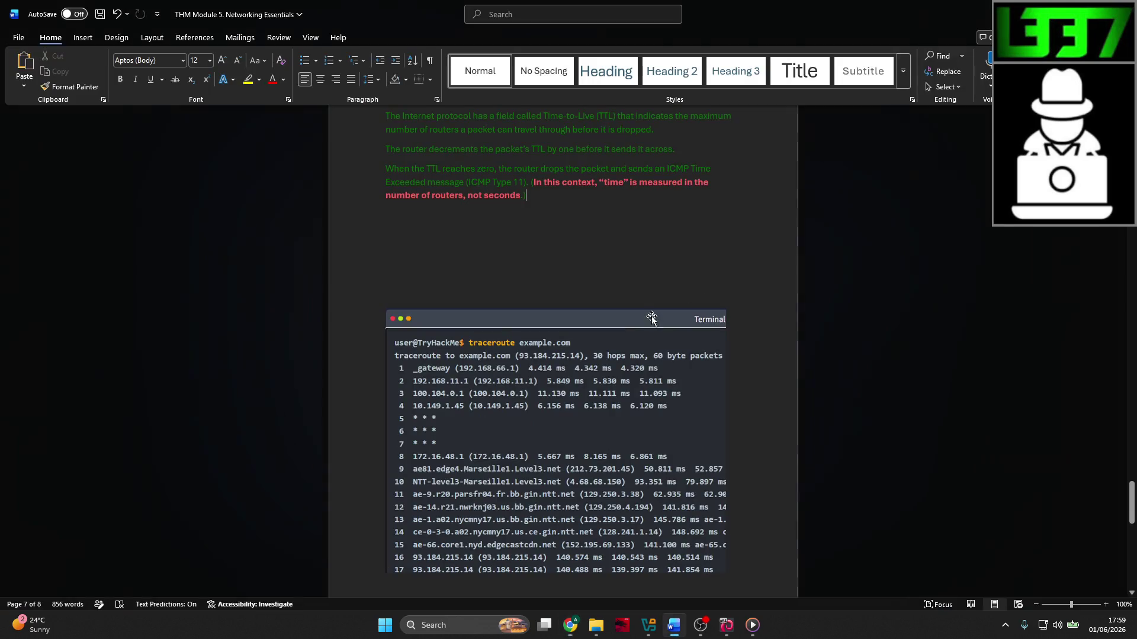
{"action": "key", "text": "ctrl+z"}
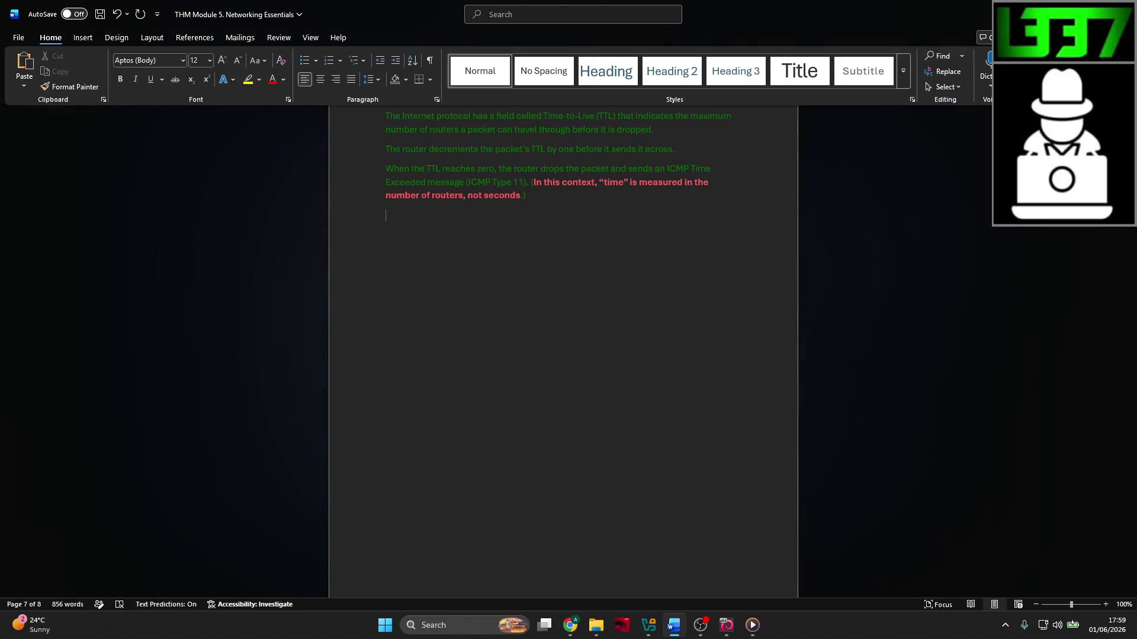
{"action": "type", "text": "The terminal output below shows the result of running traceroute to discover the routers between our system and example.com"}
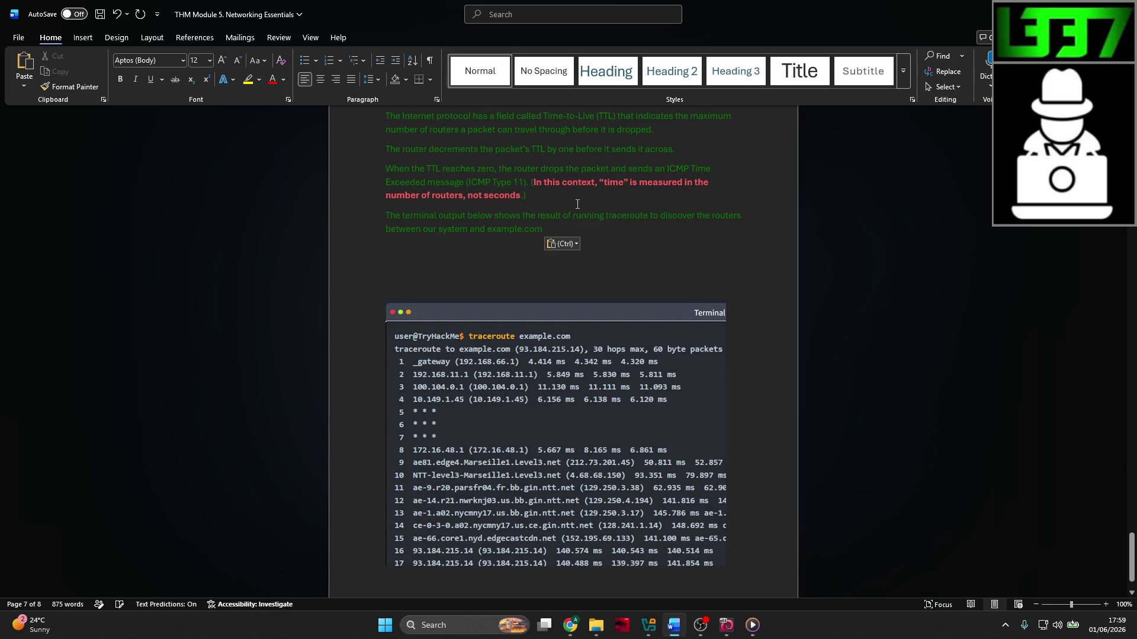
{"action": "scroll", "coordinate": [573, 290], "scroll_direction": "up", "scroll_amount": 2}
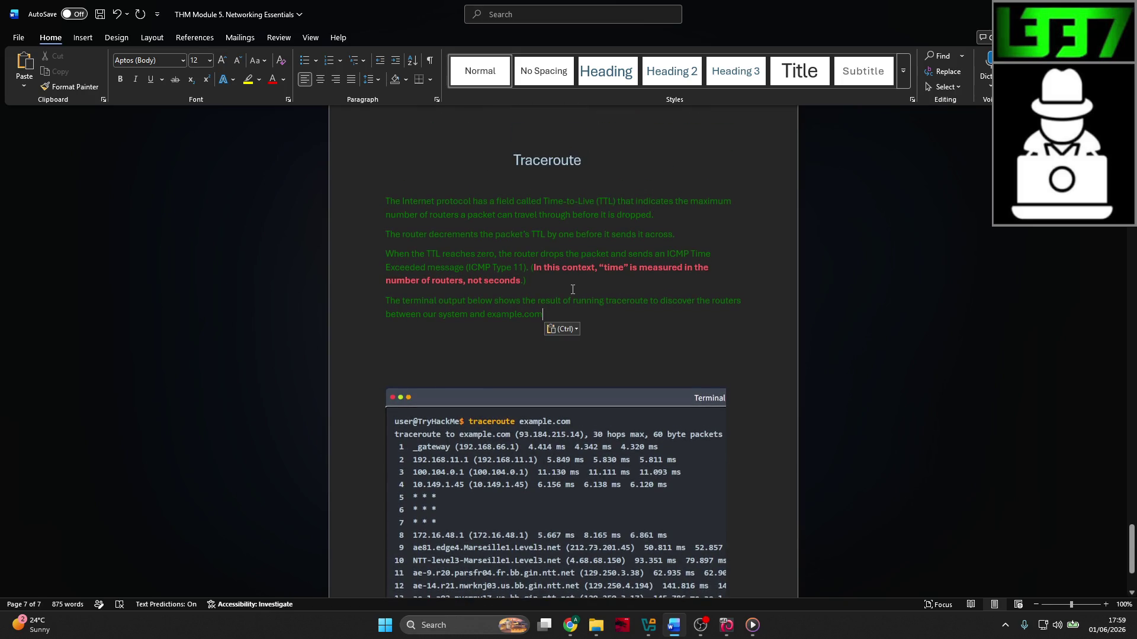
{"action": "scroll", "coordinate": [558, 287], "scroll_direction": "down", "scroll_amount": 1}
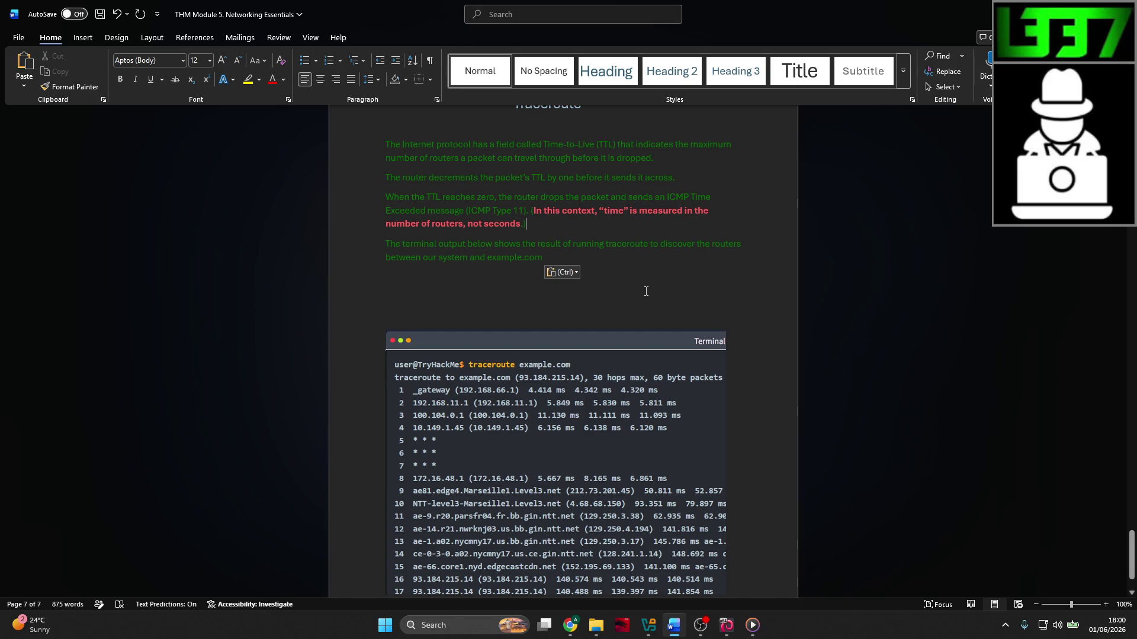
Step: Check the recording software window and switch back to the TryHackMe lesson page
{"action": "left_click", "coordinate": [702, 626]}
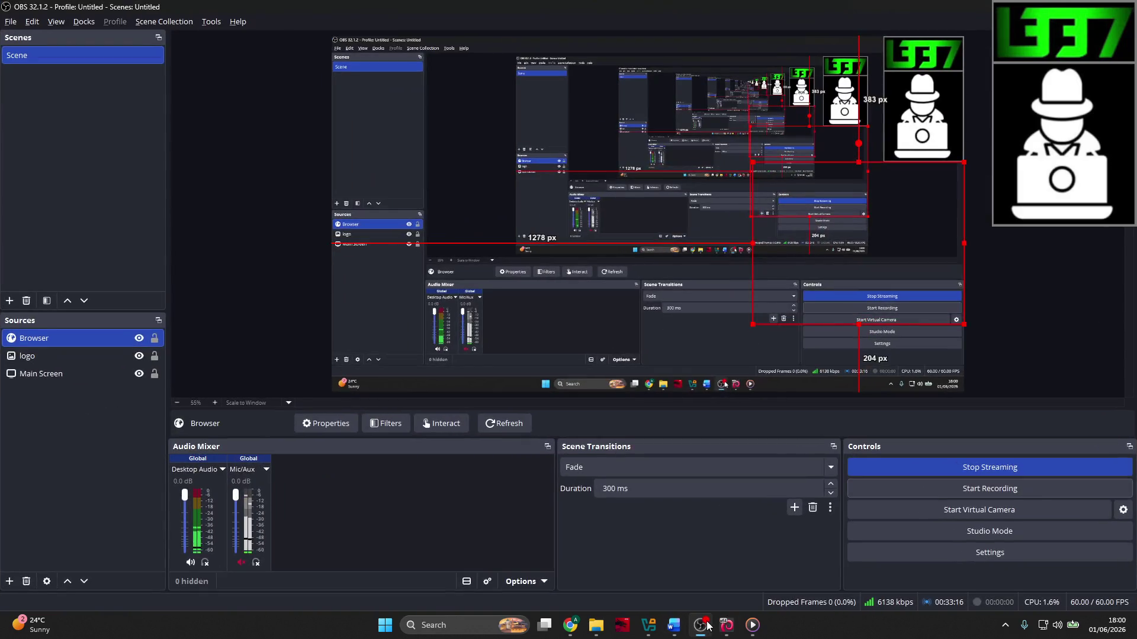
{"action": "left_click", "coordinate": [701, 626]}
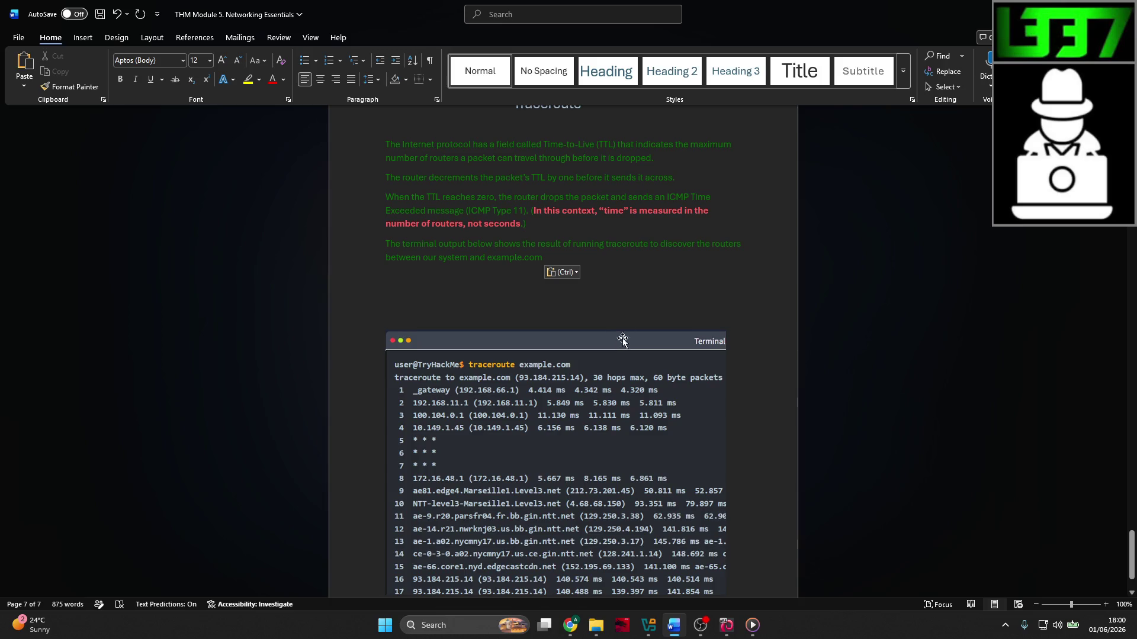
{"action": "scroll", "coordinate": [551, 260], "scroll_direction": "up", "scroll_amount": 1}
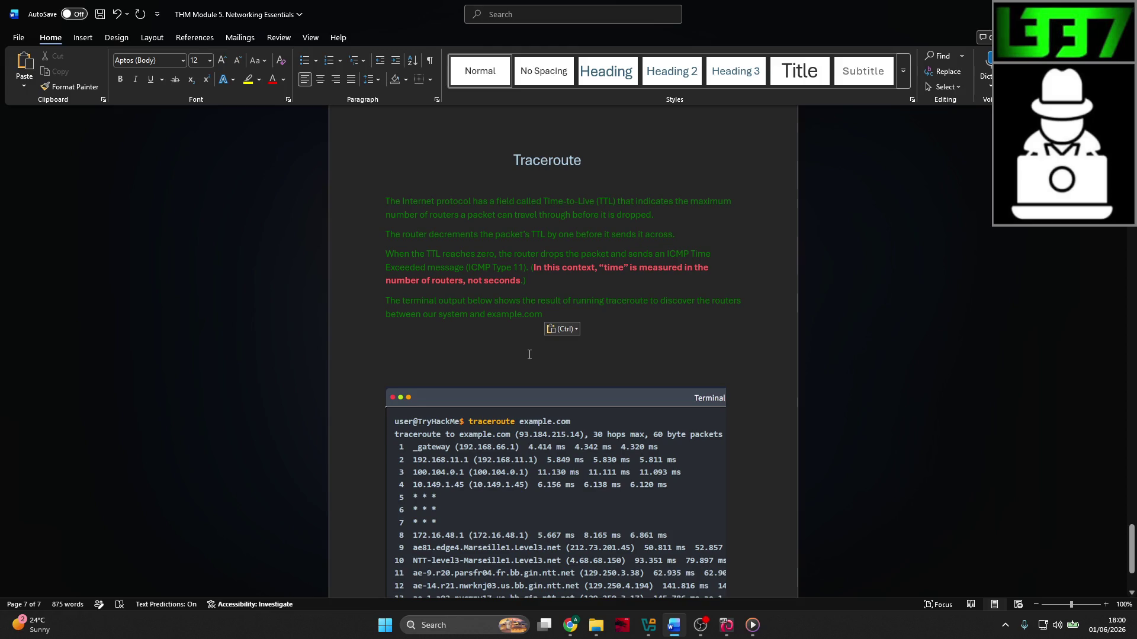
{"action": "key", "text": "alt+Tab"}
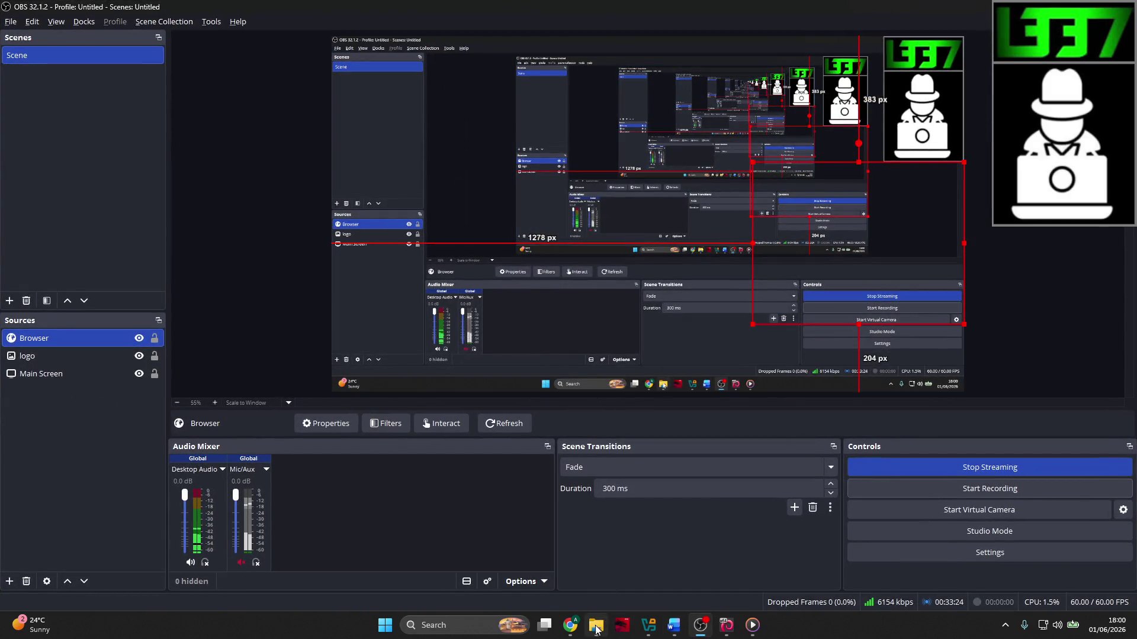
{"action": "left_click", "coordinate": [699, 630]}
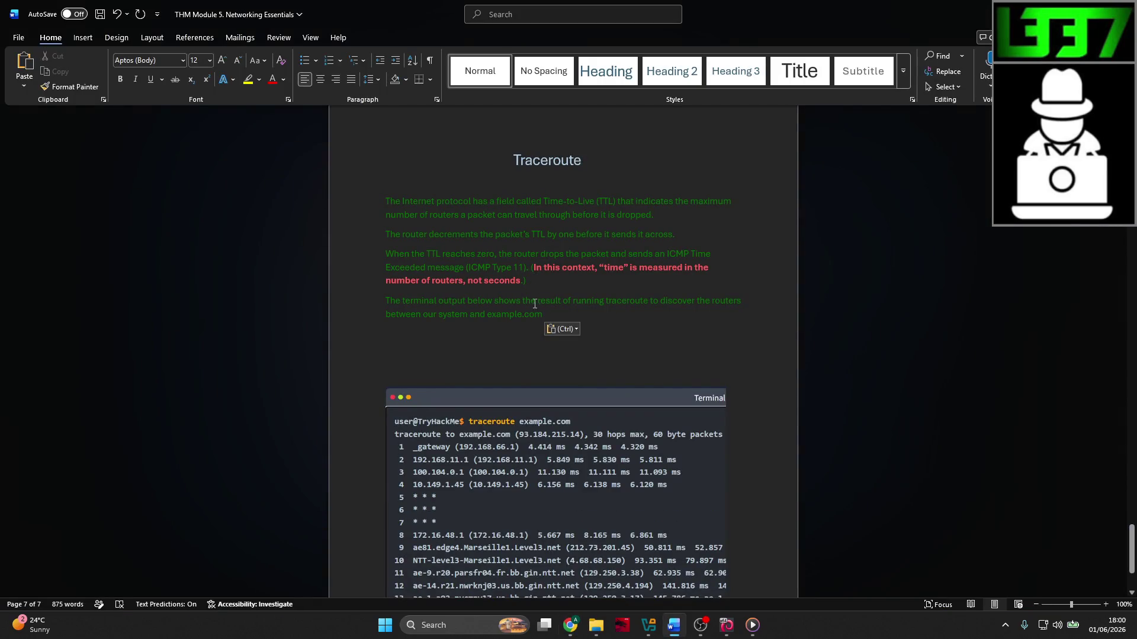
{"action": "key", "text": "alt+Tab"}
Step: Read through and select the passage from 'Some routers don't respond' to 'never reaches us.'
{"action": "left_click_drag", "start_coordinate": [735, 249], "coordinate": [847, 248]}
{"action": "left_click", "coordinate": [893, 255]}
{"action": "left_click_drag", "start_coordinate": [203, 269], "coordinate": [393, 267]}
{"action": "left_click", "coordinate": [394, 268]}
{"action": "left_click_drag", "start_coordinate": [511, 267], "coordinate": [740, 268]}
{"action": "left_click", "coordinate": [771, 276]}
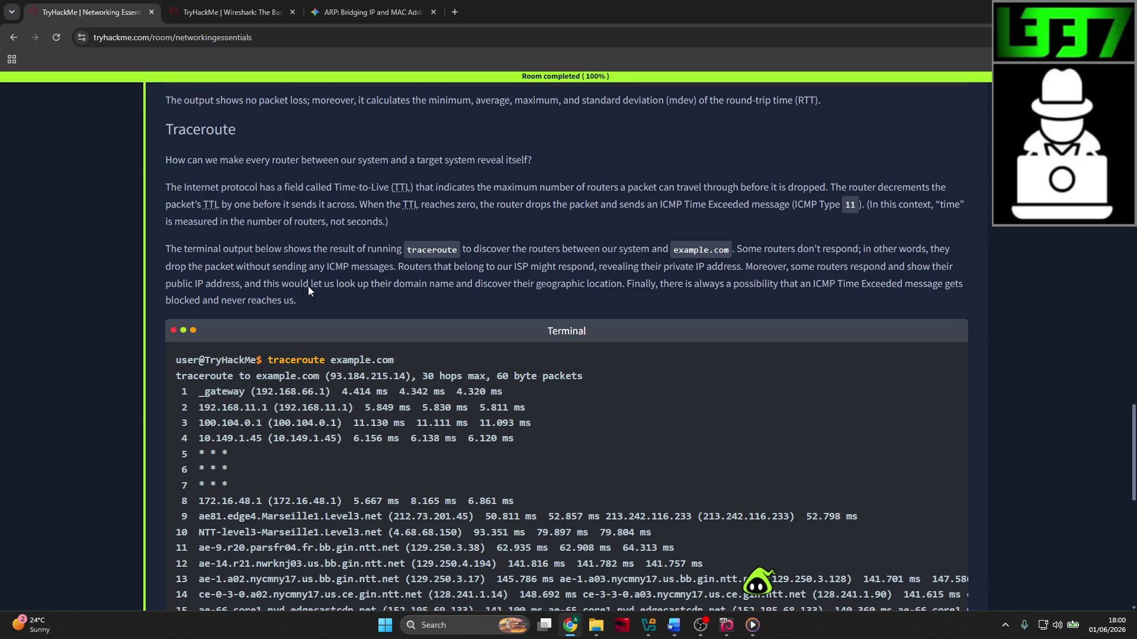
{"action": "left_click_drag", "start_coordinate": [611, 286], "coordinate": [623, 286]}
{"action": "left_click", "coordinate": [623, 287]}
{"action": "left_click_drag", "start_coordinate": [315, 303], "coordinate": [748, 260]}
Step: Copy the passage, paste it into the Word notes and pull the terminal screenshot up beneath it
{"action": "key", "text": "ctrl+c"}
{"action": "key", "text": "alt+Tab"}
{"action": "key", "text": "ctrl+v"}
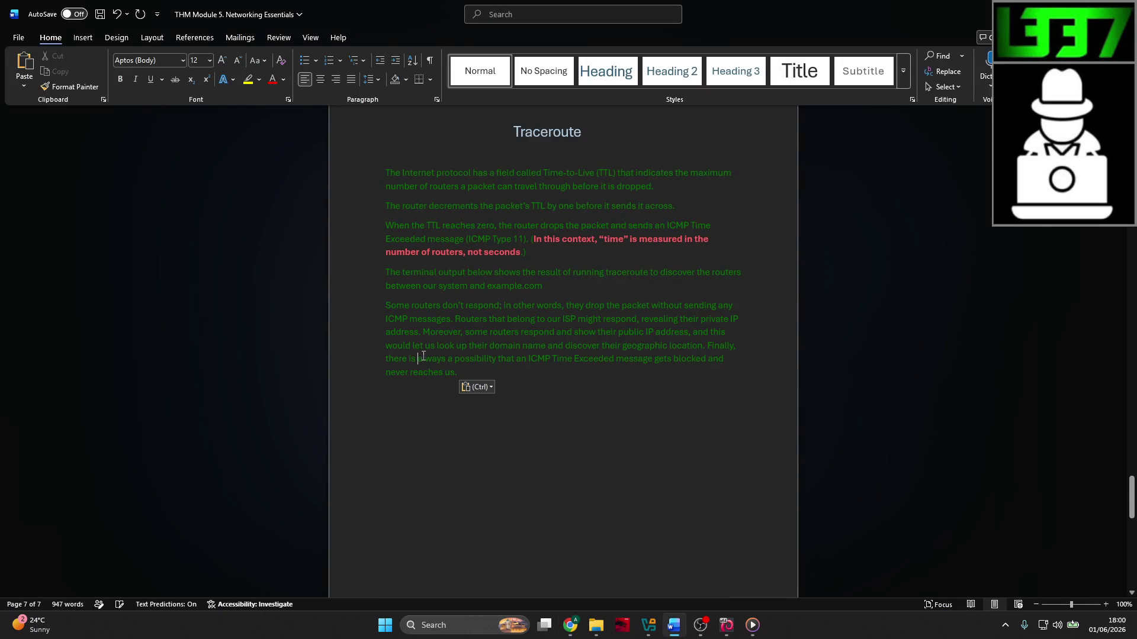
{"action": "scroll", "coordinate": [421, 356], "scroll_direction": "down", "scroll_amount": 3}
{"action": "key", "text": "Return"}
{"action": "key", "text": "Return"}
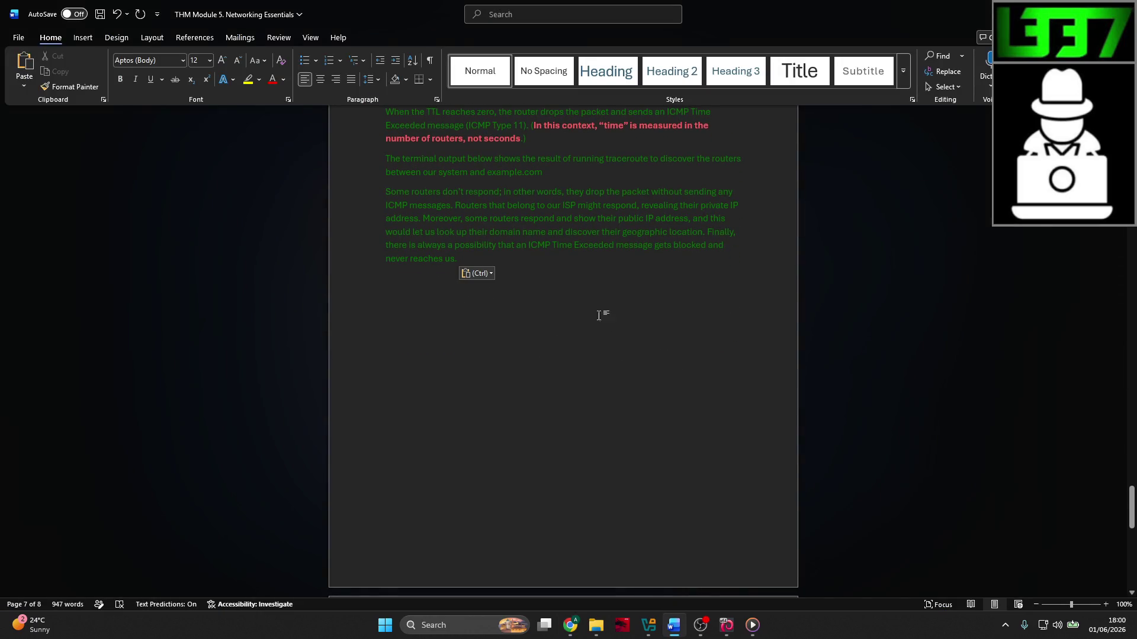
{"action": "left_click", "coordinate": [530, 263]}
{"action": "key", "text": "ctrl+v"}
{"action": "scroll", "coordinate": [491, 400], "scroll_direction": "up", "scroll_amount": 3}
{"action": "scroll", "coordinate": [492, 399], "scroll_direction": "up", "scroll_amount": 1}
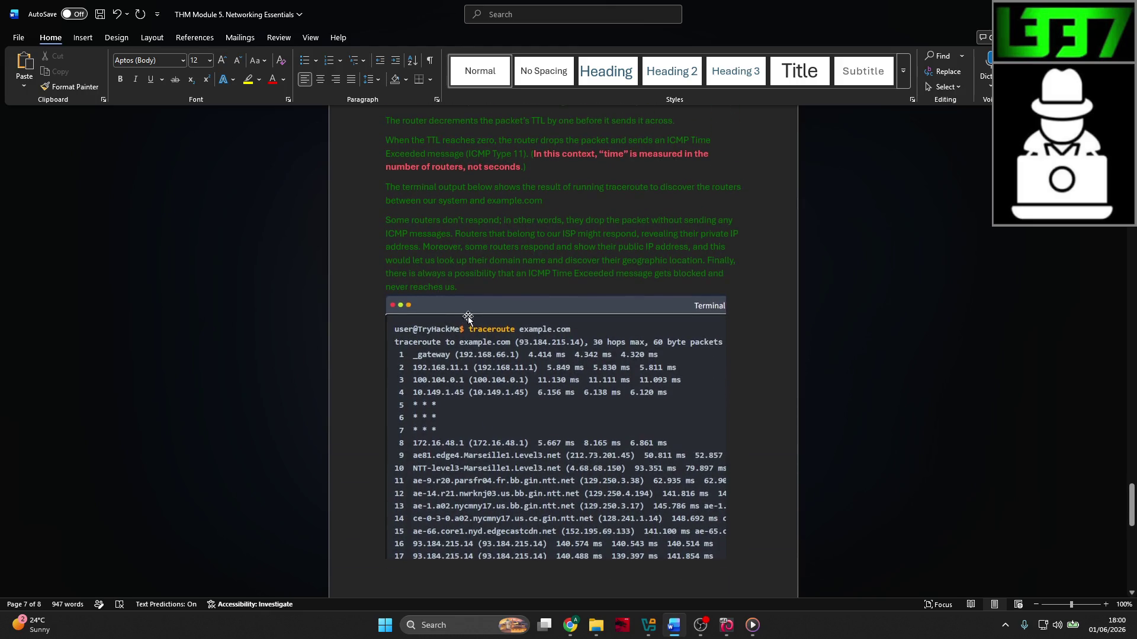
{"action": "scroll", "coordinate": [480, 285], "scroll_direction": "up", "scroll_amount": 5}
{"action": "scroll", "coordinate": [510, 299], "scroll_direction": "down", "scroll_amount": 4}
{"action": "scroll", "coordinate": [524, 316], "scroll_direction": "down", "scroll_amount": 5}
{"action": "scroll", "coordinate": [531, 338], "scroll_direction": "down", "scroll_amount": 2}
Step: Shrink the terminal screenshot and split the ISP routers sentence into its own paragraph
{"action": "left_click", "coordinate": [530, 338]}
{"action": "mouse_move", "coordinate": [725, 449]}
{"action": "left_mouse_down"}
{"action": "mouse_move", "coordinate": [650, 358]}
{"action": "mouse_move", "coordinate": [479, 481]}
{"action": "left_mouse_up"}
{"action": "left_click", "coordinate": [689, 356]}
{"action": "left_click", "coordinate": [588, 425]}
{"action": "left_click_drag", "start_coordinate": [642, 471], "coordinate": [657, 486]}
{"action": "left_click", "coordinate": [468, 172]}
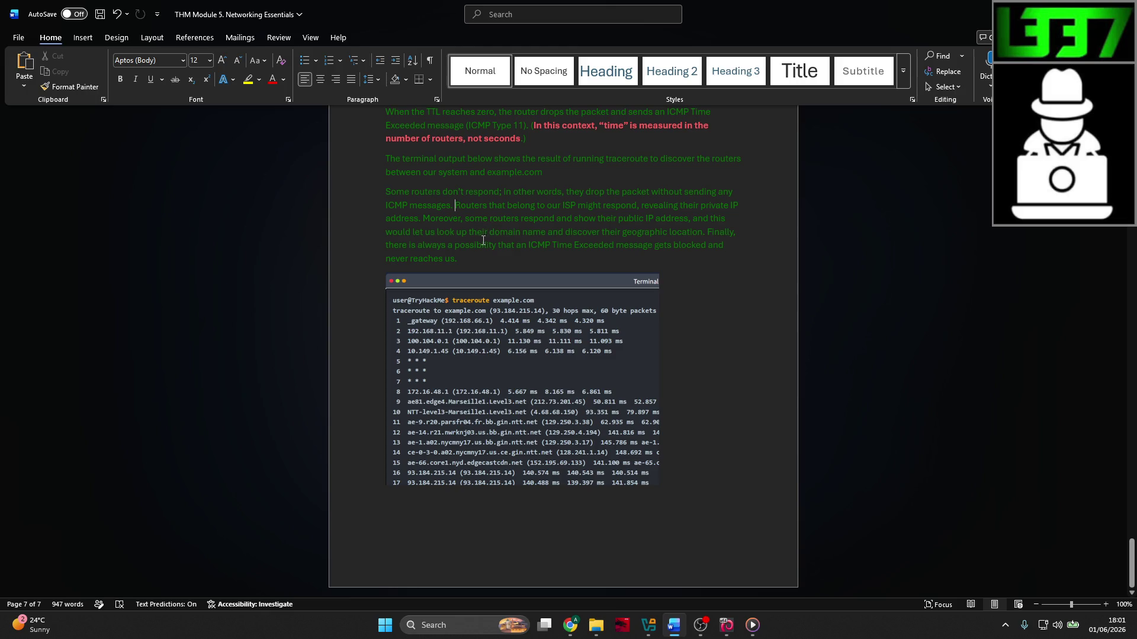
{"action": "key", "text": "Return"}
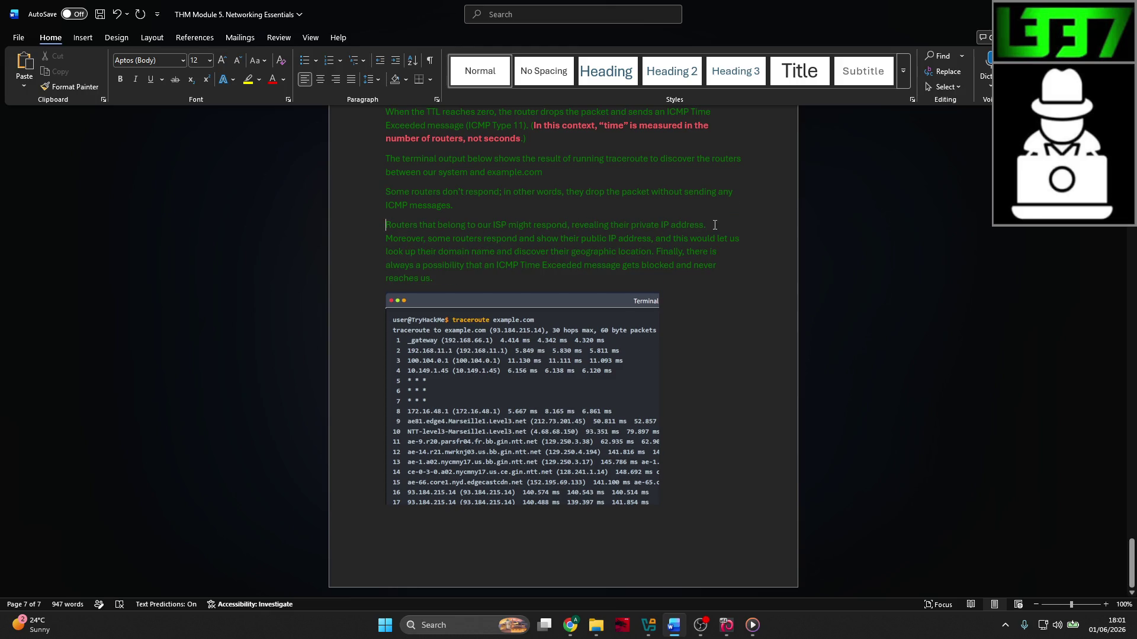
Step: Make the Finally sentence about blocked ICMP its own paragraph
{"action": "mouse_move", "coordinate": [705, 225]}
{"action": "left_mouse_down"}
{"action": "mouse_move", "coordinate": [606, 225]}
{"action": "mouse_move", "coordinate": [636, 225]}
{"action": "left_mouse_up"}
{"action": "left_click", "coordinate": [528, 238]}
{"action": "left_click_drag", "start_coordinate": [385, 238], "coordinate": [645, 249]}
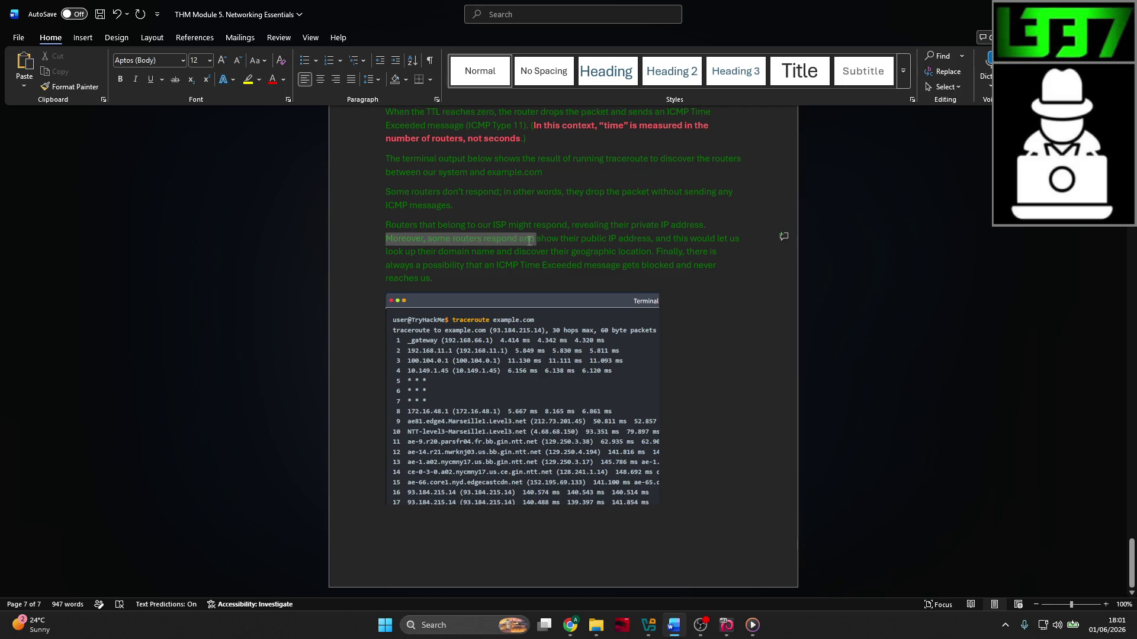
{"action": "left_click", "coordinate": [602, 252]}
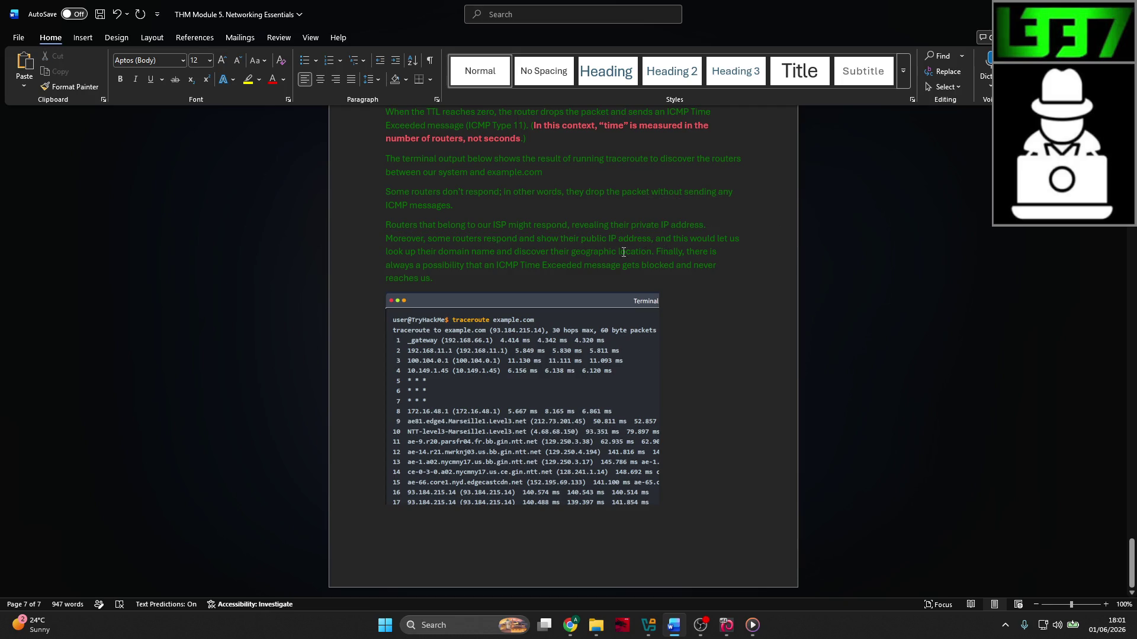
{"action": "key", "text": "Return"}
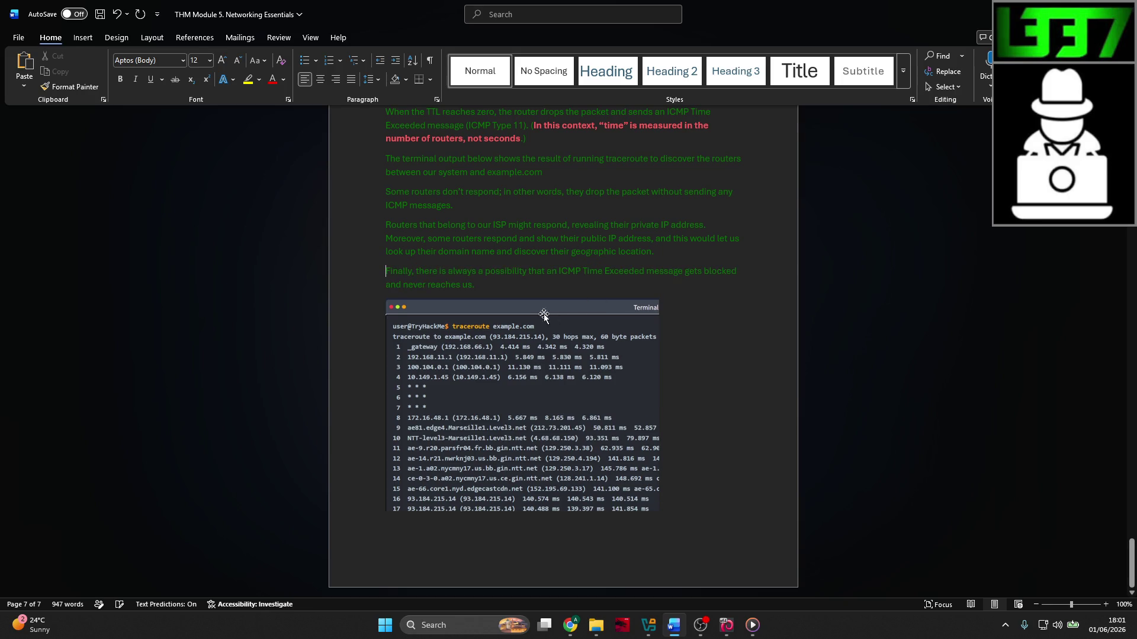
Step: Enlarge the terminal screenshot slightly below the paragraphs
{"action": "left_click", "coordinate": [635, 344]}
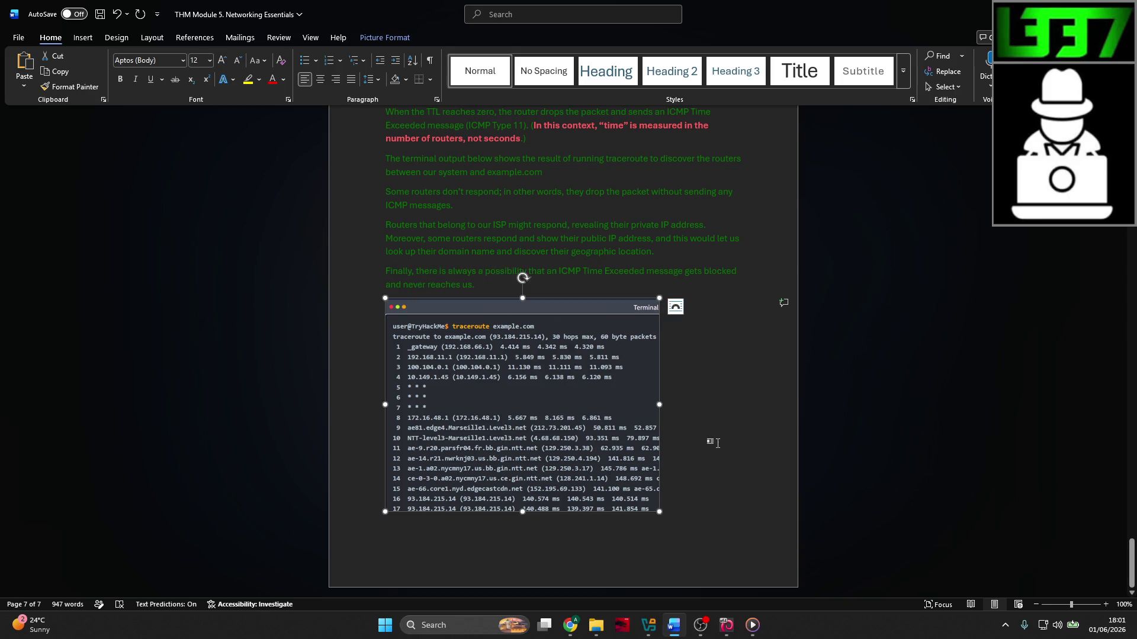
{"action": "mouse_move", "coordinate": [659, 512]}
{"action": "left_mouse_down"}
{"action": "mouse_move", "coordinate": [686, 518]}
{"action": "mouse_move", "coordinate": [681, 510]}
{"action": "left_mouse_up"}
{"action": "left_click", "coordinate": [756, 431]}
{"action": "left_click", "coordinate": [391, 446]}
{"action": "left_click", "coordinate": [380, 502]}
{"action": "left_click", "coordinate": [387, 521]}
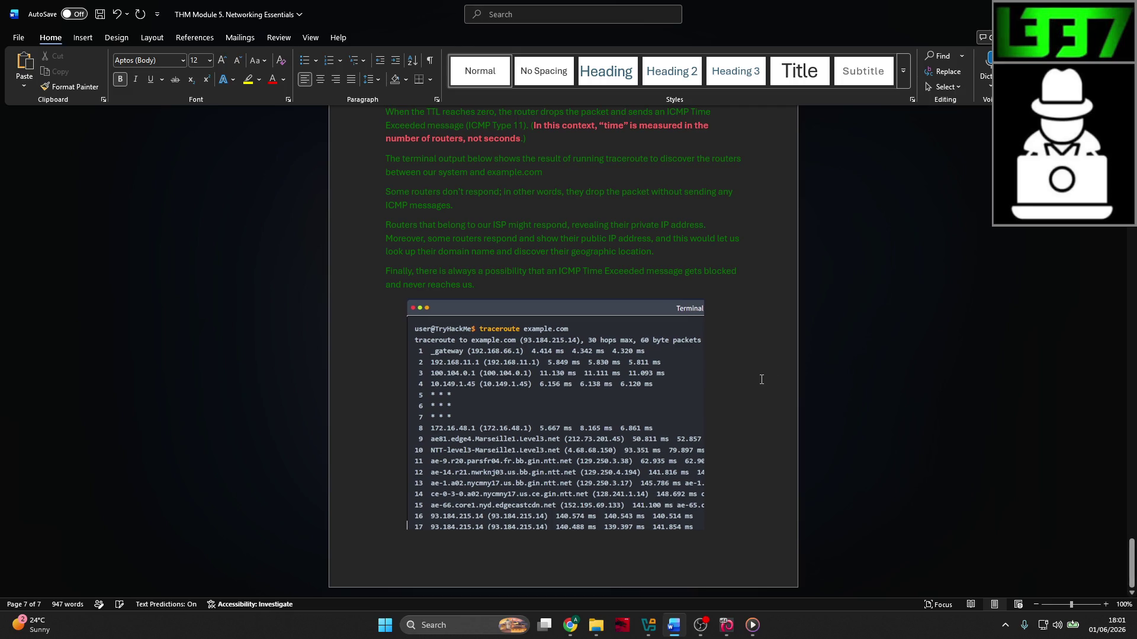
{"action": "scroll", "coordinate": [755, 377], "scroll_direction": "up", "scroll_amount": 2}
Step: Move the three router-response paragraphs below the terminal screenshot, after the example.com sentence
{"action": "double_click", "coordinate": [506, 229]}
{"action": "left_click", "coordinate": [543, 229]}
{"action": "left_click_drag", "start_coordinate": [481, 341], "coordinate": [386, 249]}
{"action": "scroll", "coordinate": [612, 330], "scroll_direction": "up", "scroll_amount": 3}
{"action": "scroll", "coordinate": [613, 330], "scroll_direction": "down", "scroll_amount": 1}
{"action": "scroll", "coordinate": [612, 330], "scroll_direction": "down", "scroll_amount": 2}
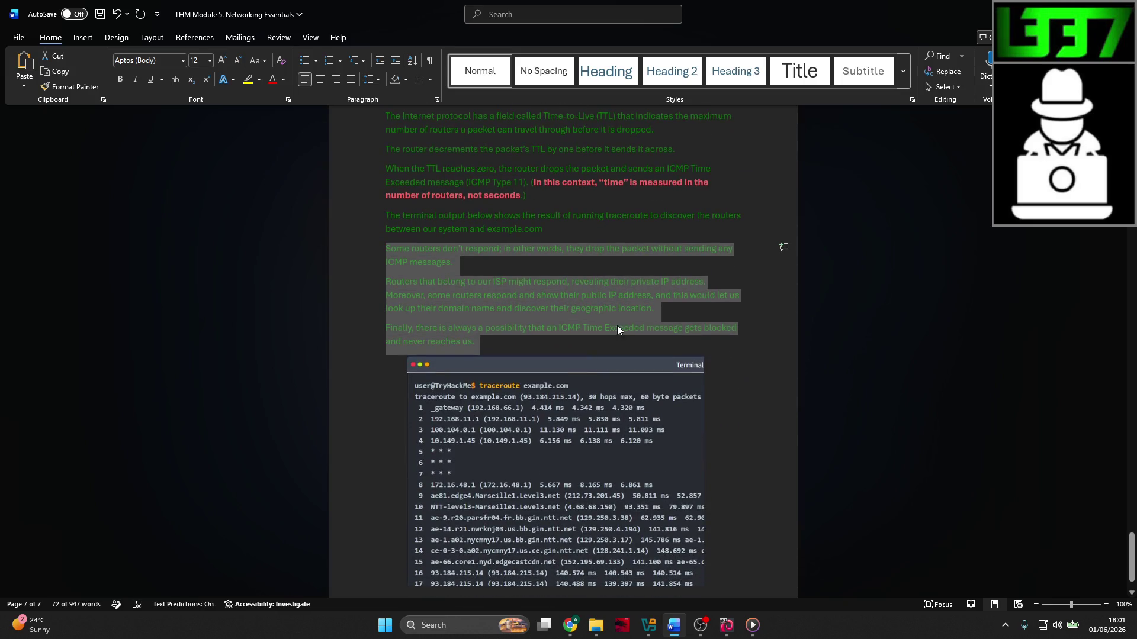
{"action": "key", "text": "Delete"}
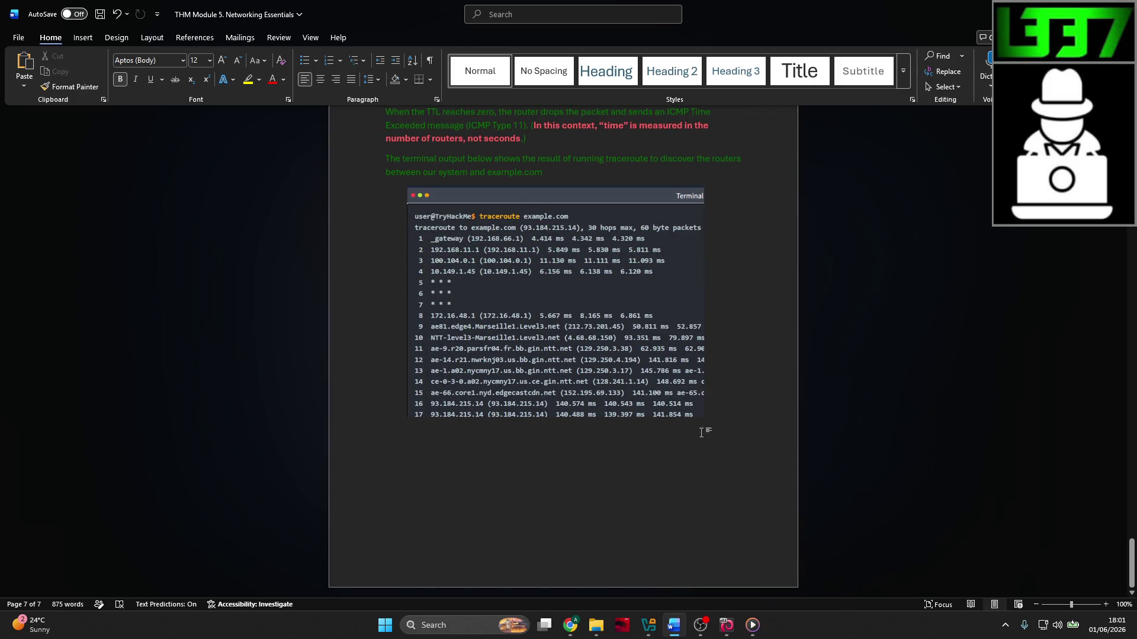
{"action": "key", "text": "ctrl+v"}
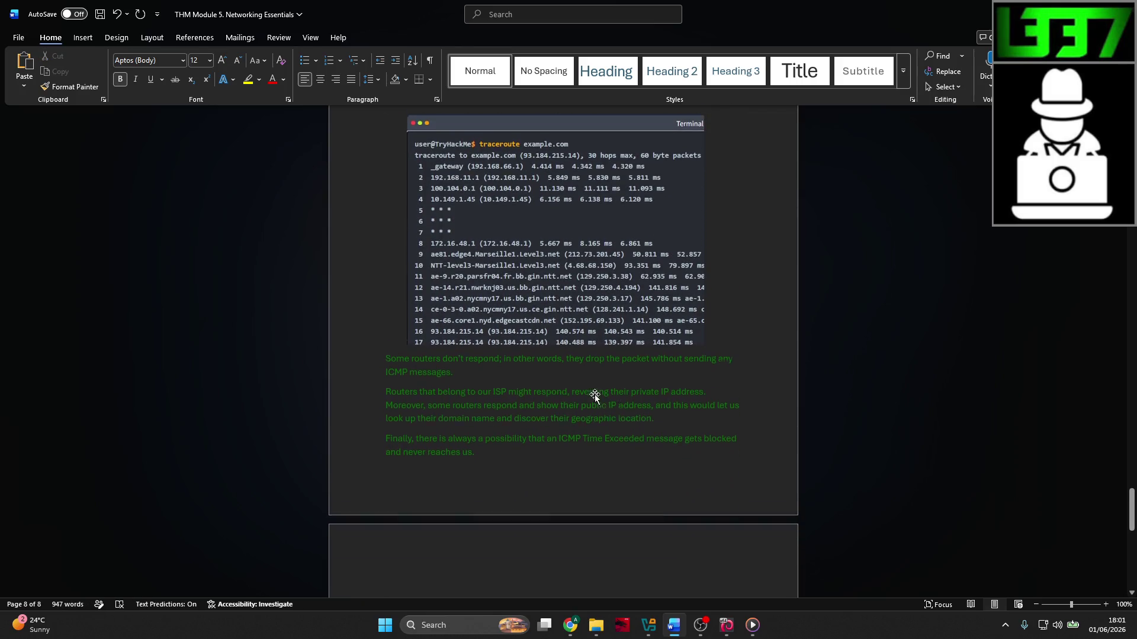
{"action": "scroll", "coordinate": [594, 395], "scroll_direction": "up", "scroll_amount": 3}
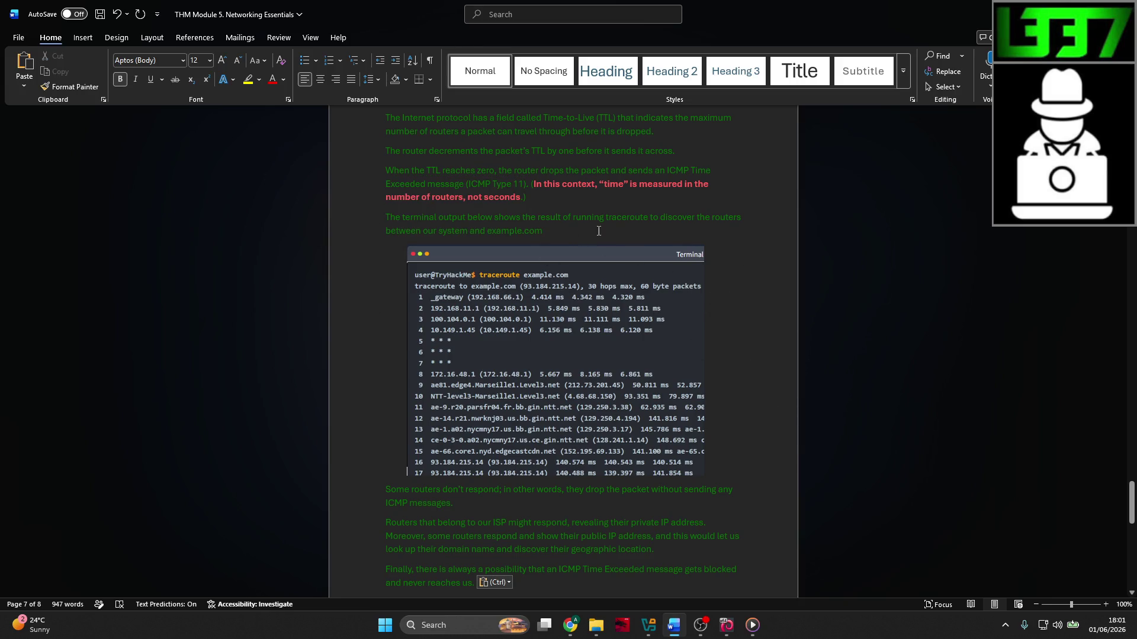
{"action": "scroll", "coordinate": [648, 236], "scroll_direction": "down", "scroll_amount": 2}
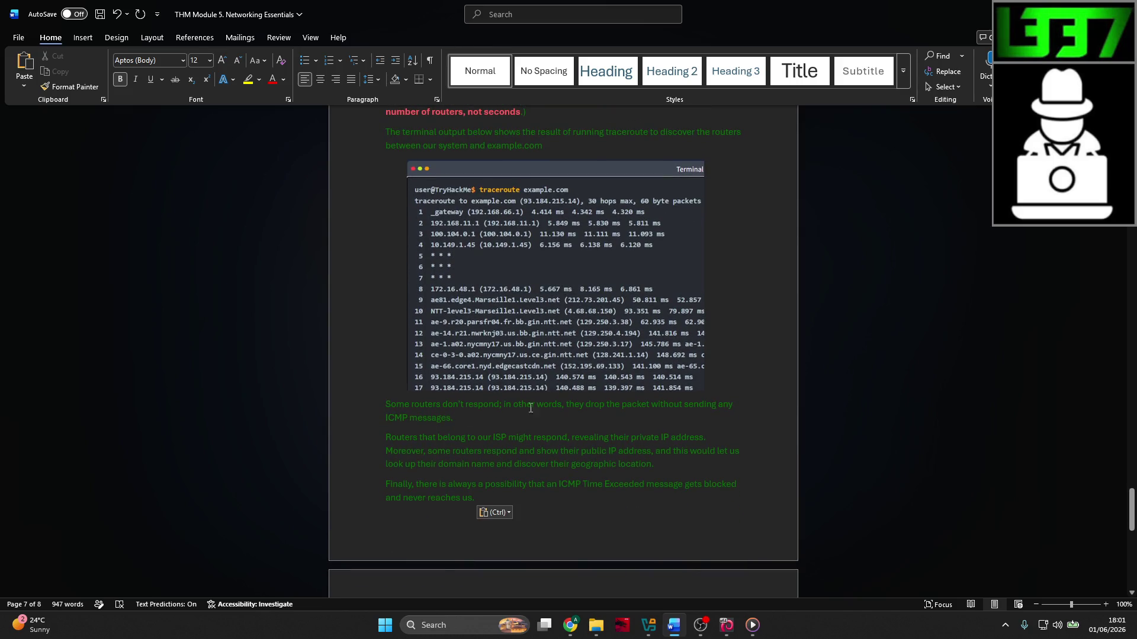
Step: Undo and redo a paragraph change in the ISP routers text, then open picture options for the screenshot
{"action": "left_click", "coordinate": [495, 437]}
{"action": "left_click_drag", "start_coordinate": [465, 437], "coordinate": [569, 437]}
{"action": "left_click", "coordinate": [604, 437]}
{"action": "key", "text": "ctrl+z"}
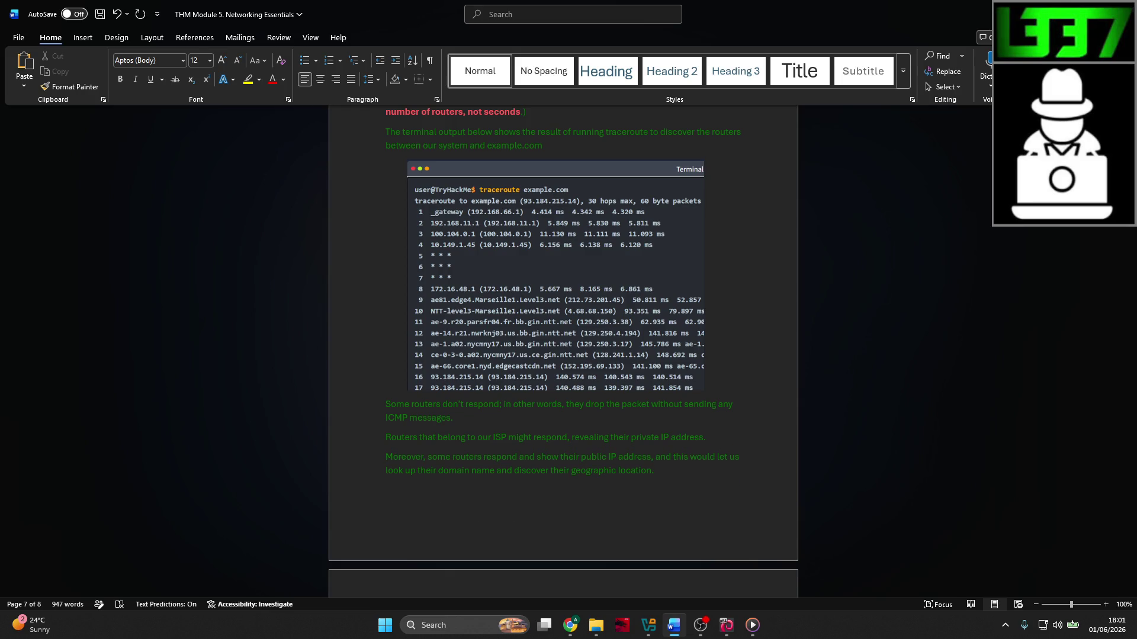
{"action": "key", "text": "ctrl+y"}
{"action": "scroll", "coordinate": [442, 342], "scroll_direction": "up", "scroll_amount": 5}
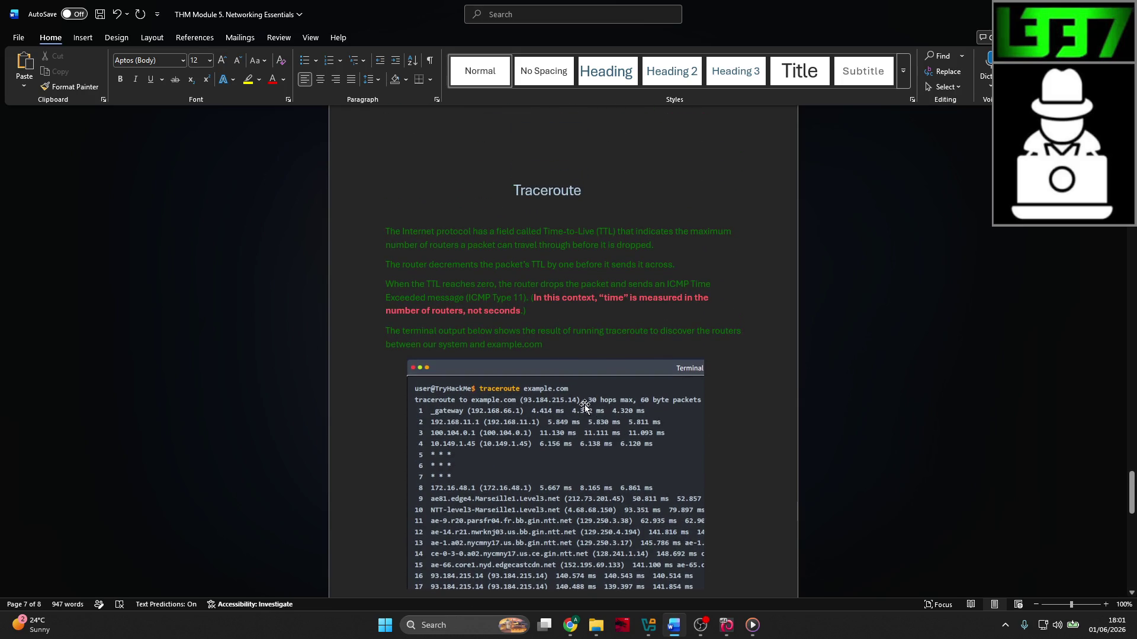
{"action": "scroll", "coordinate": [475, 339], "scroll_direction": "down", "scroll_amount": 3}
{"action": "scroll", "coordinate": [610, 357], "scroll_direction": "up", "scroll_amount": 2}
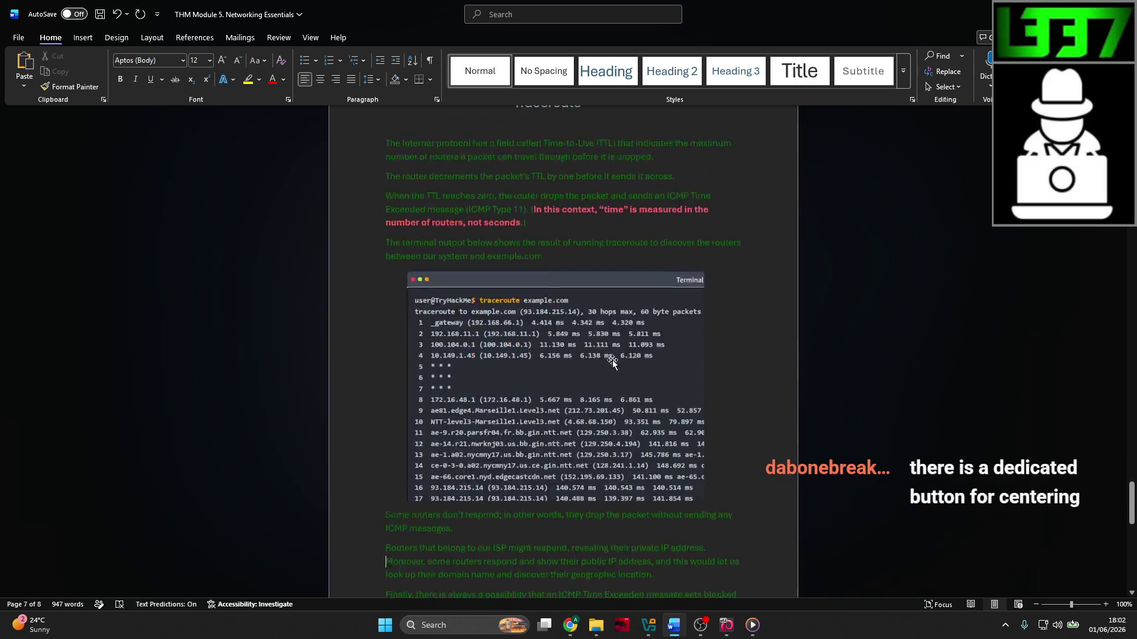
{"action": "scroll", "coordinate": [622, 361], "scroll_direction": "down", "scroll_amount": 3}
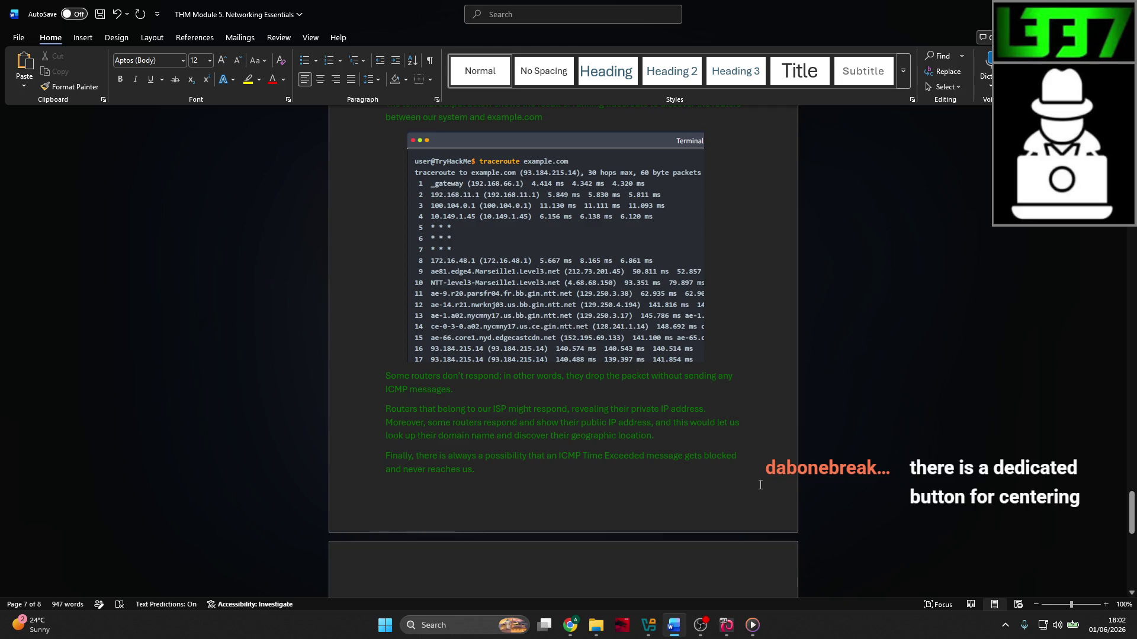
{"action": "right_click", "coordinate": [510, 236]}
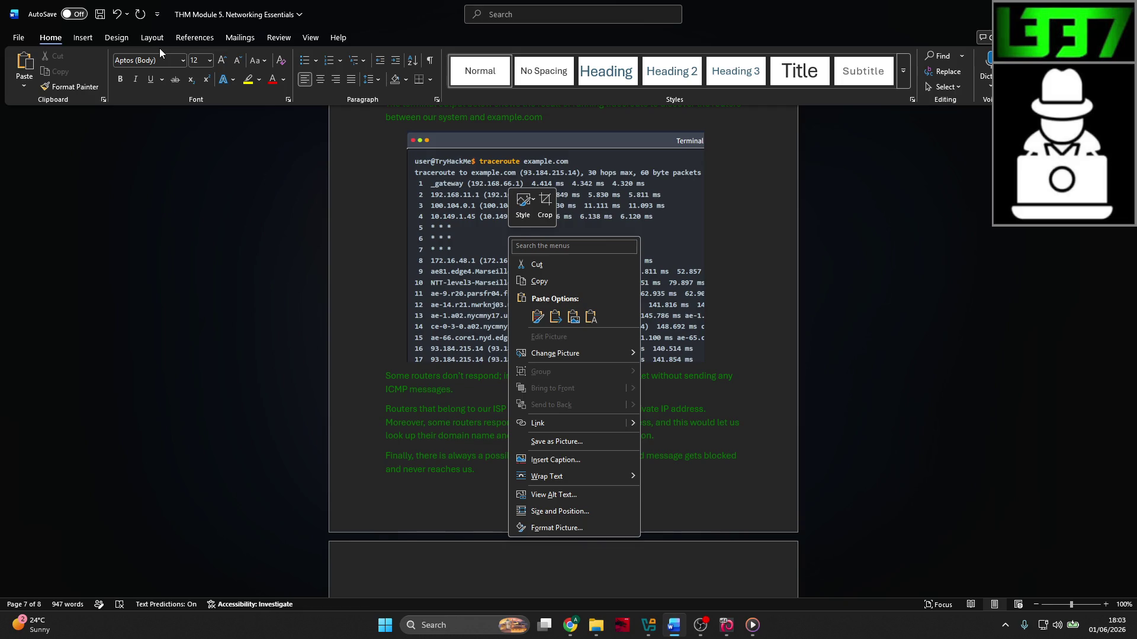
{"action": "scroll", "coordinate": [309, 161], "scroll_direction": "up", "scroll_amount": 1}
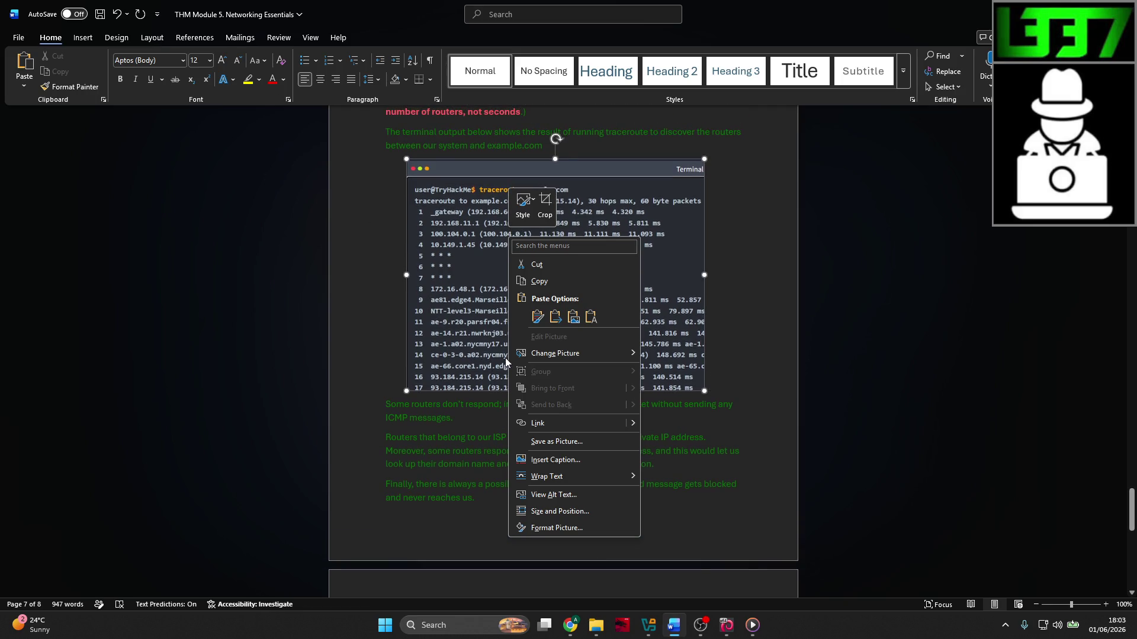
Step: Center the traceroute terminal screenshot on the page after dismissing the picture menu
{"action": "key", "text": "Escape"}
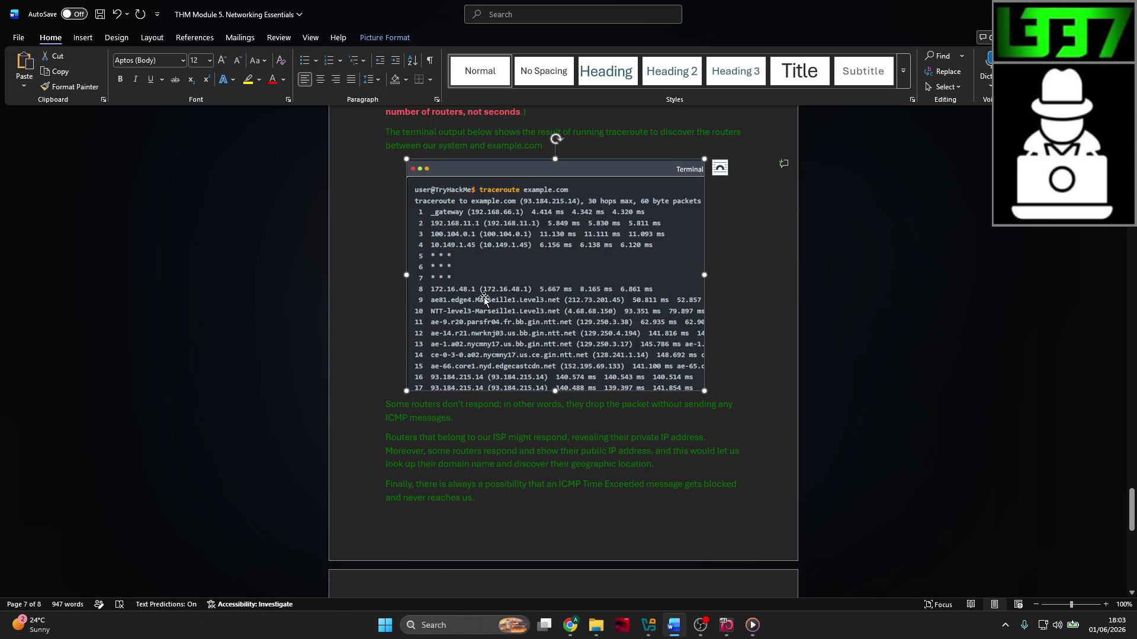
{"action": "left_click", "coordinate": [319, 80]}
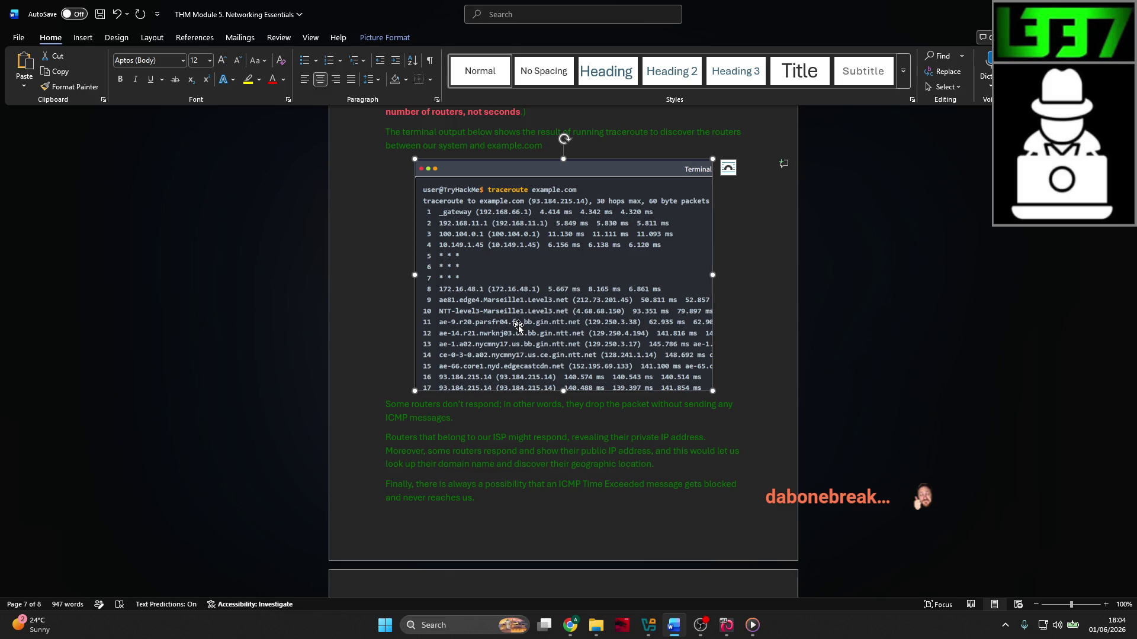
{"action": "scroll", "coordinate": [413, 331], "scroll_direction": "up", "scroll_amount": 1}
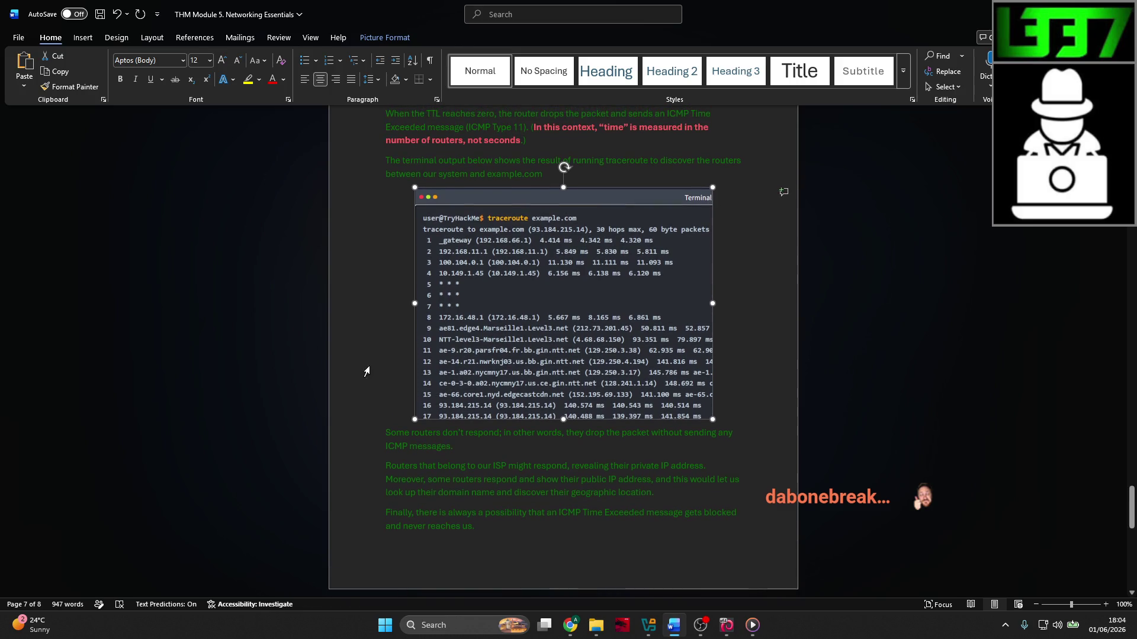
Step: Deselect the centered screenshot so text can continue below it
{"action": "left_click", "coordinate": [547, 481]}
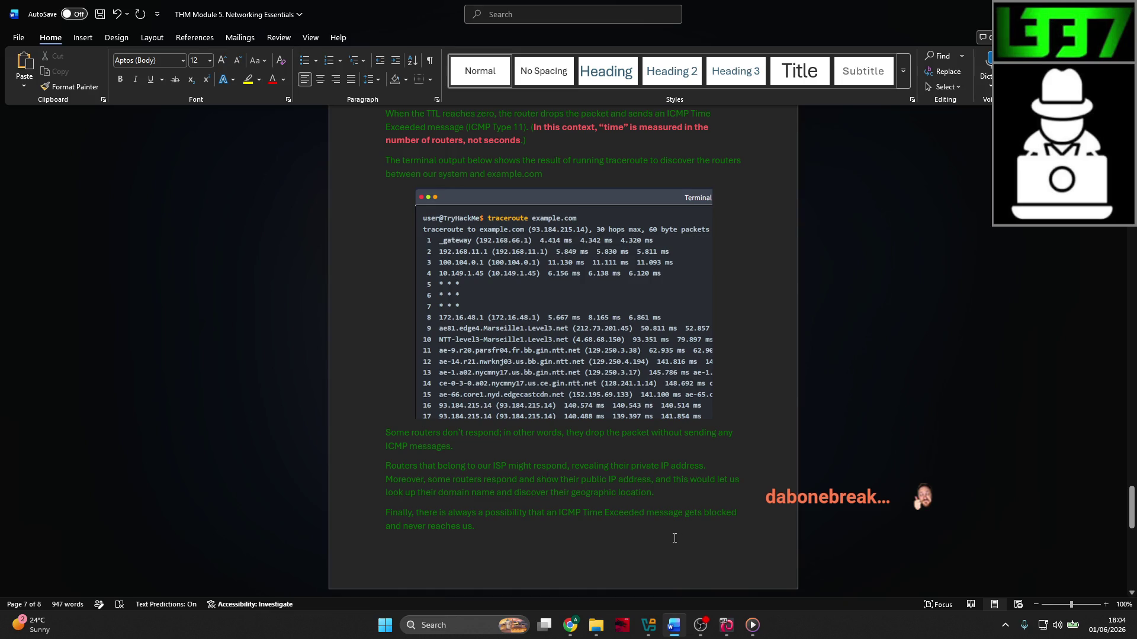
{"action": "scroll", "coordinate": [659, 497], "scroll_direction": "up", "scroll_amount": 2}
{"action": "scroll", "coordinate": [675, 444], "scroll_direction": "down", "scroll_amount": 2}
{"action": "scroll", "coordinate": [705, 456], "scroll_direction": "down", "scroll_amount": 1}
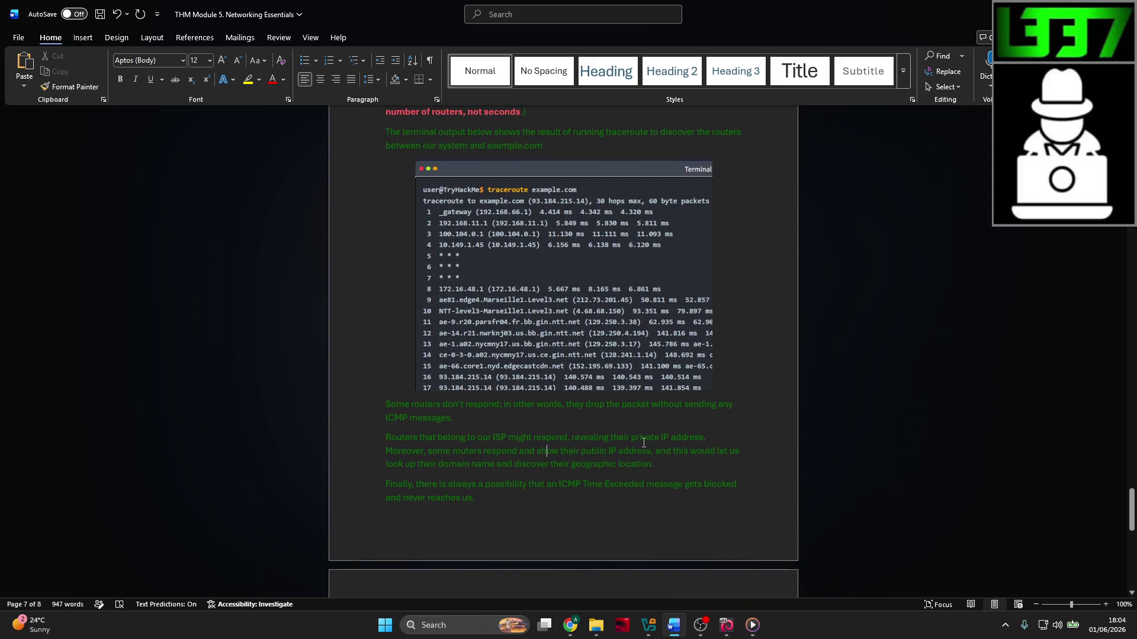
{"action": "scroll", "coordinate": [579, 431], "scroll_direction": "up", "scroll_amount": 1}
{"action": "scroll", "coordinate": [577, 438], "scroll_direction": "down", "scroll_amount": 1}
{"action": "scroll", "coordinate": [477, 463], "scroll_direction": "down", "scroll_amount": 2}
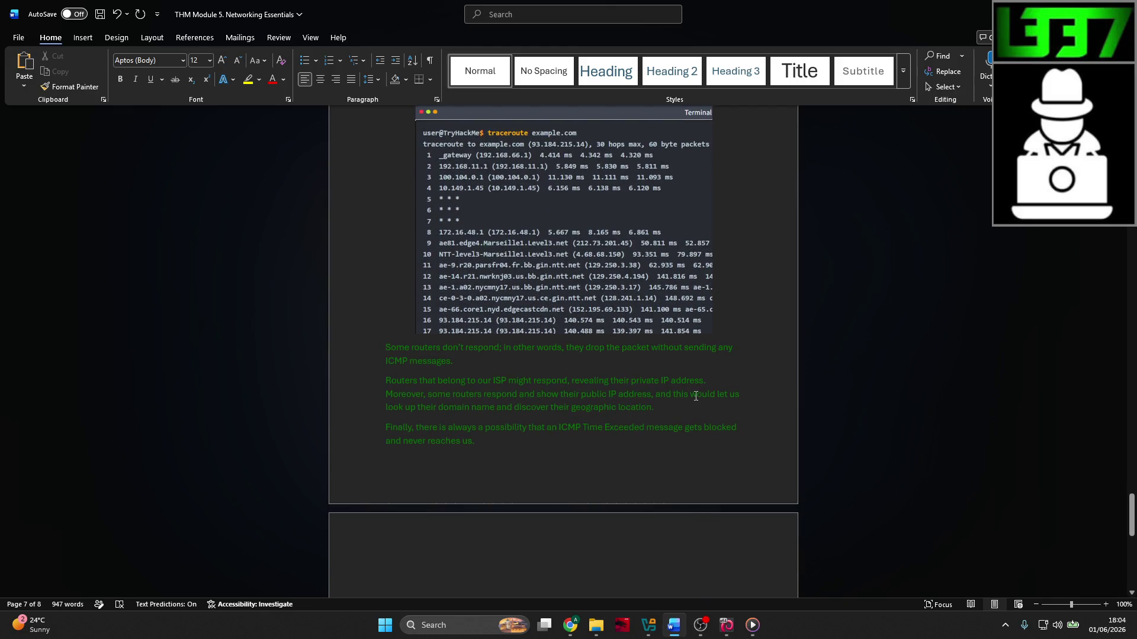
{"action": "scroll", "coordinate": [573, 404], "scroll_direction": "down", "scroll_amount": 1}
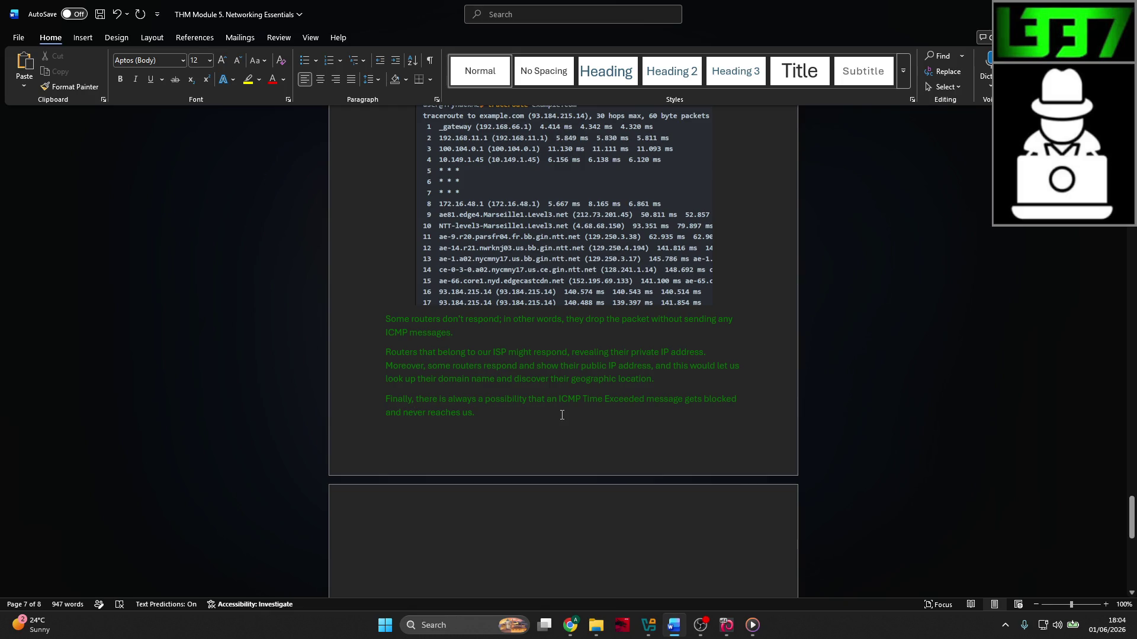
{"action": "scroll", "coordinate": [488, 408], "scroll_direction": "down", "scroll_amount": 1}
Step: Expand the TryHackMe Routing task and read through its diagrams and routing protocols explanation
{"action": "left_click", "coordinate": [570, 625]}
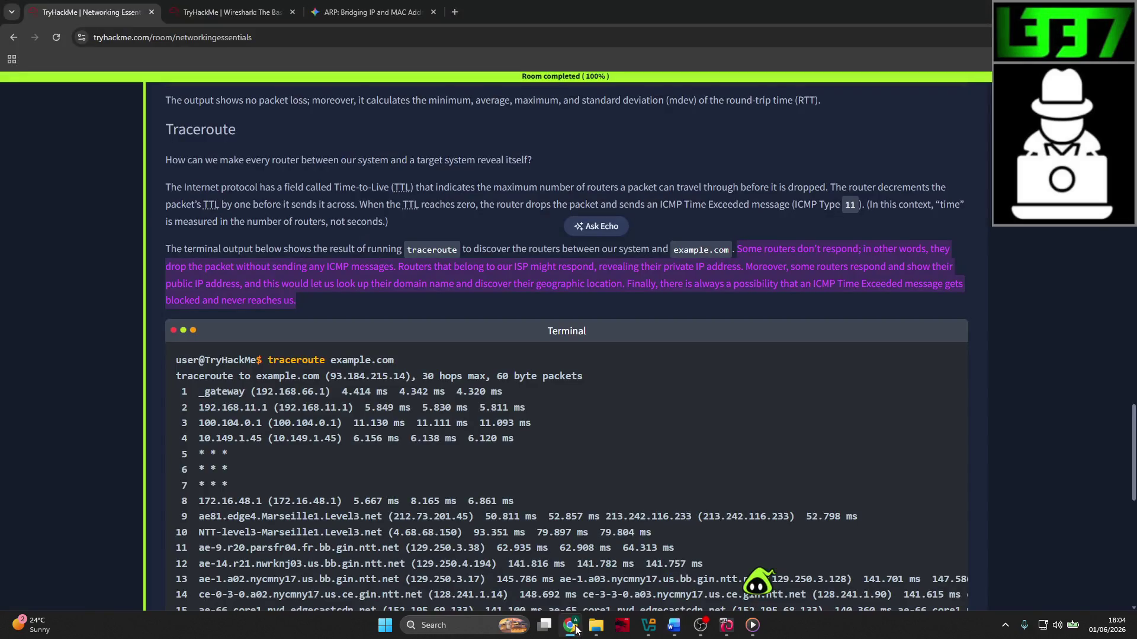
{"action": "scroll", "coordinate": [533, 327], "scroll_direction": "down", "scroll_amount": 2}
{"action": "left_click", "coordinate": [551, 353]}
{"action": "scroll", "coordinate": [552, 349], "scroll_direction": "down", "scroll_amount": 2}
{"action": "scroll", "coordinate": [282, 321], "scroll_direction": "up", "scroll_amount": 2}
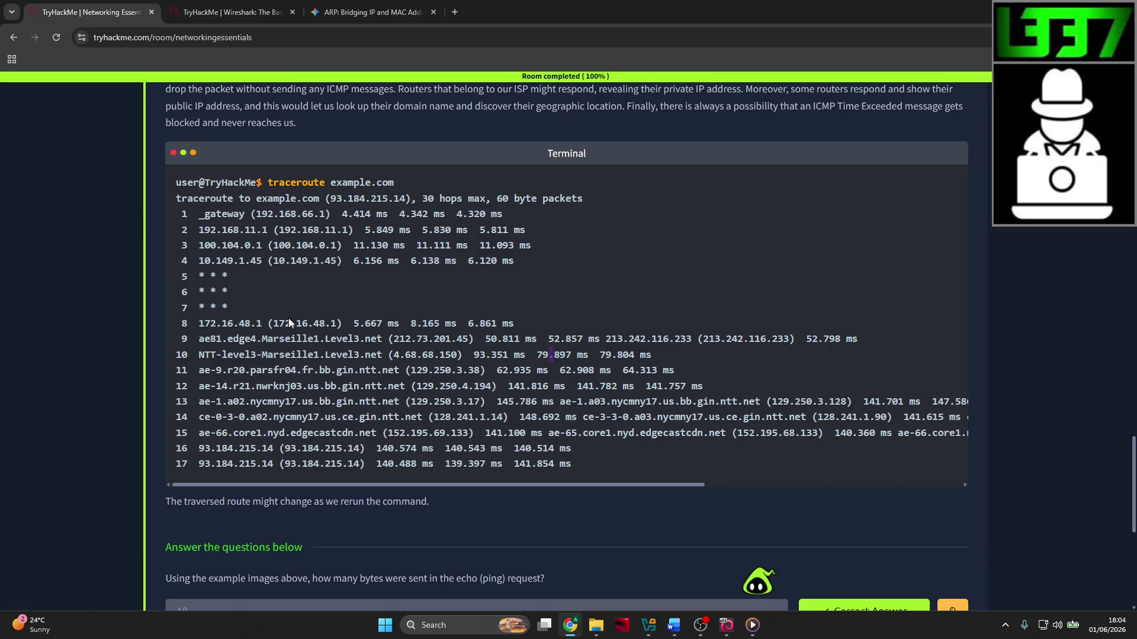
{"action": "scroll", "coordinate": [292, 282], "scroll_direction": "up", "scroll_amount": 1}
{"action": "scroll", "coordinate": [252, 241], "scroll_direction": "down", "scroll_amount": 1}
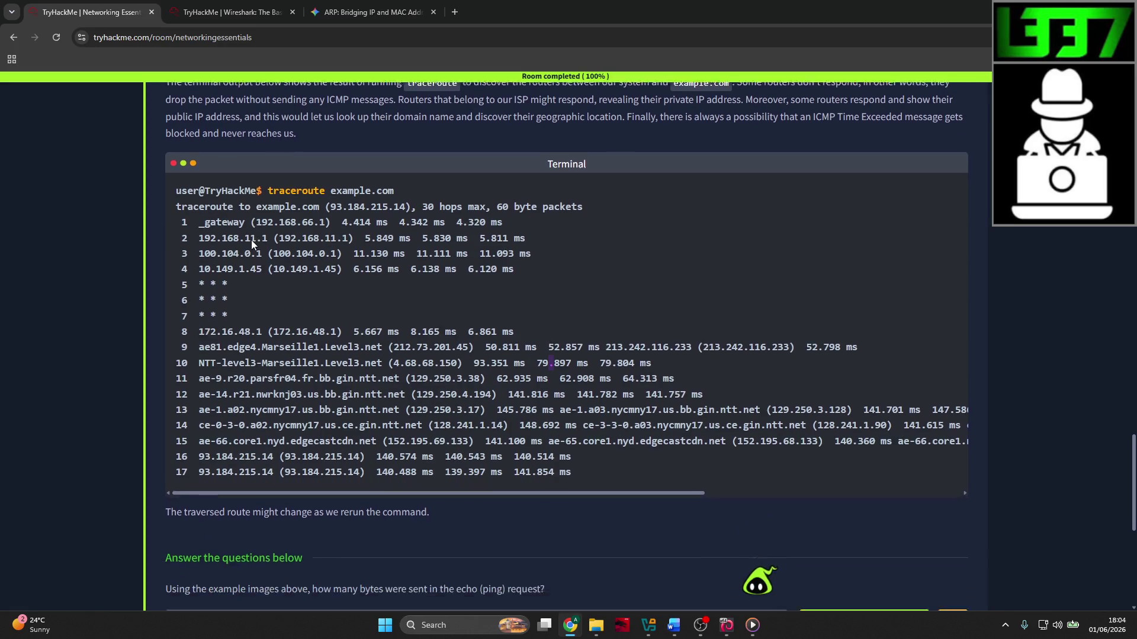
{"action": "scroll", "coordinate": [418, 417], "scroll_direction": "down", "scroll_amount": 3}
{"action": "scroll", "coordinate": [356, 402], "scroll_direction": "down", "scroll_amount": 2}
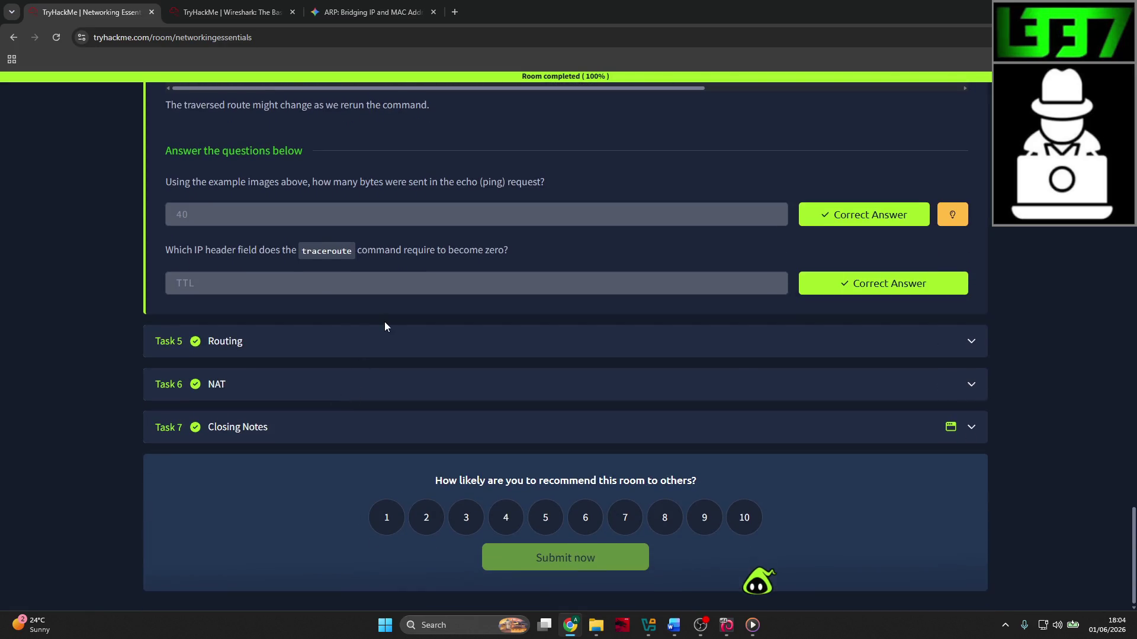
{"action": "left_click", "coordinate": [375, 342]}
{"action": "scroll", "coordinate": [395, 313], "scroll_direction": "down", "scroll_amount": 1}
{"action": "scroll", "coordinate": [368, 327], "scroll_direction": "up", "scroll_amount": 2}
{"action": "scroll", "coordinate": [367, 308], "scroll_direction": "down", "scroll_amount": 2}
{"action": "scroll", "coordinate": [369, 312], "scroll_direction": "down", "scroll_amount": 2}
{"action": "scroll", "coordinate": [308, 331], "scroll_direction": "down", "scroll_amount": 1}
{"action": "scroll", "coordinate": [324, 336], "scroll_direction": "down", "scroll_amount": 1}
{"action": "scroll", "coordinate": [326, 332], "scroll_direction": "down", "scroll_amount": 2}
{"action": "scroll", "coordinate": [689, 492], "scroll_direction": "down", "scroll_amount": 1}
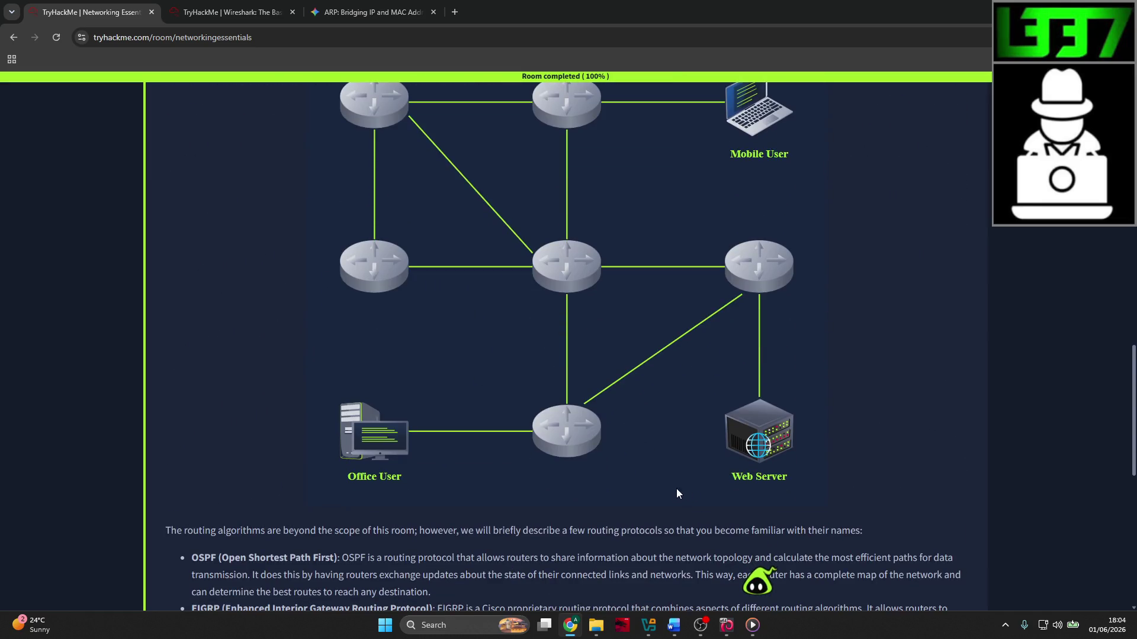
{"action": "scroll", "coordinate": [631, 479], "scroll_direction": "down", "scroll_amount": 1}
{"action": "scroll", "coordinate": [409, 467], "scroll_direction": "down", "scroll_amount": 1}
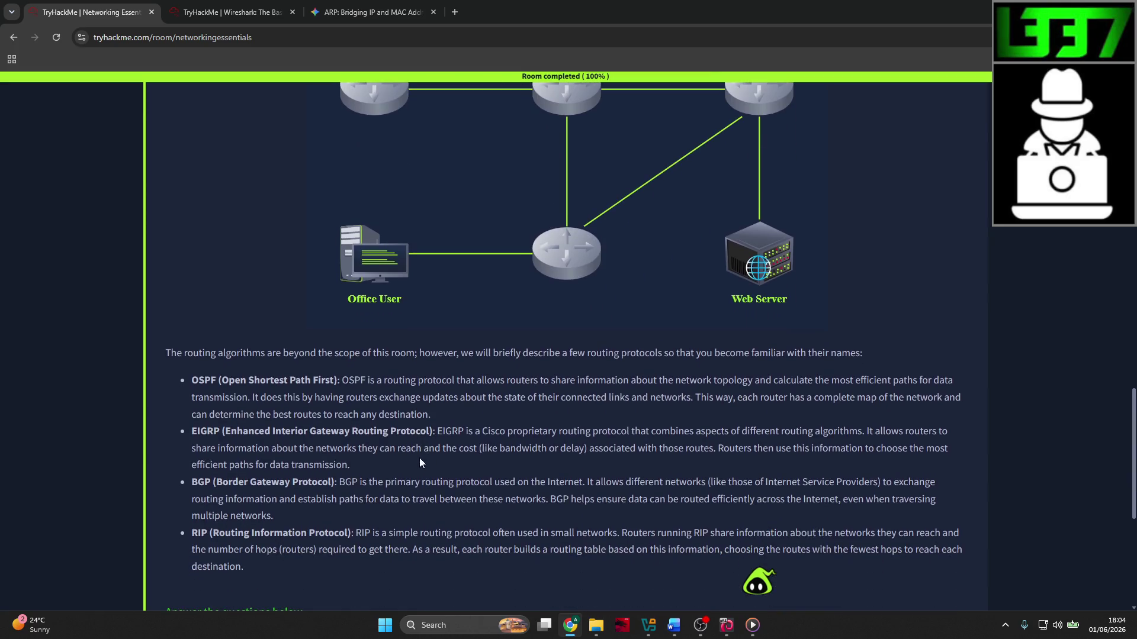
{"action": "mouse_move", "coordinate": [197, 382]}
{"action": "left_mouse_down"}
{"action": "mouse_move", "coordinate": [248, 536]}
{"action": "mouse_move", "coordinate": [296, 451]}
{"action": "left_mouse_up"}
{"action": "left_click", "coordinate": [251, 561]}
{"action": "left_click", "coordinate": [296, 448]}
{"action": "scroll", "coordinate": [284, 451], "scroll_direction": "down", "scroll_amount": 2}
{"action": "scroll", "coordinate": [267, 439], "scroll_direction": "up", "scroll_amount": 1}
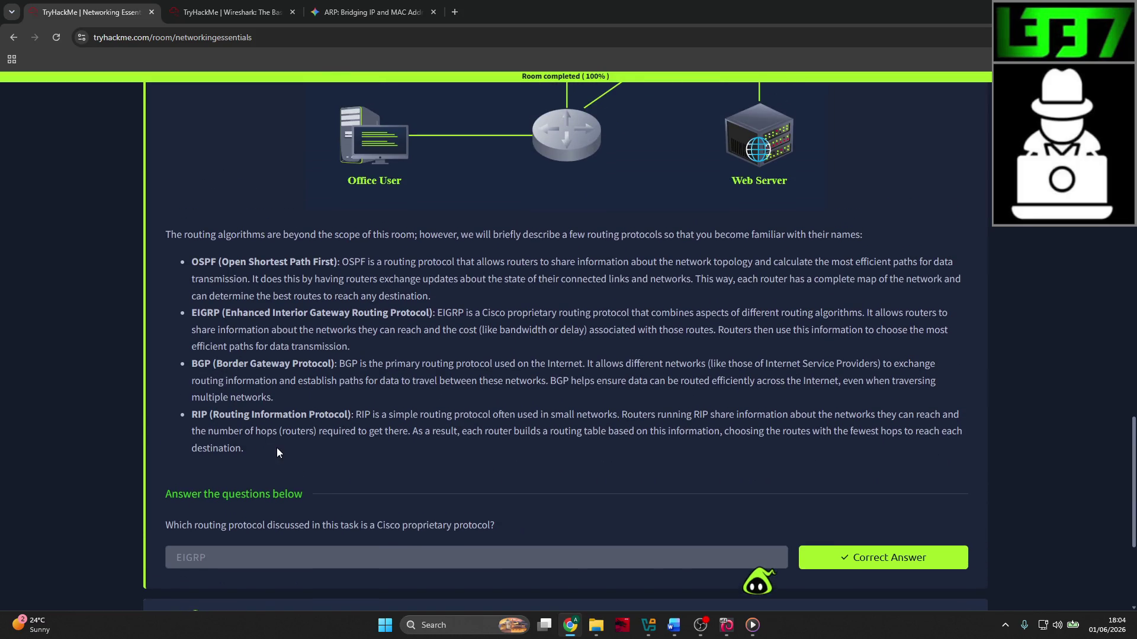
{"action": "scroll", "coordinate": [285, 448], "scroll_direction": "down", "scroll_amount": 1}
{"action": "scroll", "coordinate": [291, 451], "scroll_direction": "down", "scroll_amount": 1}
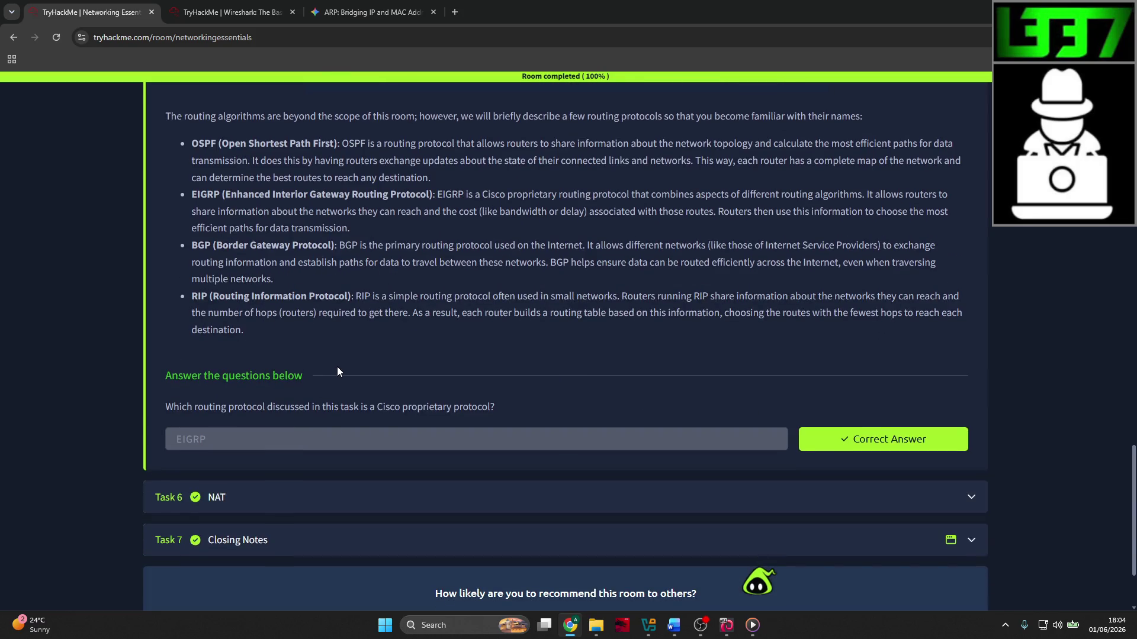
{"action": "scroll", "coordinate": [337, 371], "scroll_direction": "up", "scroll_amount": 2}
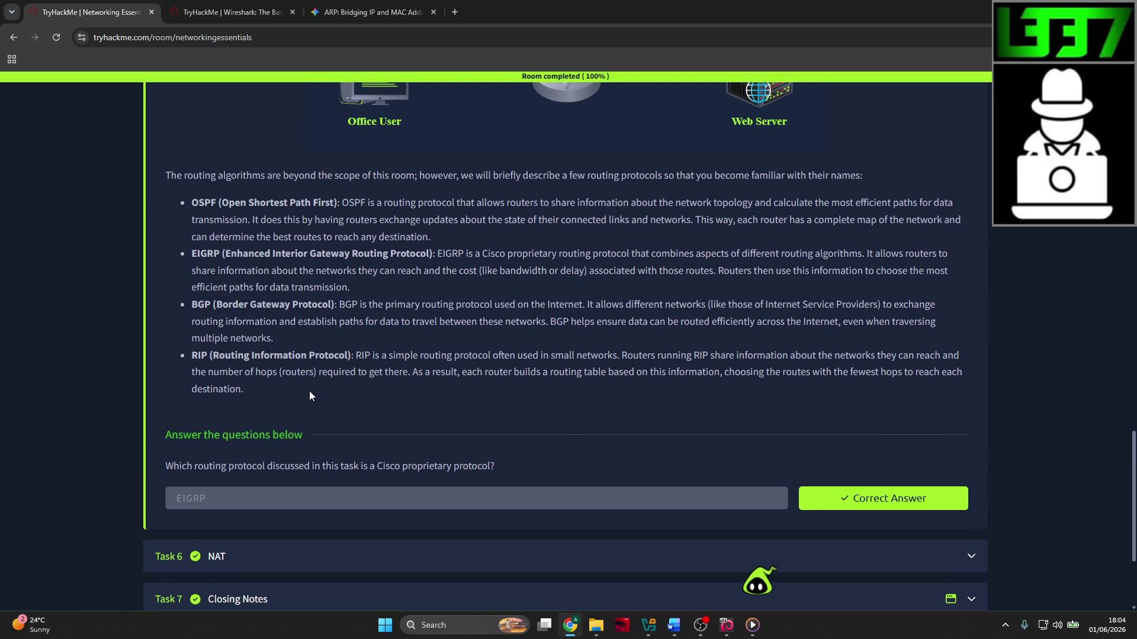
{"action": "scroll", "coordinate": [309, 391], "scroll_direction": "up", "scroll_amount": 2}
{"action": "scroll", "coordinate": [308, 387], "scroll_direction": "up", "scroll_amount": 5}
{"action": "scroll", "coordinate": [309, 383], "scroll_direction": "up", "scroll_amount": 1}
{"action": "scroll", "coordinate": [309, 383], "scroll_direction": "up", "scroll_amount": 2}
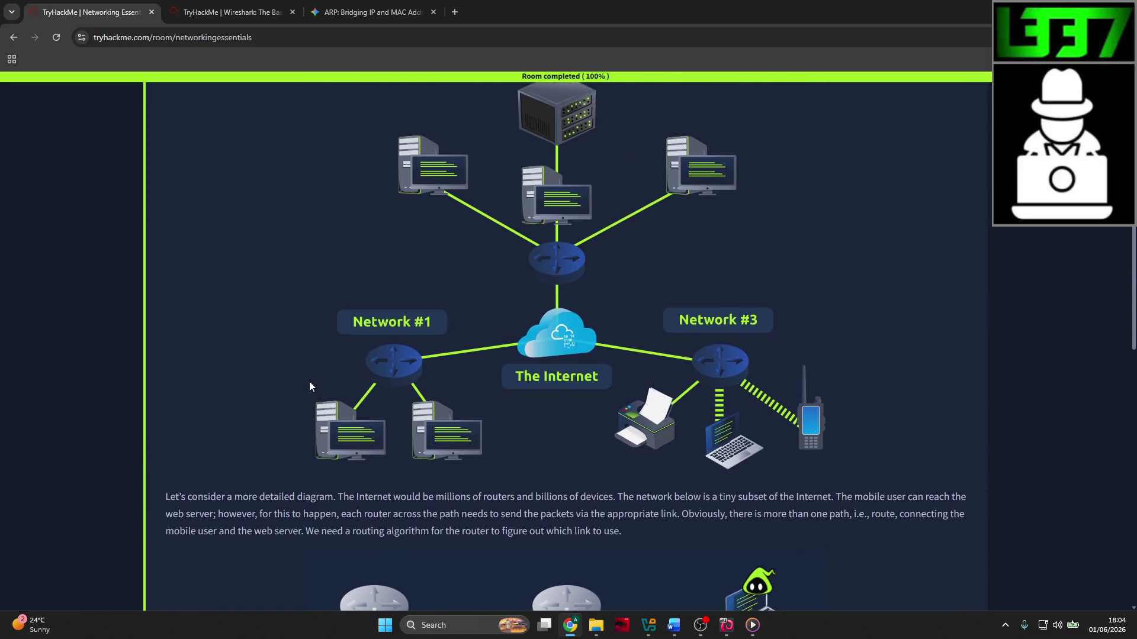
{"action": "scroll", "coordinate": [309, 382], "scroll_direction": "up", "scroll_amount": 1}
{"action": "scroll", "coordinate": [310, 382], "scroll_direction": "up", "scroll_amount": 3}
{"action": "scroll", "coordinate": [310, 381], "scroll_direction": "down", "scroll_amount": 1}
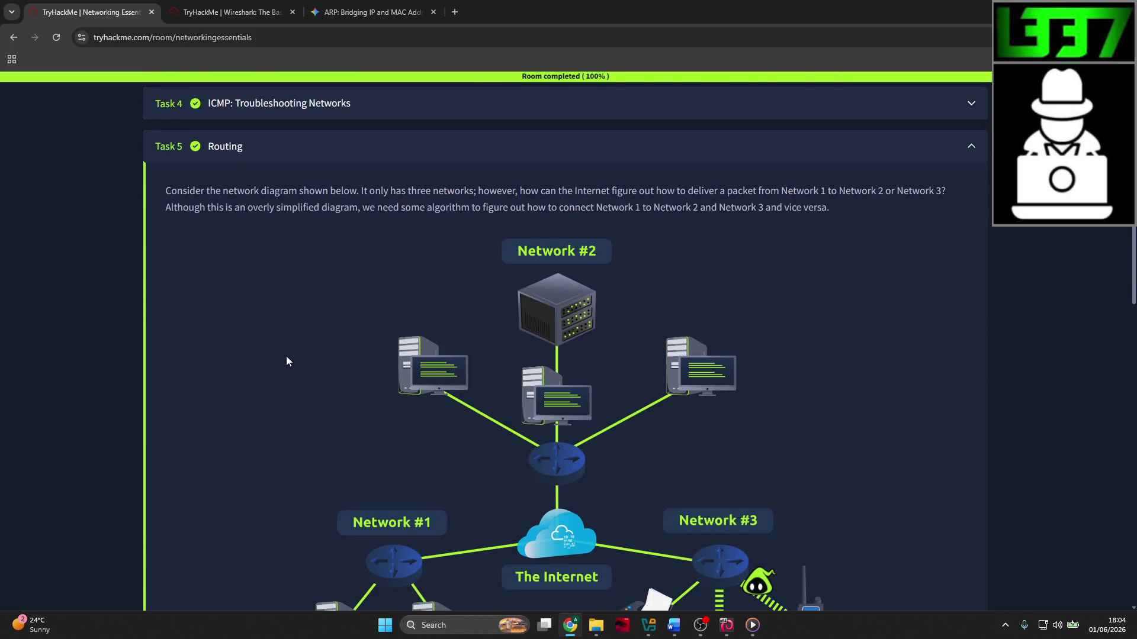
Step: Return to the Word notes and place the cursor at the top of the blank page
{"action": "key", "text": "alt+Tab"}
{"action": "scroll", "coordinate": [637, 461], "scroll_direction": "down", "scroll_amount": 2}
{"action": "left_click", "coordinate": [540, 375]}
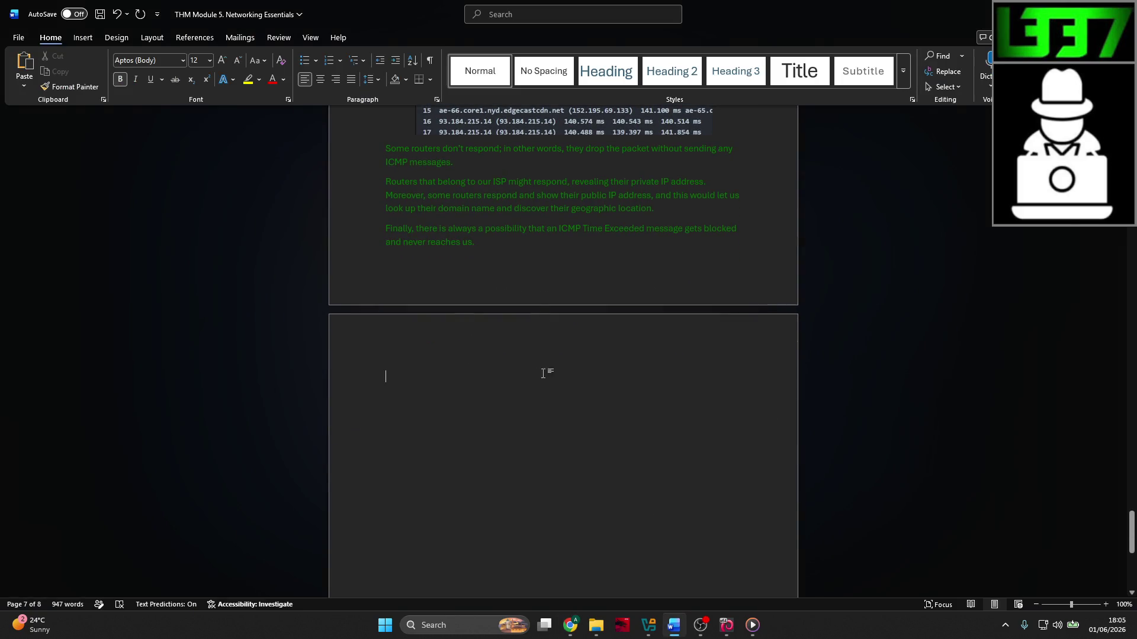
{"action": "type", "text": "Rout"}
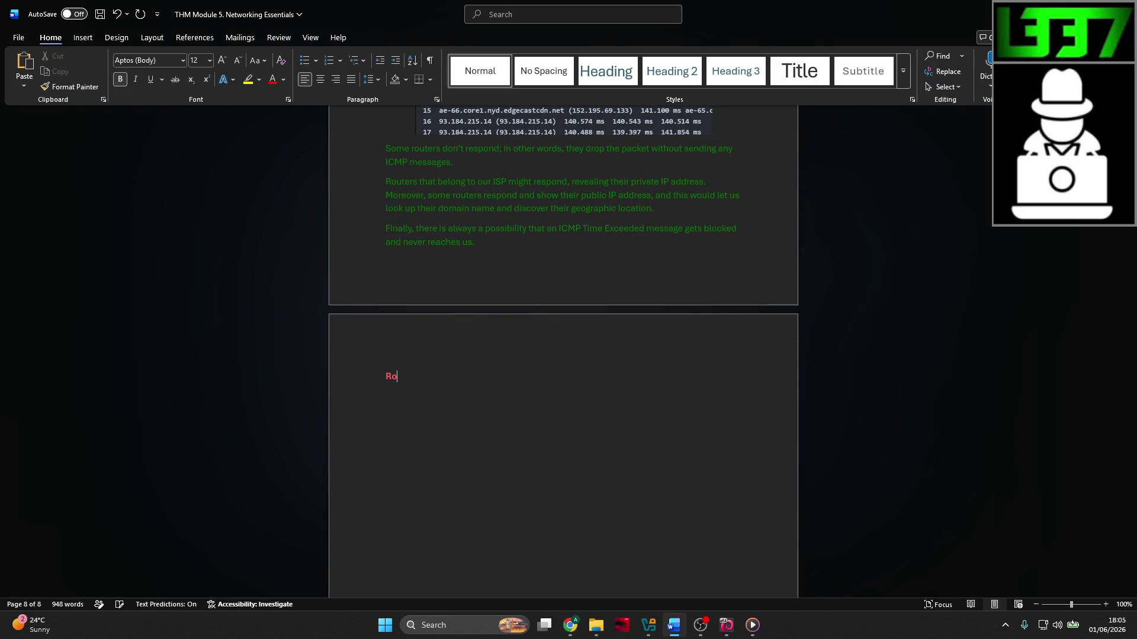
{"action": "type", "text": "ing"}
Step: Make 'Routing' a centered heading on the new page and remove the stray text after it
{"action": "key", "text": "shift+Home"}
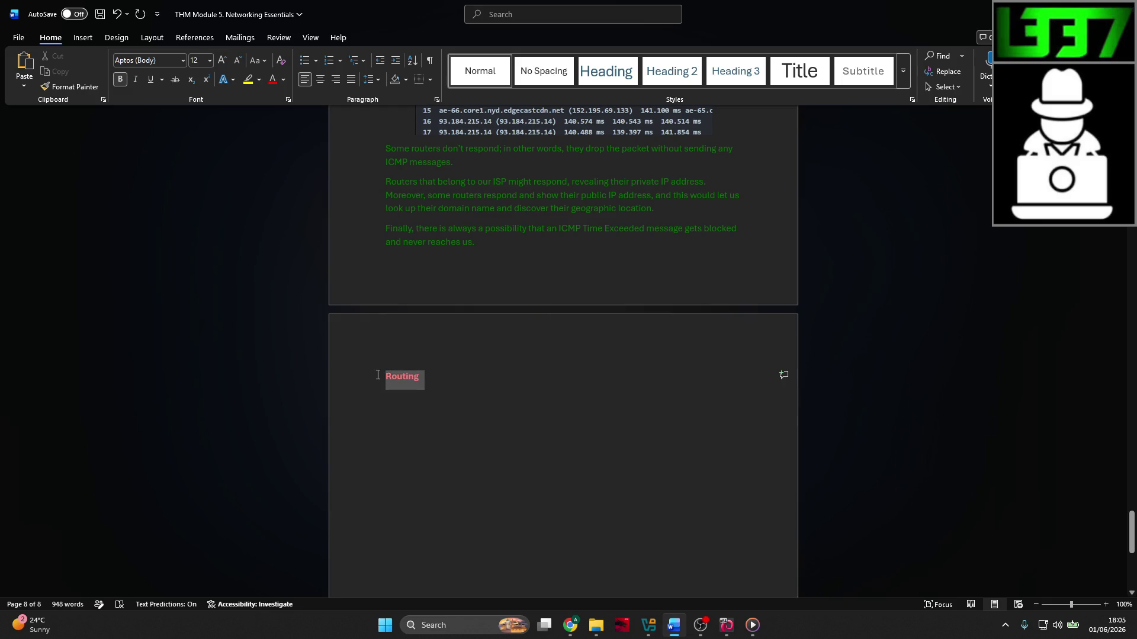
{"action": "left_click", "coordinate": [612, 73]}
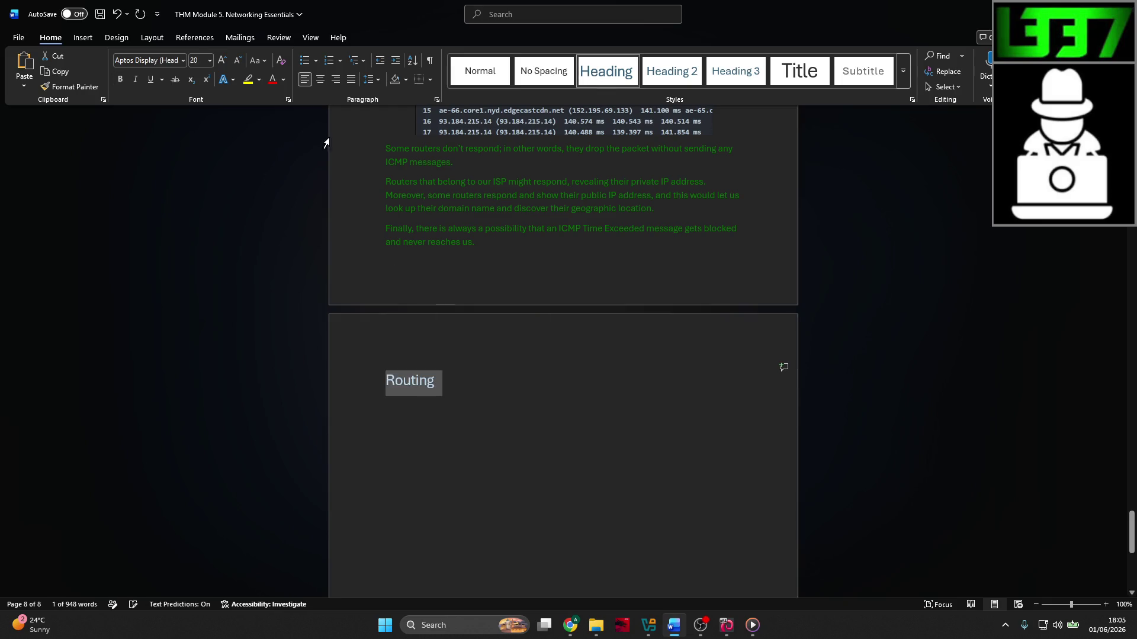
{"action": "left_click", "coordinate": [320, 78]}
{"action": "left_click", "coordinate": [594, 385]}
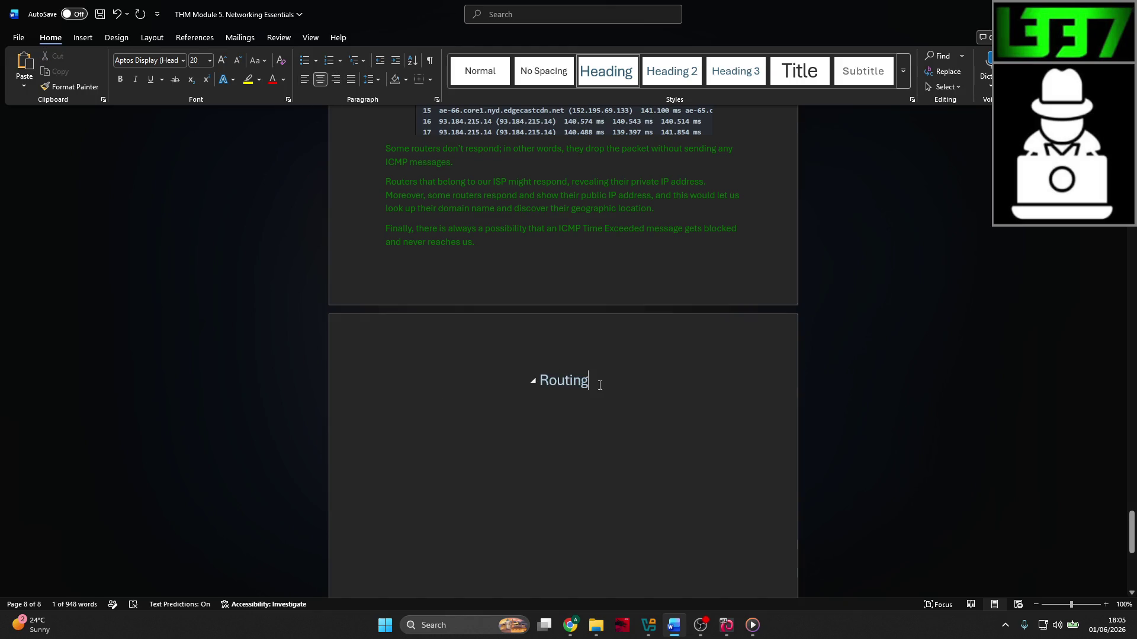
{"action": "type", "text": "xD"}
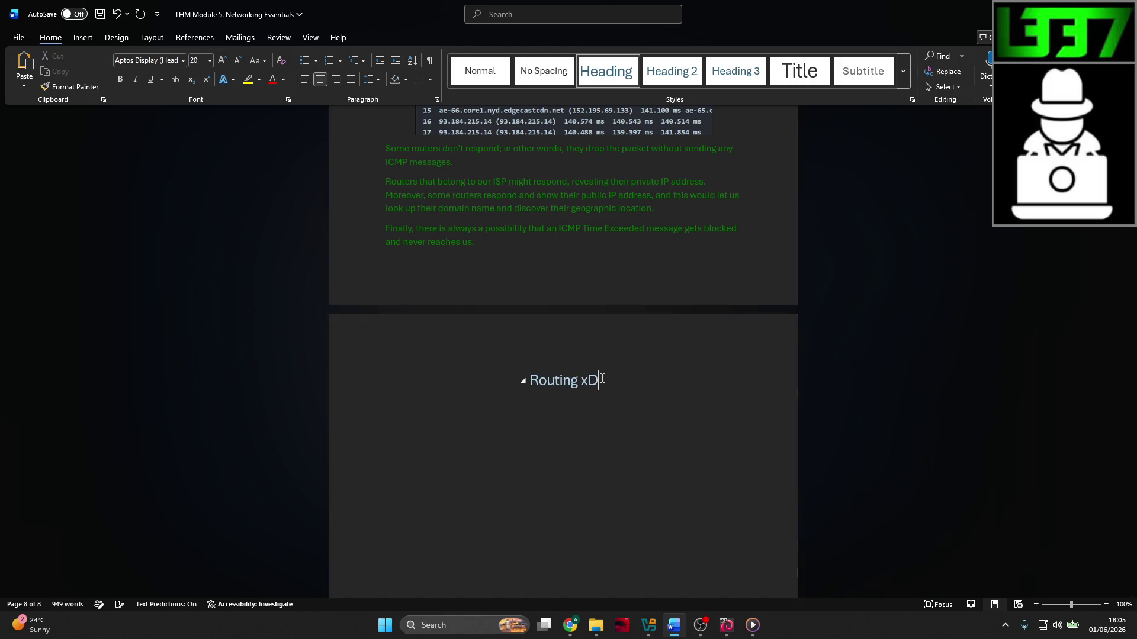
{"action": "key", "text": "BackSpace"}
{"action": "key", "text": "BackSpace"}
{"action": "key", "text": "BackSpace"}
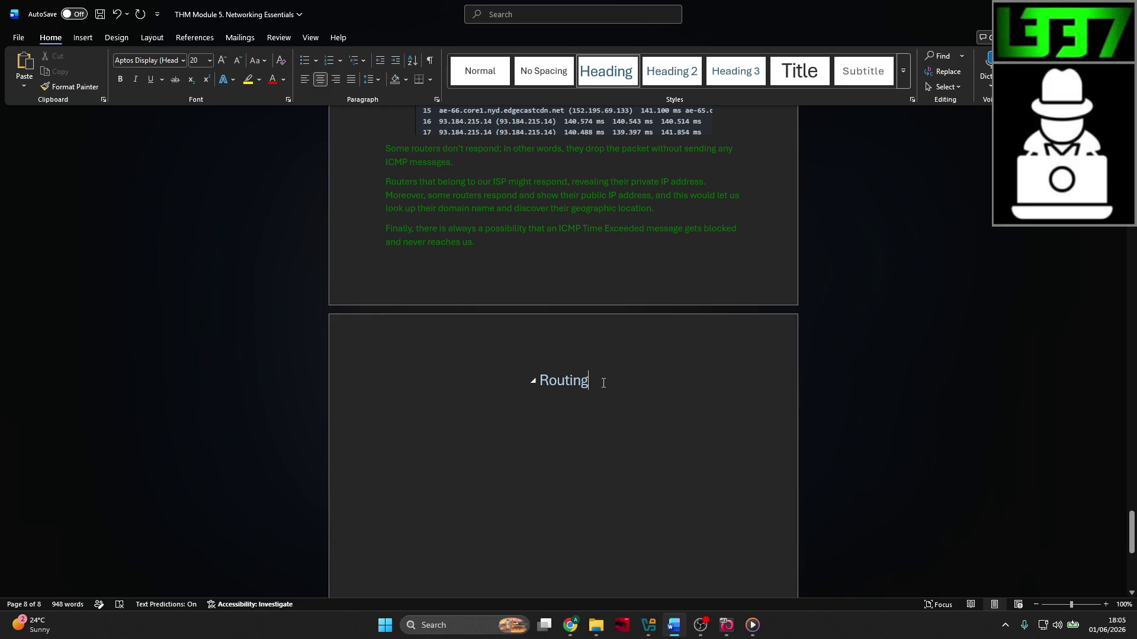
Step: Return to the TryHackMe Routing task and read its intro text
{"action": "key", "text": "alt+Tab"}
{"action": "left_click_drag", "start_coordinate": [262, 191], "coordinate": [381, 197]}
Step: Read through the Routing task paragraphs, highlighting text along the way
{"action": "left_click", "coordinate": [532, 201]}
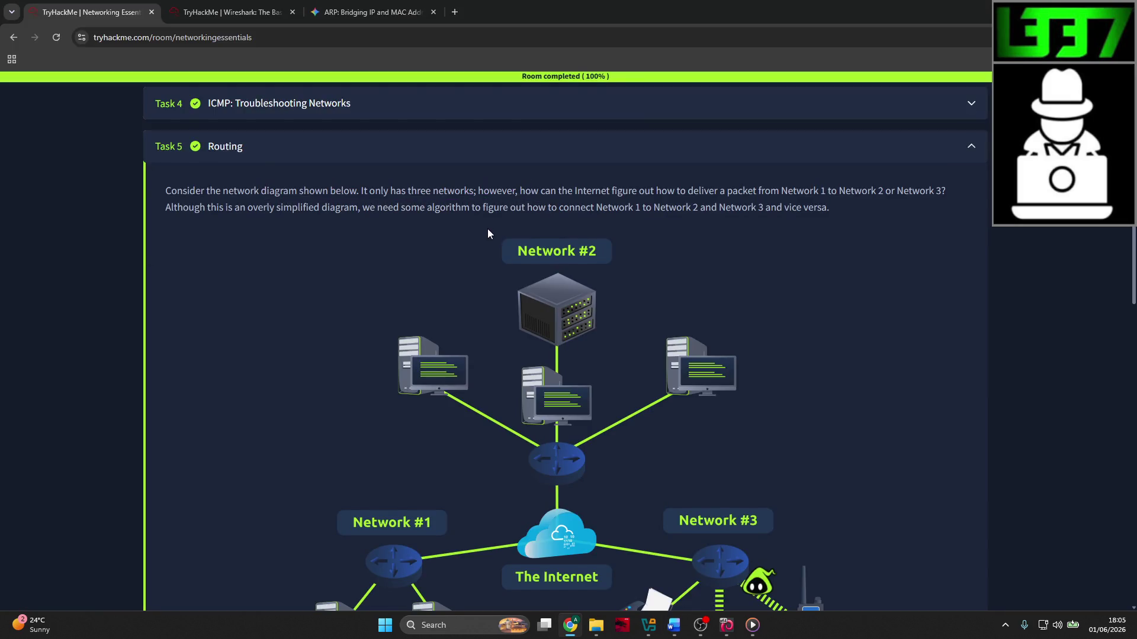
{"action": "scroll", "coordinate": [488, 226], "scroll_direction": "down", "scroll_amount": 1}
{"action": "scroll", "coordinate": [375, 260], "scroll_direction": "up", "scroll_amount": 2}
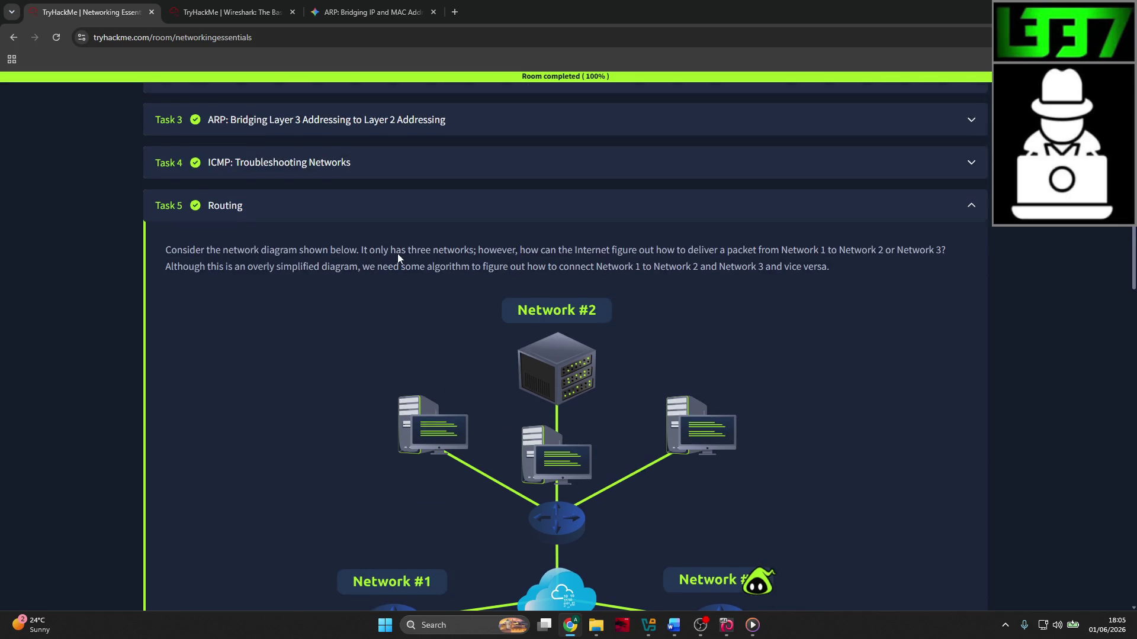
{"action": "left_click_drag", "start_coordinate": [683, 258], "coordinate": [818, 260]}
{"action": "left_click", "coordinate": [307, 269]}
{"action": "scroll", "coordinate": [308, 270], "scroll_direction": "down", "scroll_amount": 1}
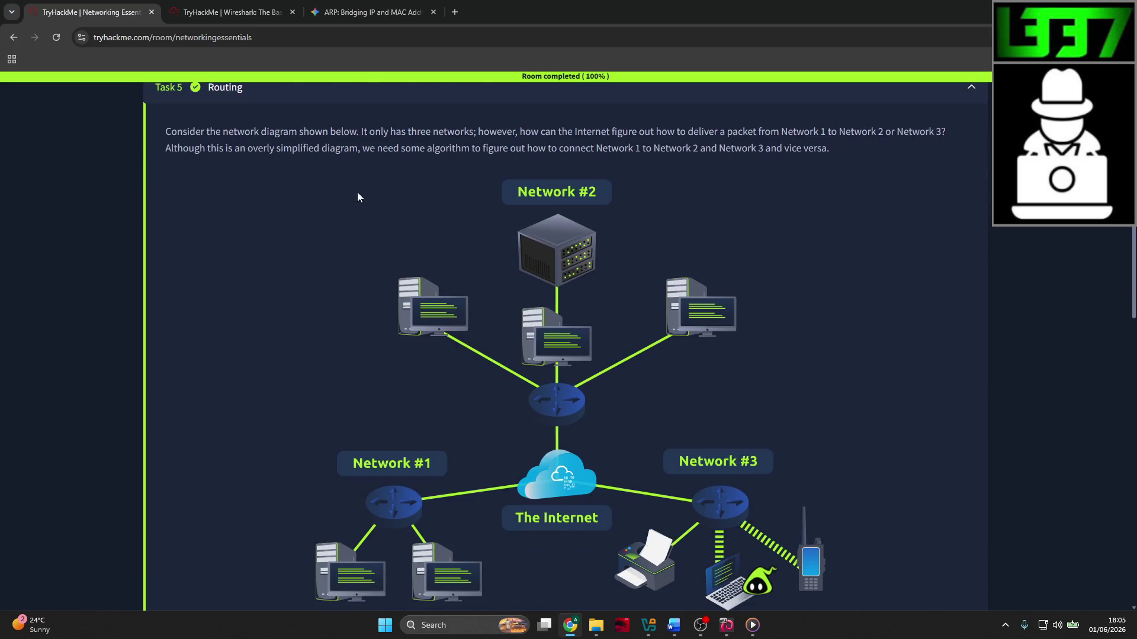
{"action": "scroll", "coordinate": [345, 165], "scroll_direction": "down", "scroll_amount": 1}
{"action": "scroll", "coordinate": [325, 201], "scroll_direction": "down", "scroll_amount": 3}
{"action": "scroll", "coordinate": [208, 273], "scroll_direction": "down", "scroll_amount": 1}
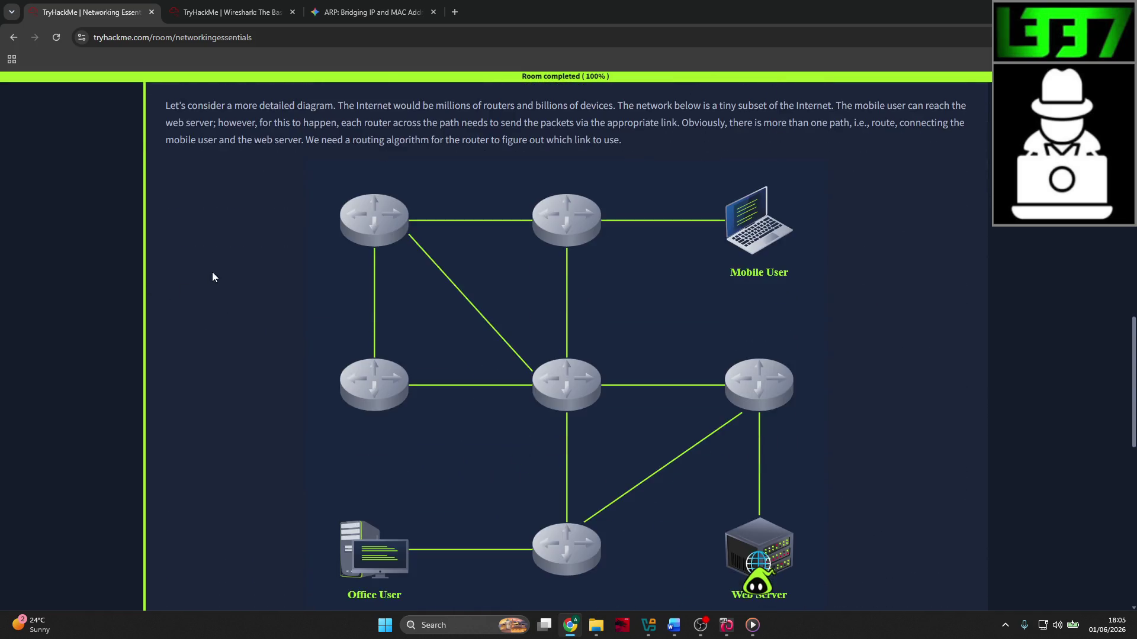
{"action": "scroll", "coordinate": [232, 272], "scroll_direction": "down", "scroll_amount": 2}
{"action": "scroll", "coordinate": [235, 269], "scroll_direction": "down", "scroll_amount": 2}
{"action": "scroll", "coordinate": [240, 279], "scroll_direction": "down", "scroll_amount": 2}
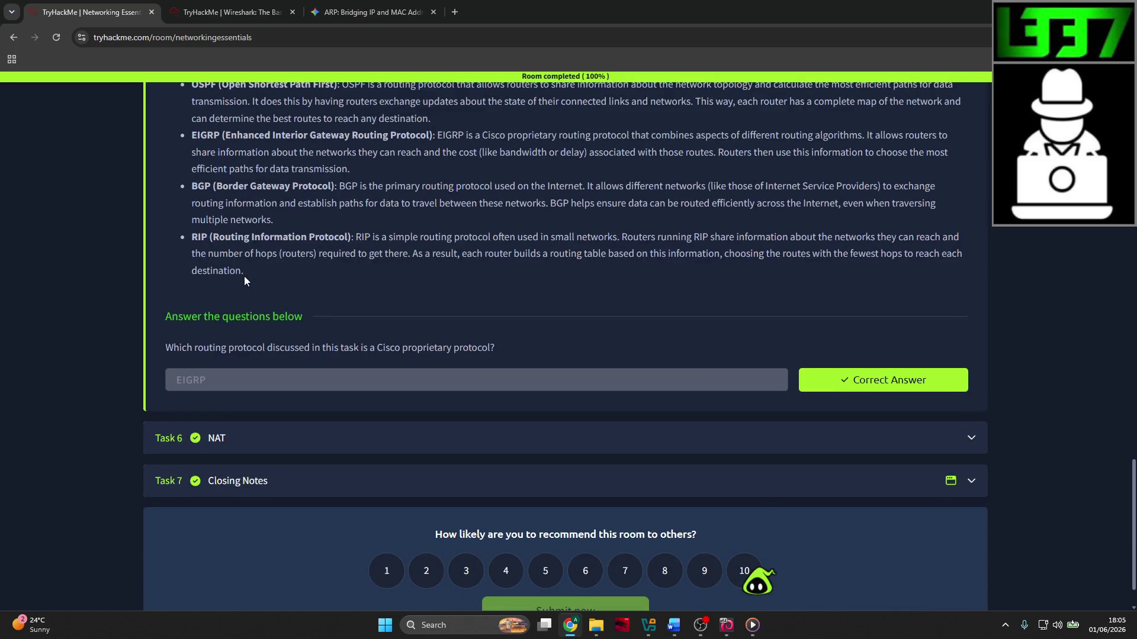
{"action": "scroll", "coordinate": [244, 280], "scroll_direction": "up", "scroll_amount": 1}
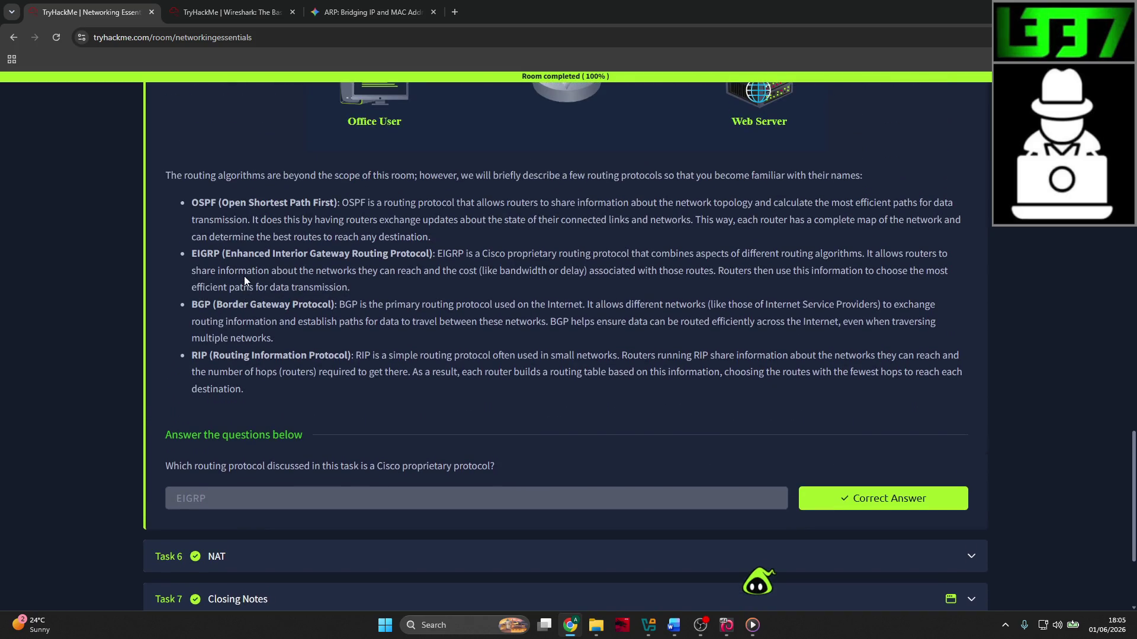
{"action": "scroll", "coordinate": [244, 280], "scroll_direction": "up", "scroll_amount": 4}
{"action": "scroll", "coordinate": [244, 281], "scroll_direction": "up", "scroll_amount": 2}
{"action": "scroll", "coordinate": [245, 281], "scroll_direction": "up", "scroll_amount": 1}
{"action": "scroll", "coordinate": [244, 281], "scroll_direction": "up", "scroll_amount": 1}
{"action": "scroll", "coordinate": [245, 277], "scroll_direction": "up", "scroll_amount": 2}
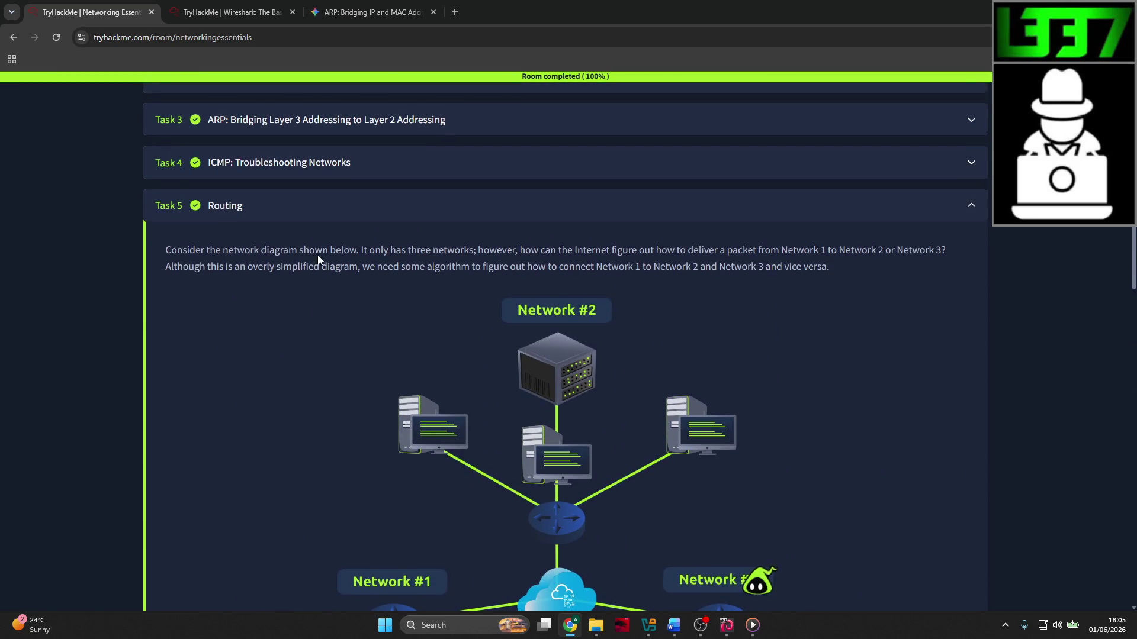
{"action": "scroll", "coordinate": [714, 260], "scroll_direction": "down", "scroll_amount": 1}
{"action": "scroll", "coordinate": [245, 281], "scroll_direction": "down", "scroll_amount": 2}
{"action": "scroll", "coordinate": [216, 358], "scroll_direction": "down", "scroll_amount": 1}
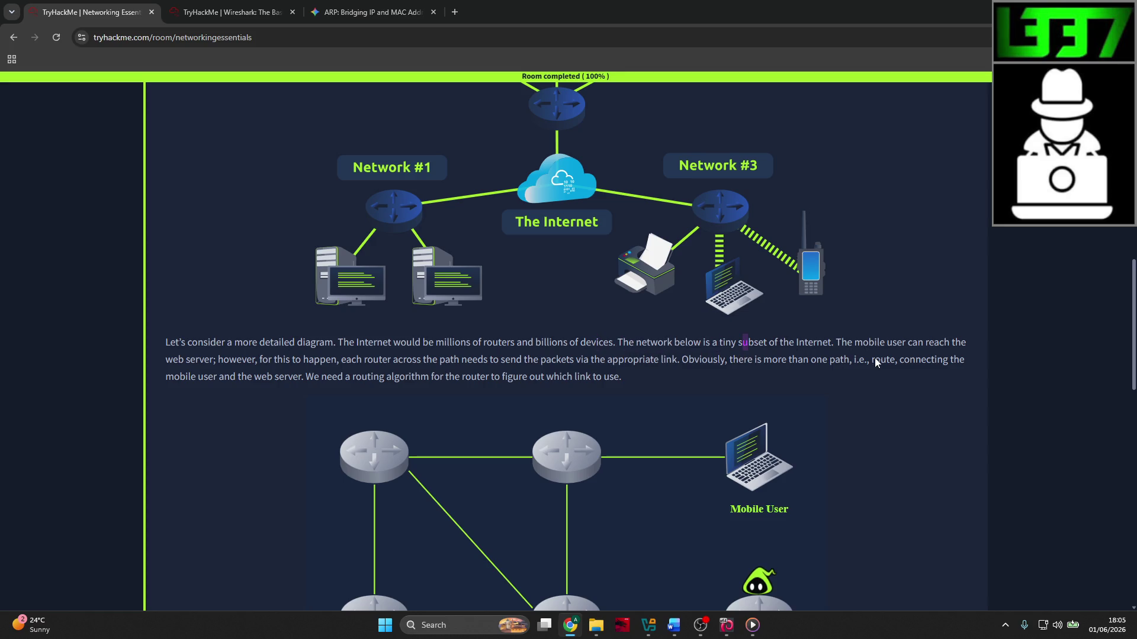
{"action": "scroll", "coordinate": [887, 350], "scroll_direction": "down", "scroll_amount": 1}
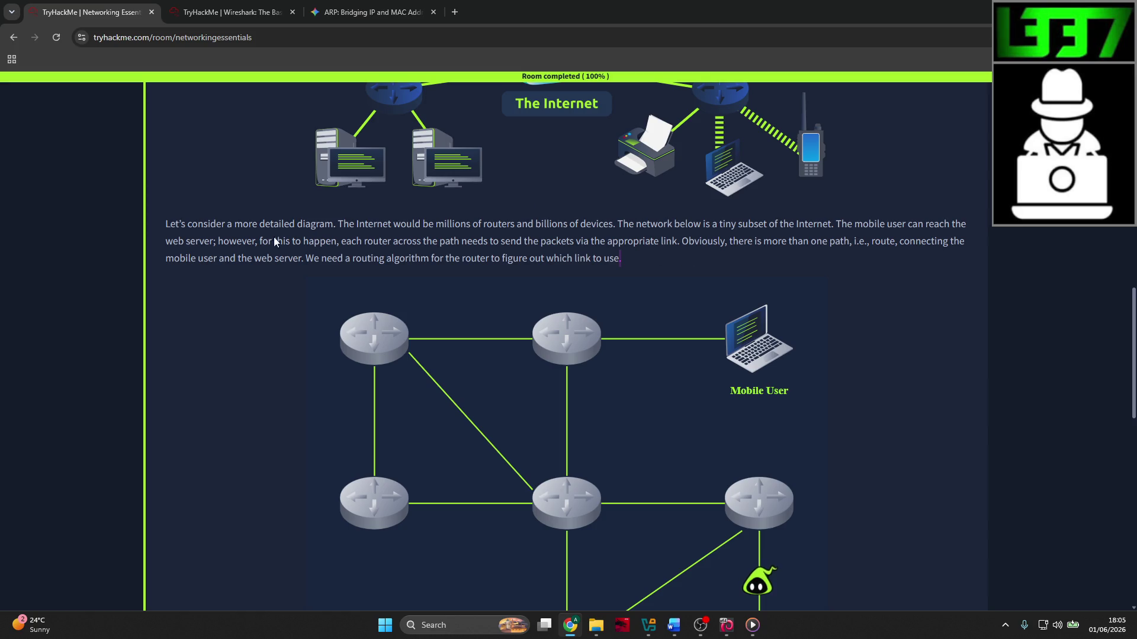
{"action": "scroll", "coordinate": [258, 248], "scroll_direction": "down", "scroll_amount": 1}
{"action": "scroll", "coordinate": [257, 247], "scroll_direction": "down", "scroll_amount": 3}
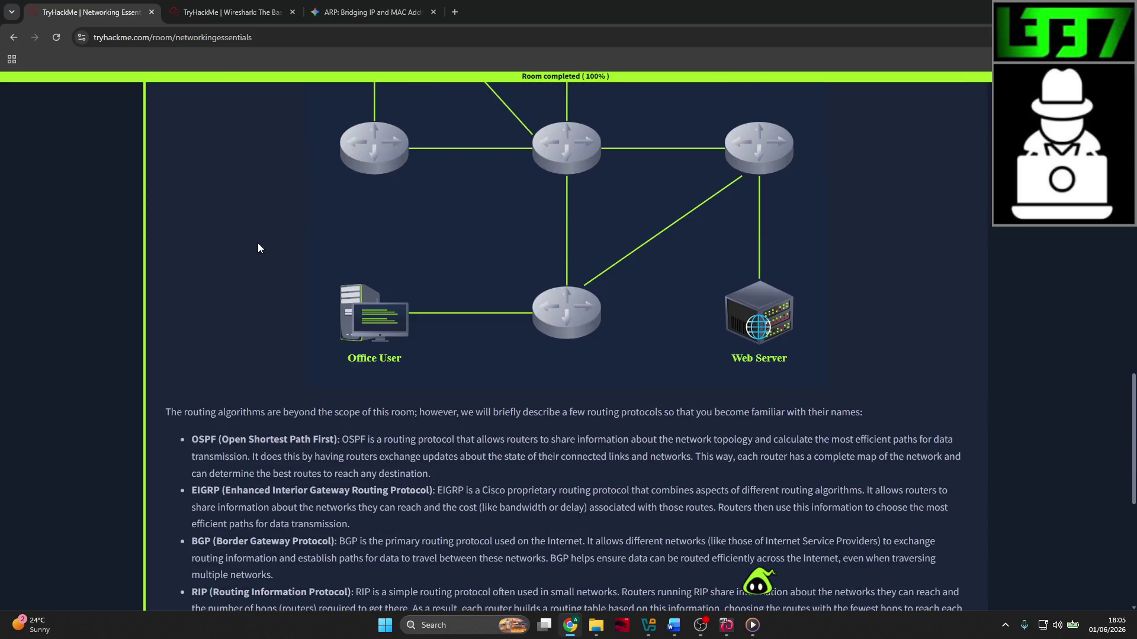
{"action": "scroll", "coordinate": [239, 271], "scroll_direction": "up", "scroll_amount": 3}
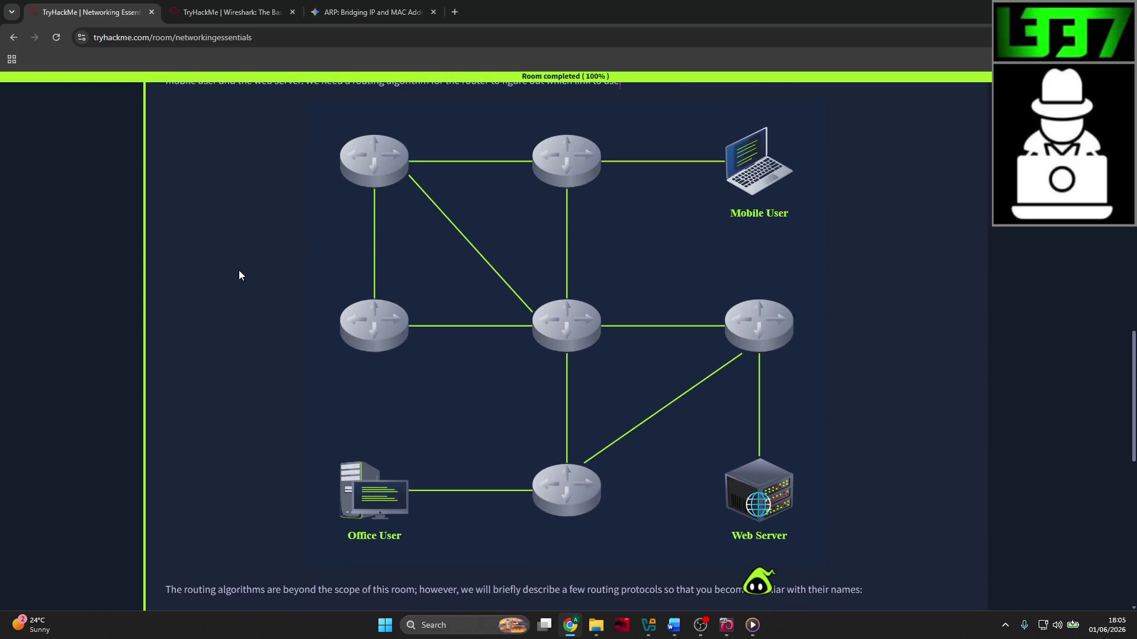
{"action": "scroll", "coordinate": [240, 270], "scroll_direction": "up", "scroll_amount": 3}
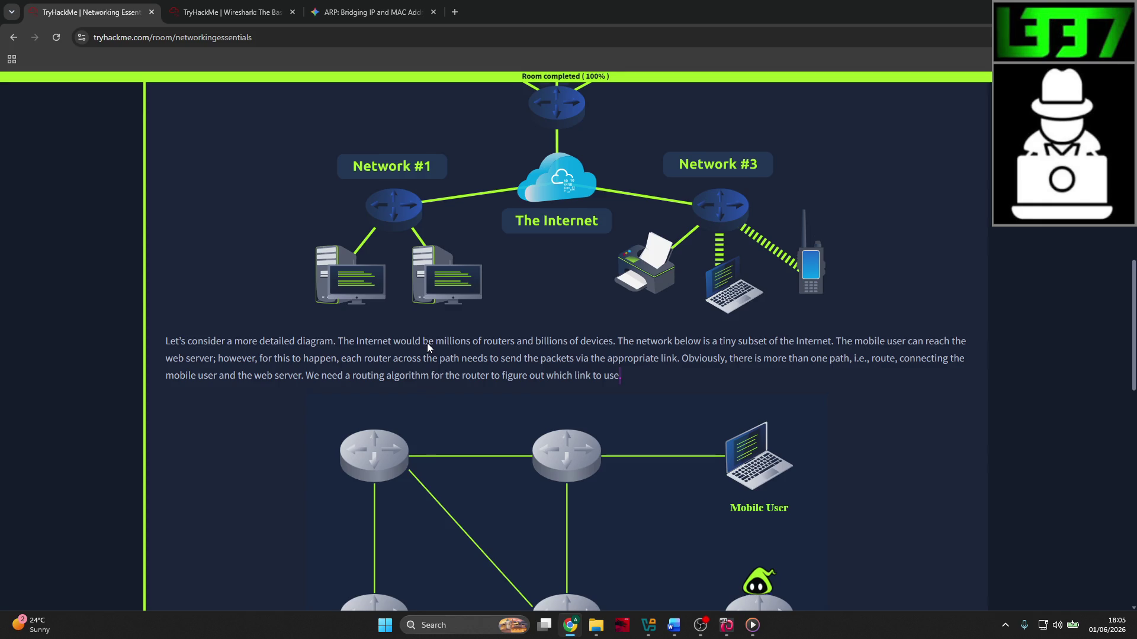
{"action": "scroll", "coordinate": [427, 343], "scroll_direction": "down", "scroll_amount": 1}
{"action": "scroll", "coordinate": [661, 281], "scroll_direction": "down", "scroll_amount": 3}
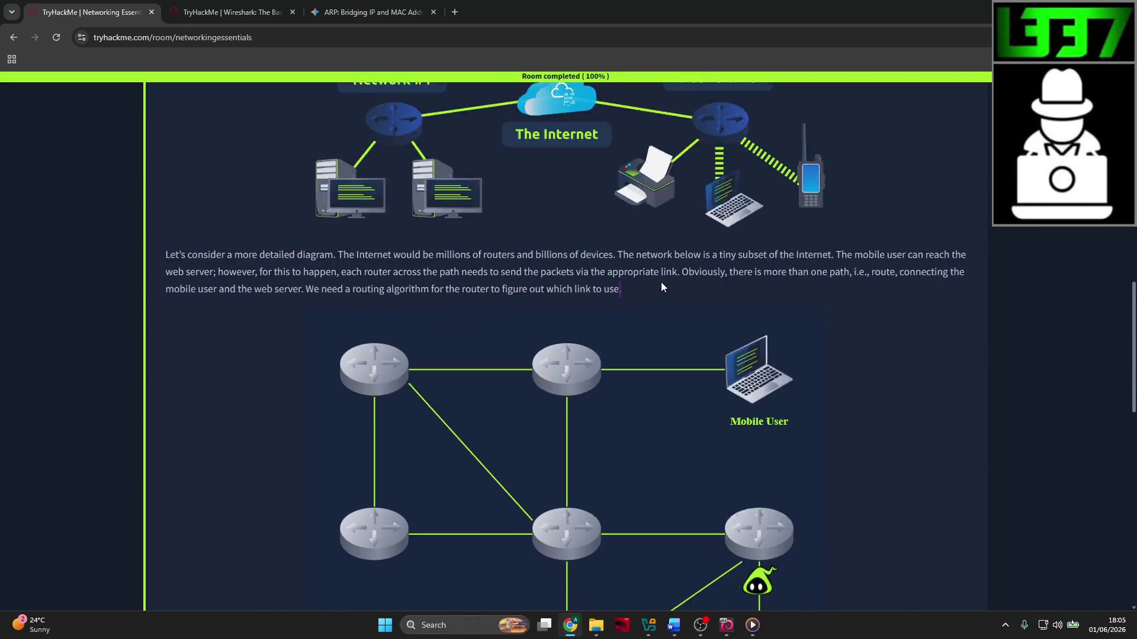
{"action": "scroll", "coordinate": [375, 431], "scroll_direction": "down", "scroll_amount": 1}
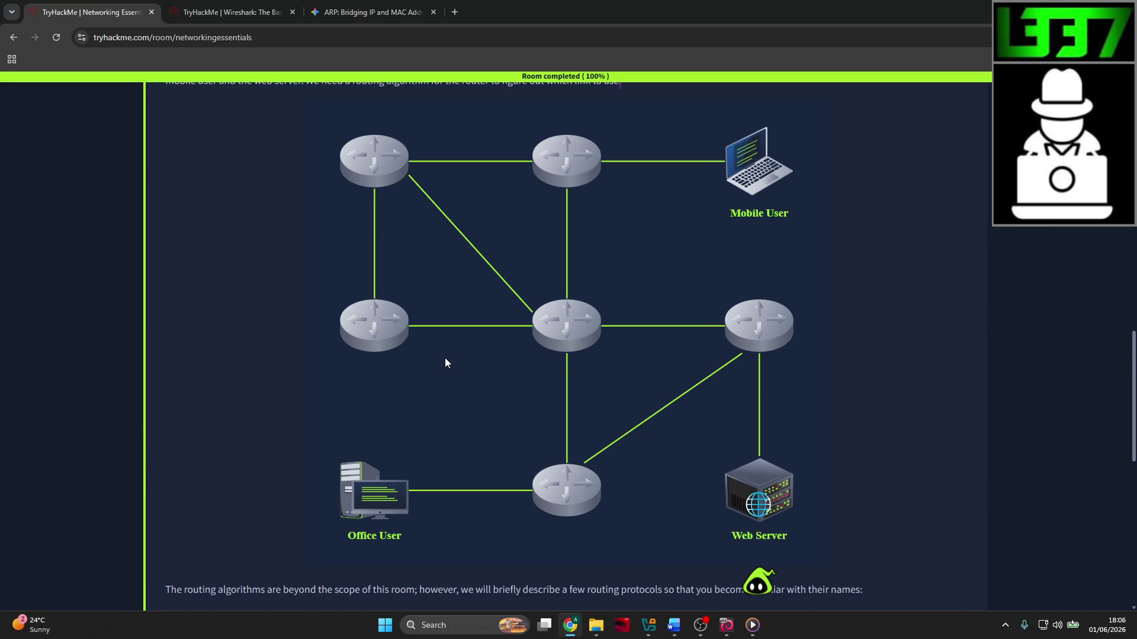
{"action": "scroll", "coordinate": [445, 358], "scroll_direction": "up", "scroll_amount": 3}
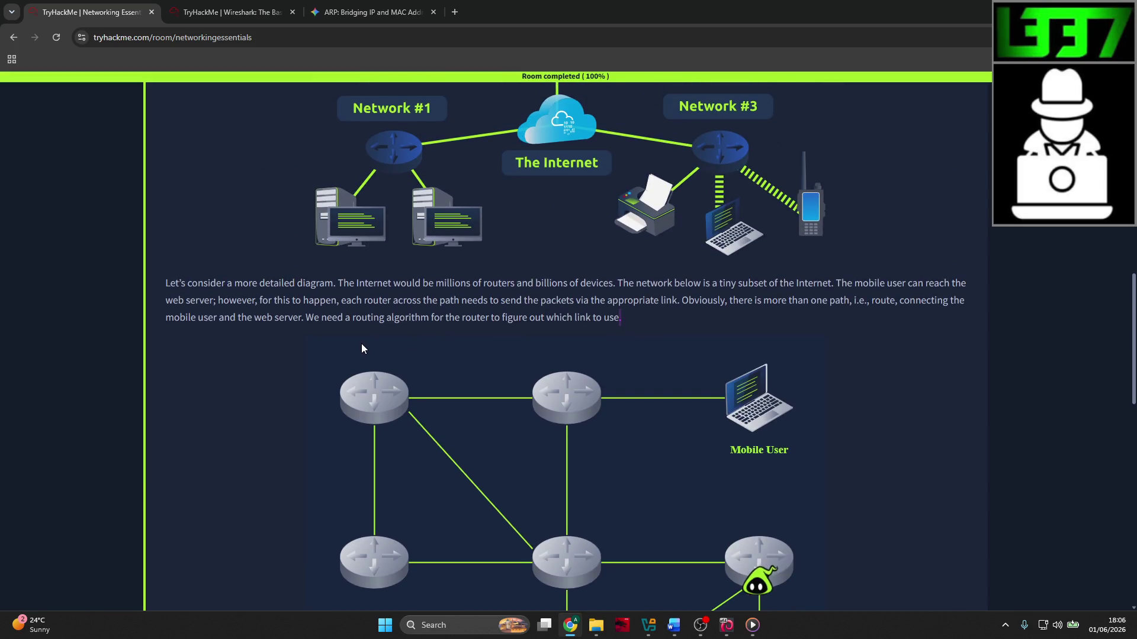
{"action": "scroll", "coordinate": [362, 349], "scroll_direction": "up", "scroll_amount": 1}
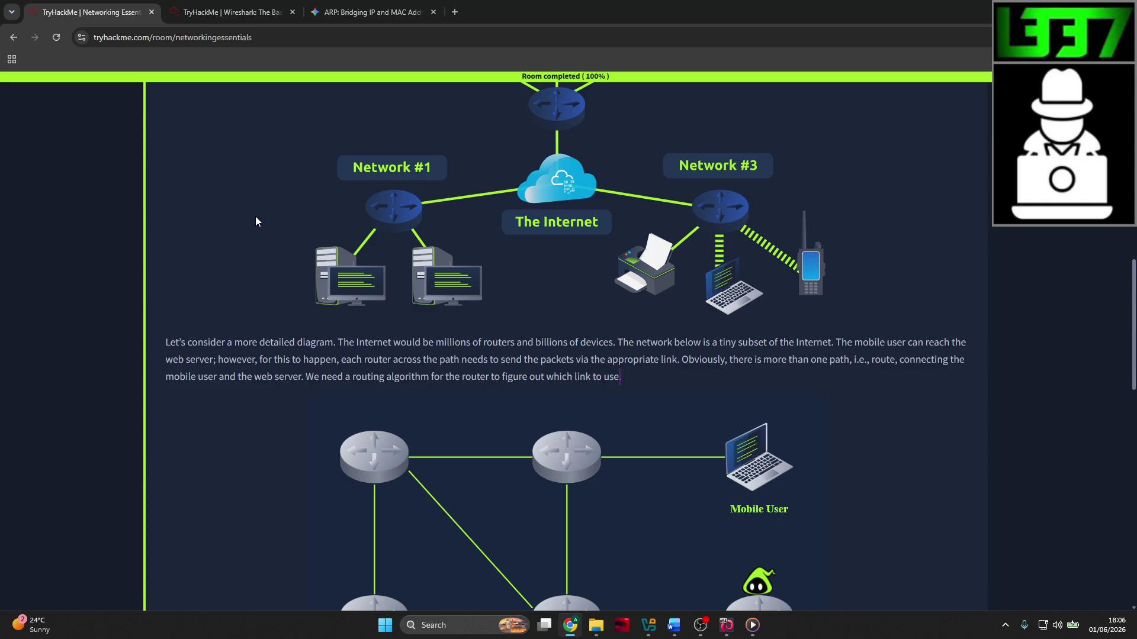
Step: Glance at the Wireshark room, return to Networking Essentials and enlarge the detailed router diagram
{"action": "key", "text": "ctrl+Tab"}
{"action": "scroll", "coordinate": [315, 206], "scroll_direction": "up", "scroll_amount": 1}
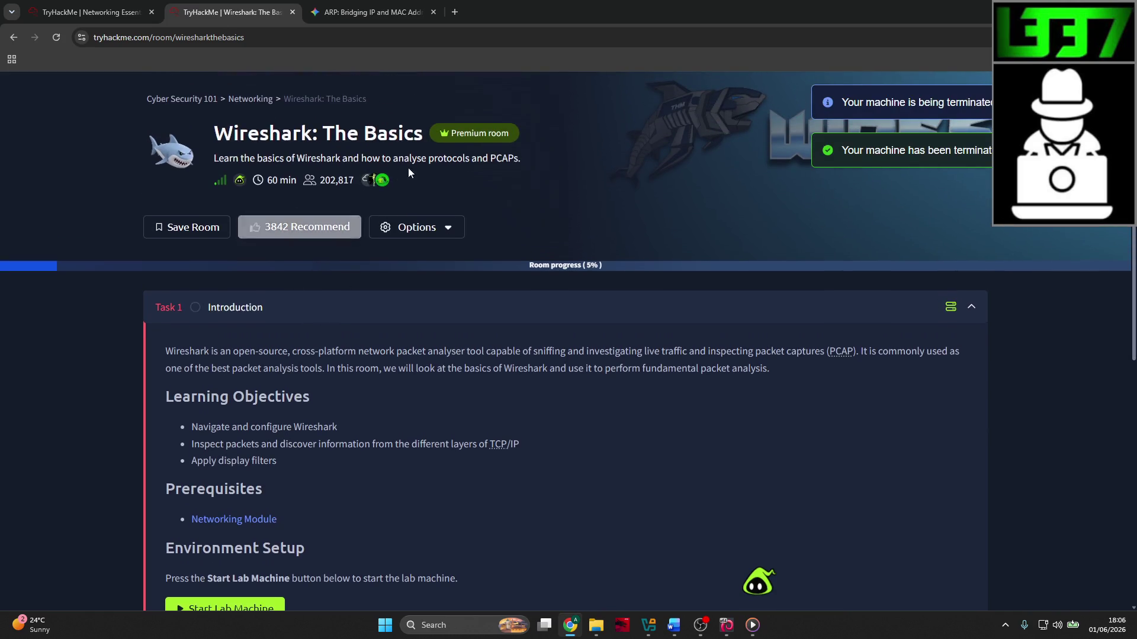
{"action": "scroll", "coordinate": [418, 226], "scroll_direction": "down", "scroll_amount": 1}
{"action": "left_click", "coordinate": [98, 11]}
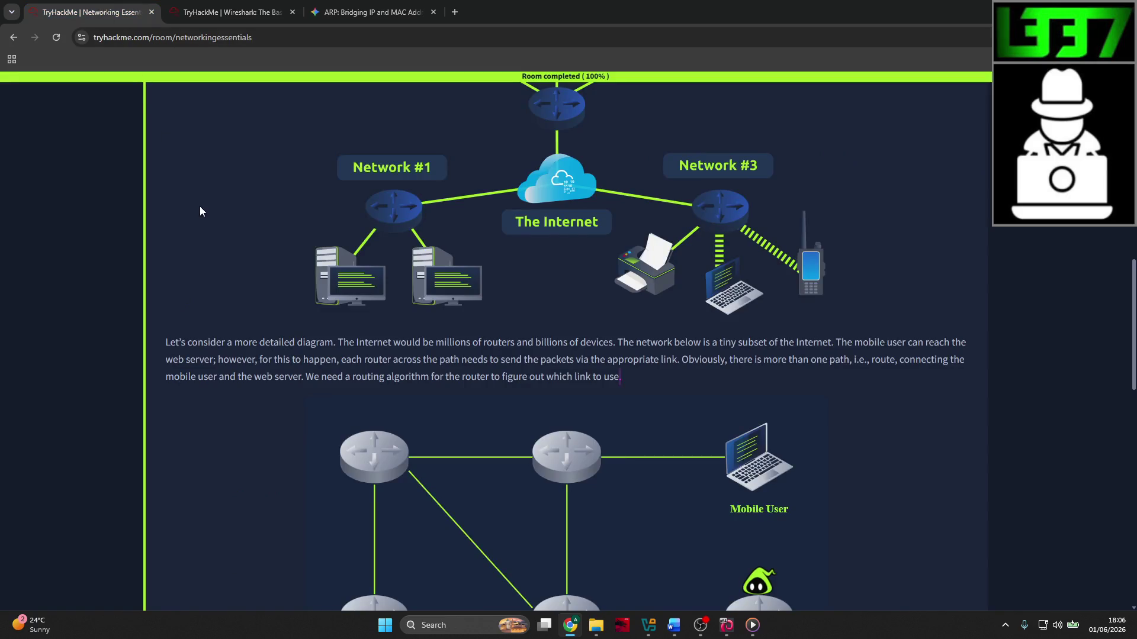
{"action": "scroll", "coordinate": [205, 216], "scroll_direction": "down", "scroll_amount": 1}
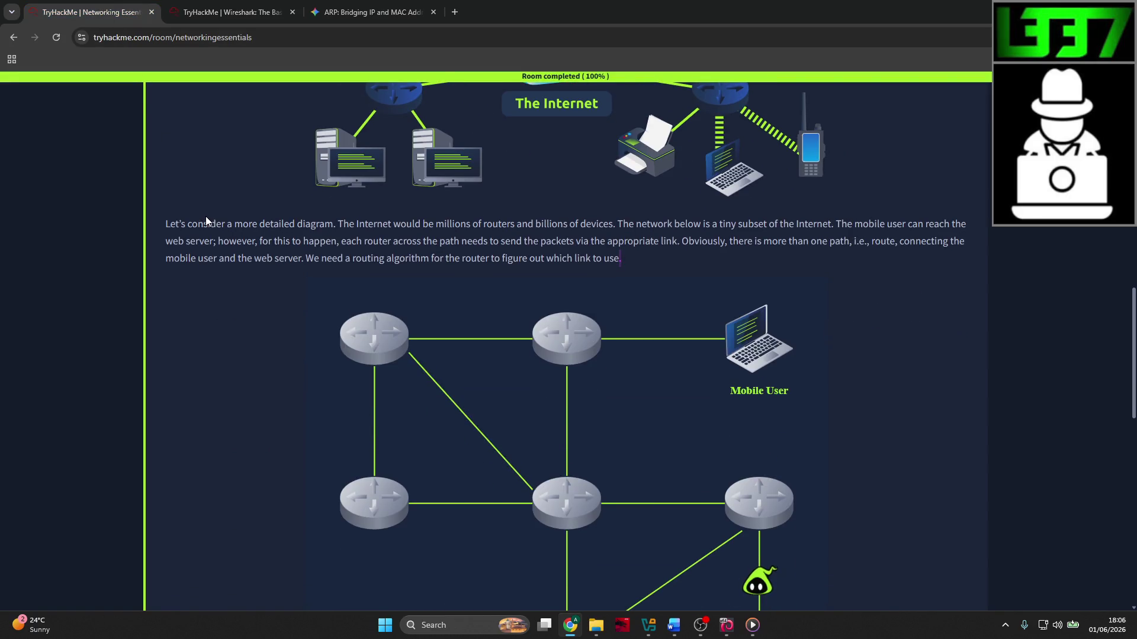
{"action": "scroll", "coordinate": [205, 222], "scroll_direction": "down", "scroll_amount": 1}
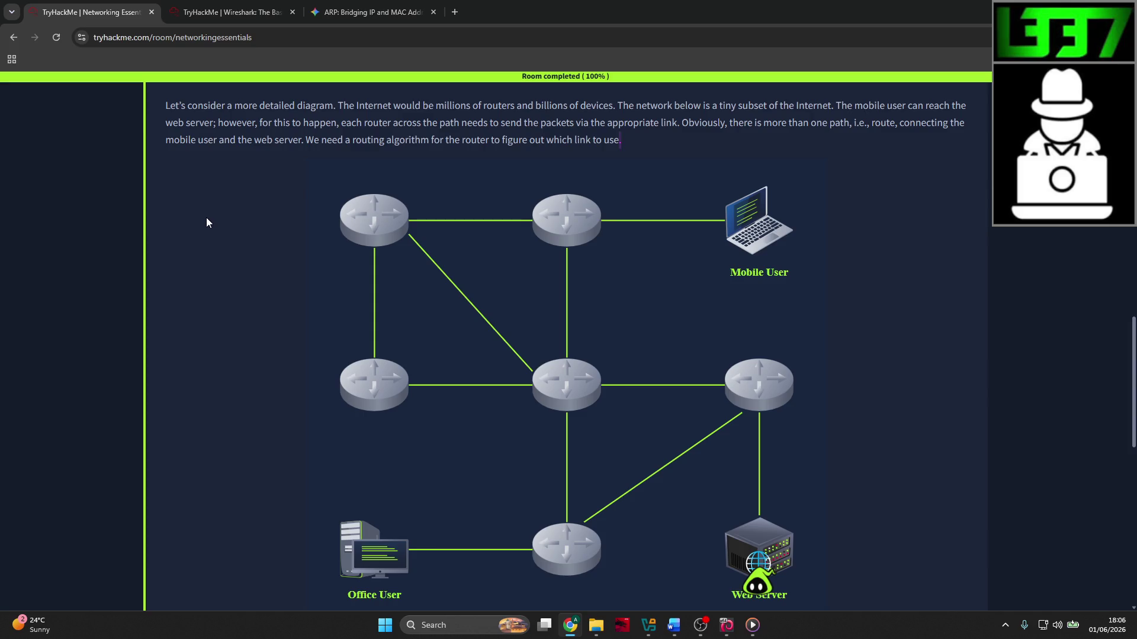
{"action": "scroll", "coordinate": [206, 223], "scroll_direction": "up", "scroll_amount": 1}
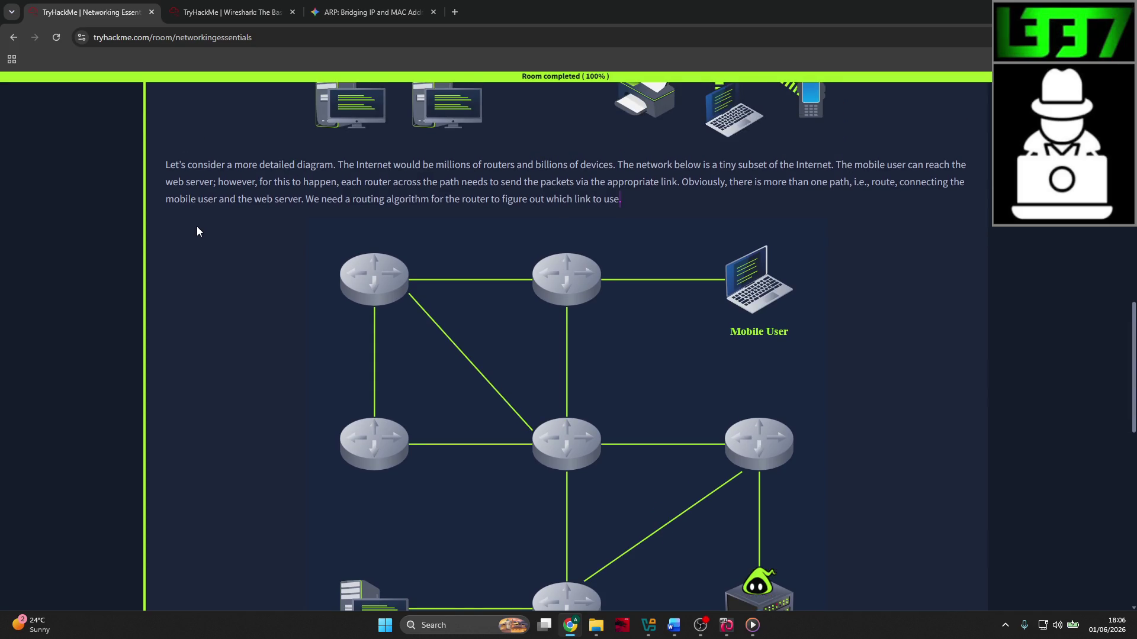
{"action": "scroll", "coordinate": [256, 219], "scroll_direction": "up", "scroll_amount": 1}
{"action": "scroll", "coordinate": [257, 219], "scroll_direction": "up", "scroll_amount": 3}
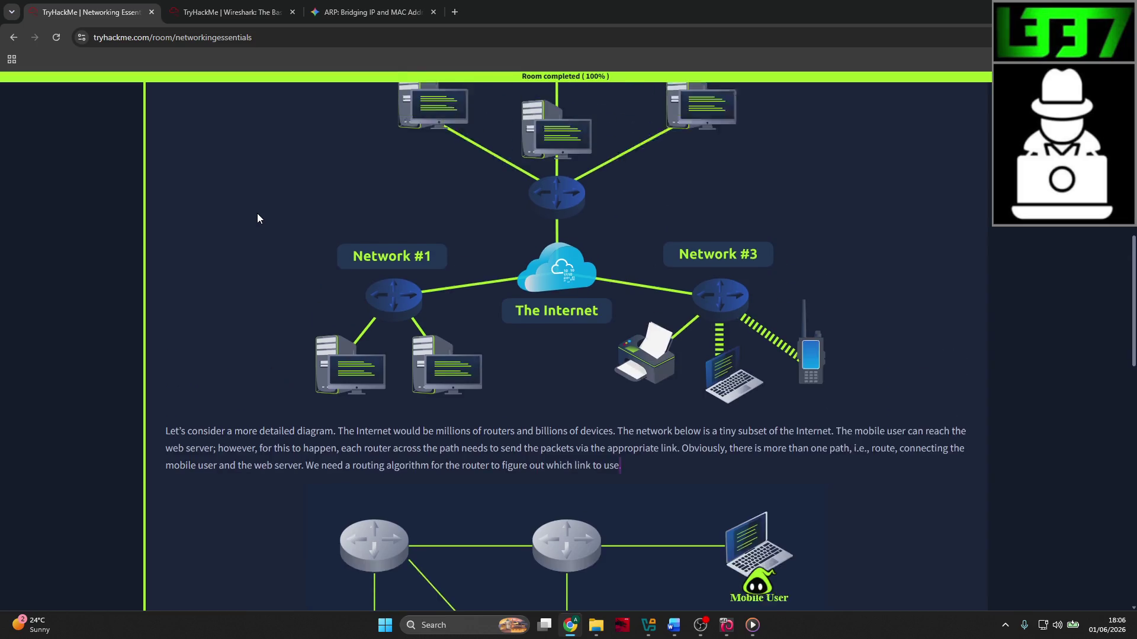
{"action": "scroll", "coordinate": [256, 219], "scroll_direction": "up", "scroll_amount": 1}
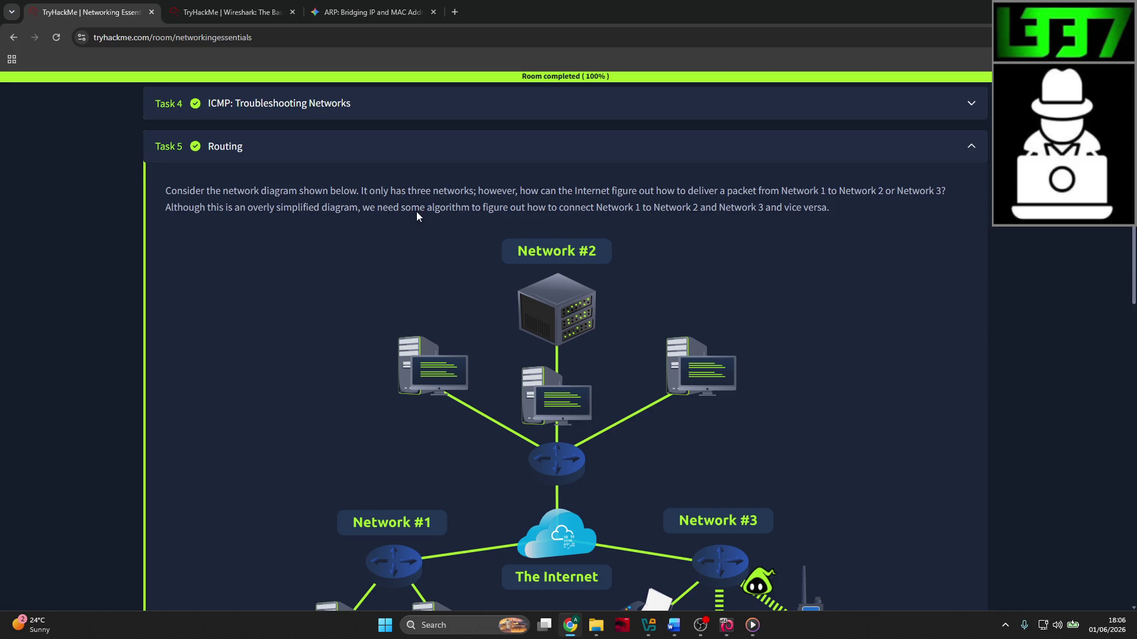
{"action": "scroll", "coordinate": [418, 212], "scroll_direction": "down", "scroll_amount": 1}
{"action": "scroll", "coordinate": [420, 214], "scroll_direction": "down", "scroll_amount": 2}
{"action": "scroll", "coordinate": [384, 225], "scroll_direction": "down", "scroll_amount": 1}
{"action": "scroll", "coordinate": [296, 261], "scroll_direction": "down", "scroll_amount": 1}
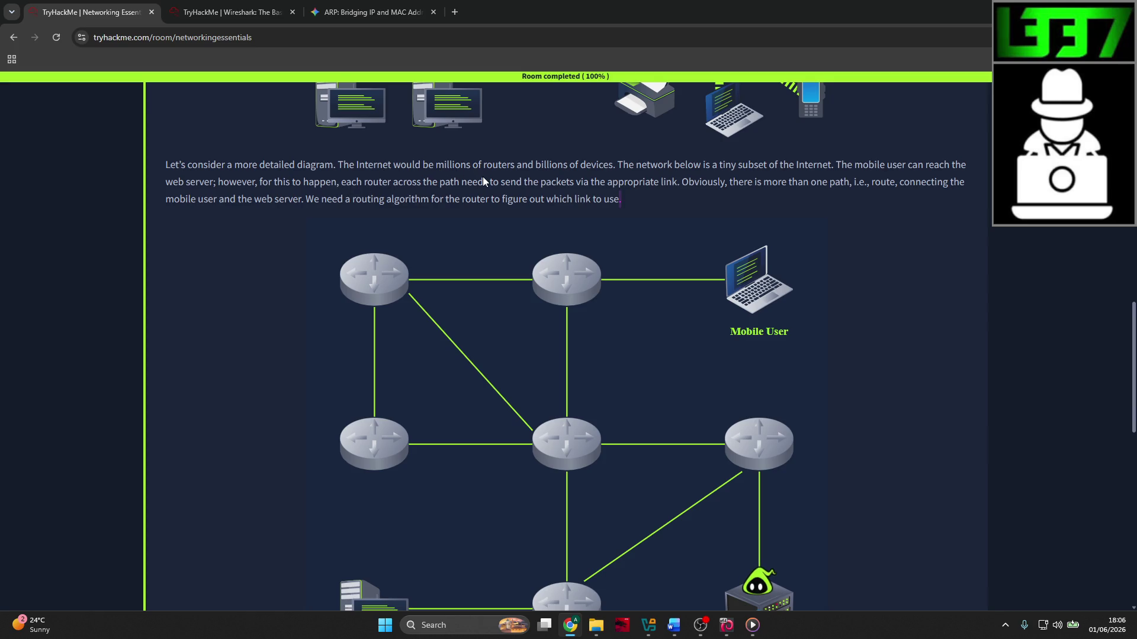
{"action": "scroll", "coordinate": [483, 177], "scroll_direction": "down", "scroll_amount": 1}
{"action": "left_click", "coordinate": [489, 258]}
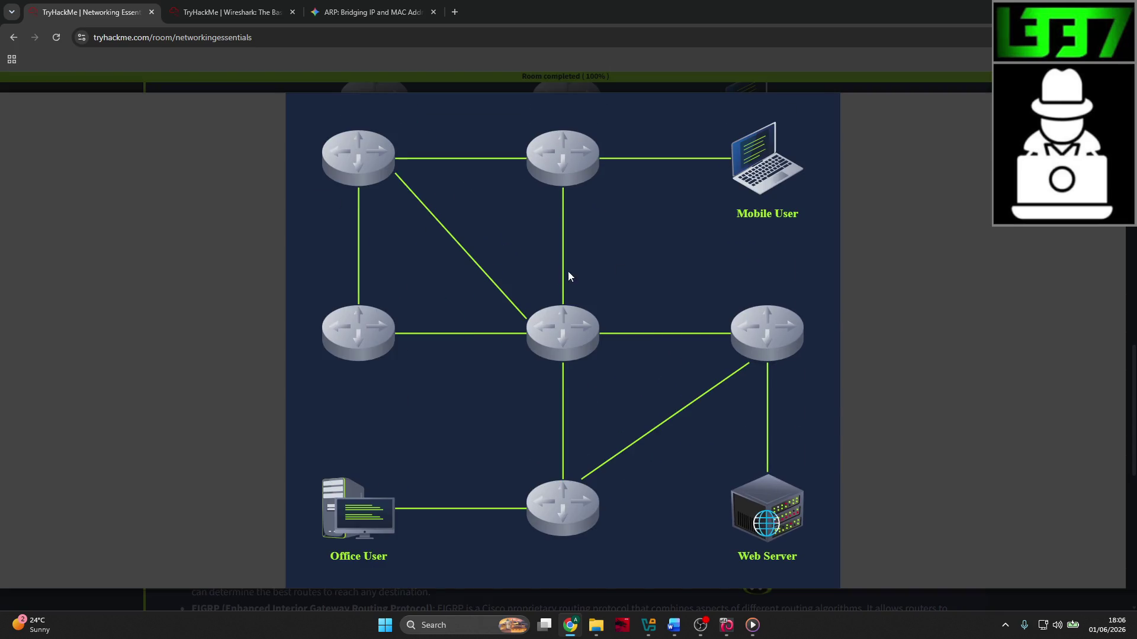
{"action": "scroll", "coordinate": [196, 236], "scroll_direction": "up", "scroll_amount": 2}
Step: Capture the router network diagram with its labels via Win+Shift+S and load it in Snipping Tool
{"action": "key", "text": "super+shift+s"}
{"action": "mouse_move", "coordinate": [302, 127]}
{"action": "left_mouse_down"}
{"action": "mouse_move", "coordinate": [849, 583]}
{"action": "mouse_move", "coordinate": [823, 598]}
{"action": "left_mouse_up"}
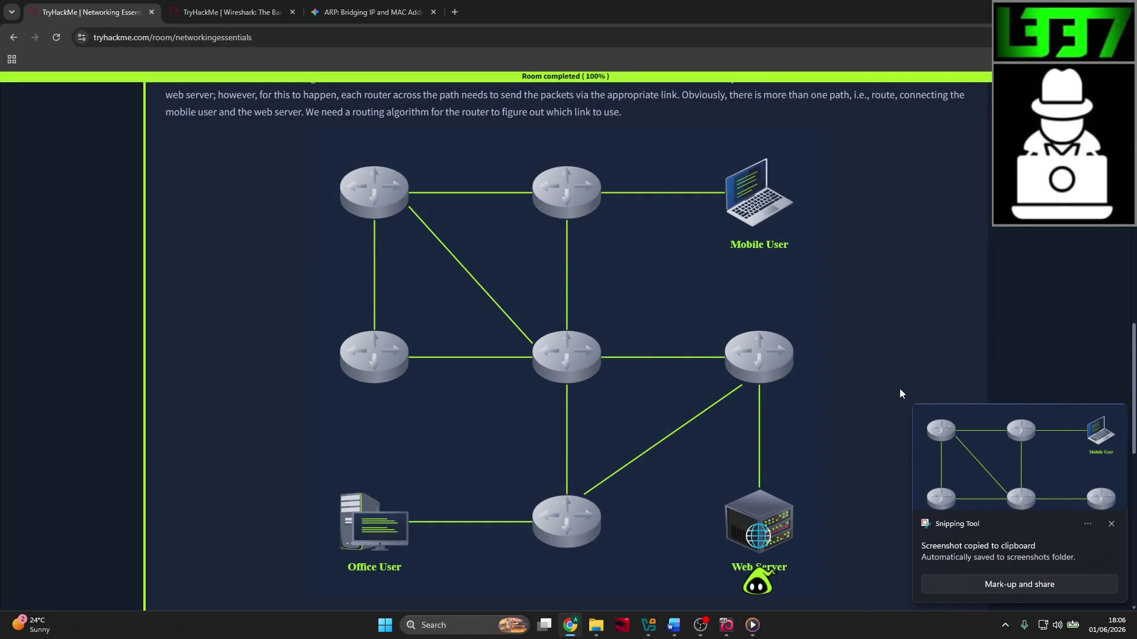
{"action": "scroll", "coordinate": [671, 363], "scroll_direction": "up", "scroll_amount": 2}
{"action": "scroll", "coordinate": [672, 364], "scroll_direction": "down", "scroll_amount": 1}
{"action": "scroll", "coordinate": [673, 370], "scroll_direction": "down", "scroll_amount": 1}
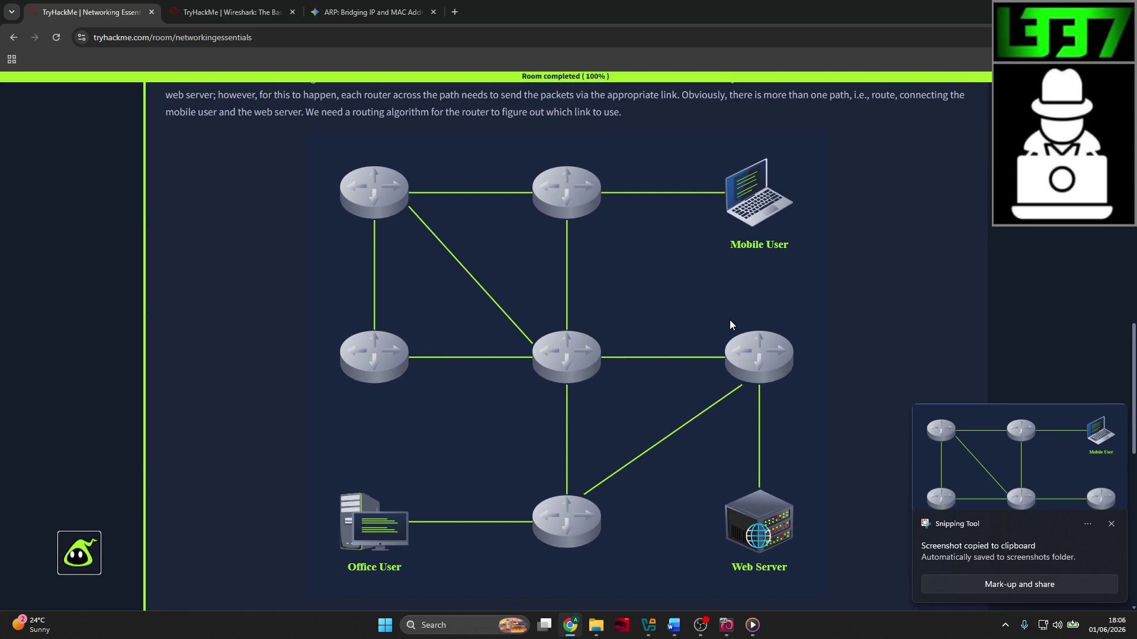
{"action": "key", "text": "super+shift+s"}
{"action": "mouse_move", "coordinate": [303, 129]}
{"action": "left_mouse_down"}
{"action": "mouse_move", "coordinate": [821, 544]}
{"action": "mouse_move", "coordinate": [820, 587]}
{"action": "left_mouse_up"}
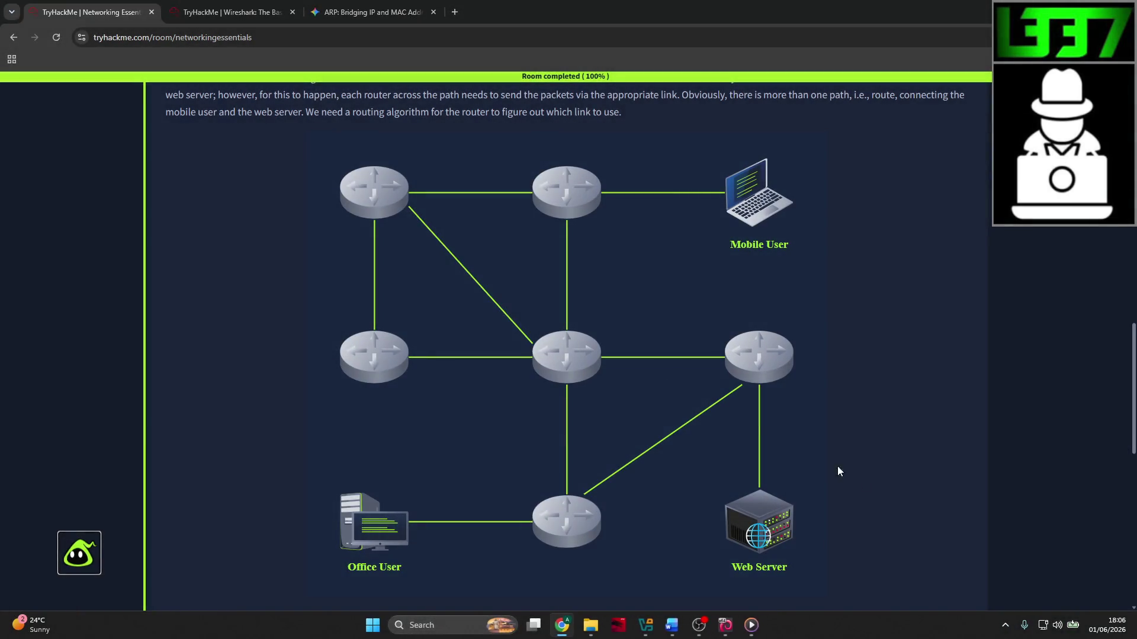
{"action": "left_click", "coordinate": [1061, 461]}
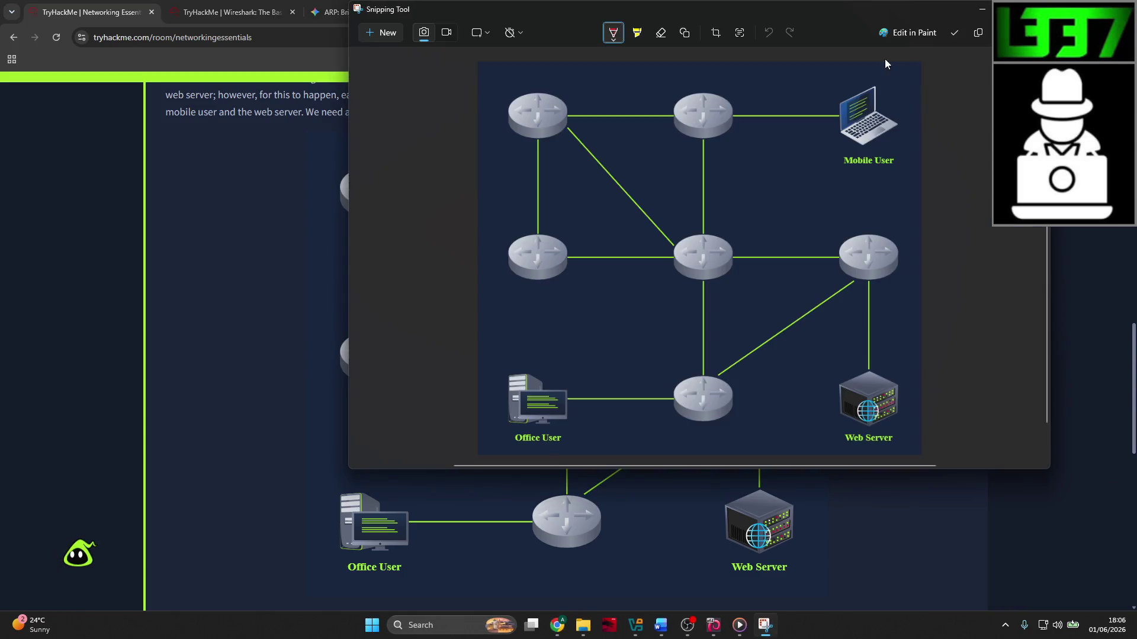
Step: Save the capture as 'networking diagram' in the TryHackMe 5. Networking folder
{"action": "left_click", "coordinate": [955, 36]}
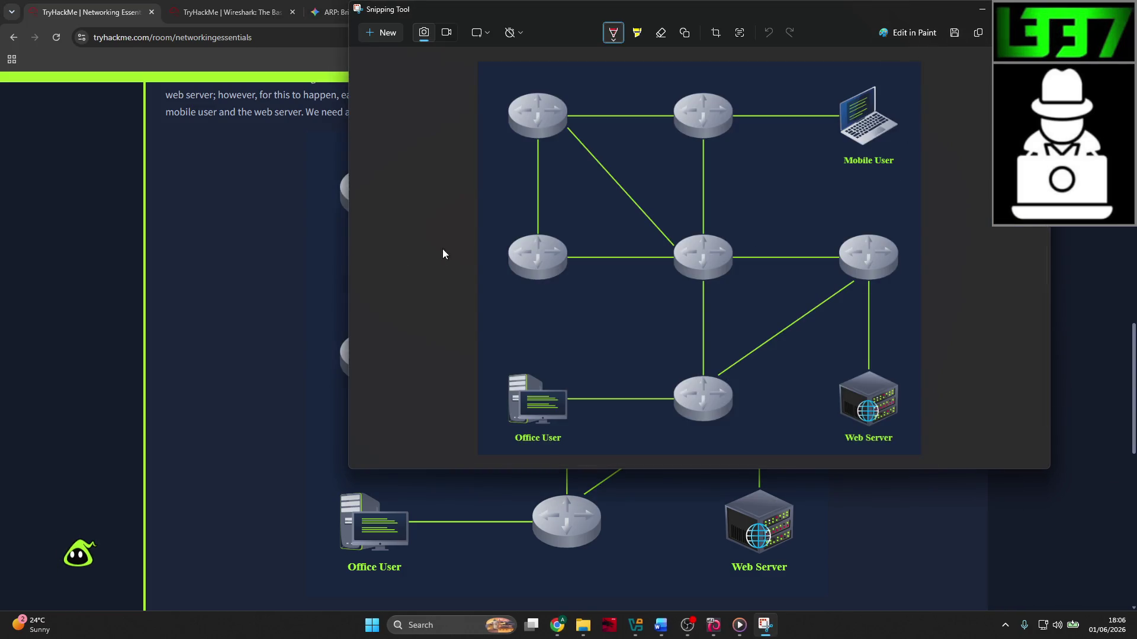
{"action": "scroll", "coordinate": [394, 184], "scroll_direction": "up", "scroll_amount": 5}
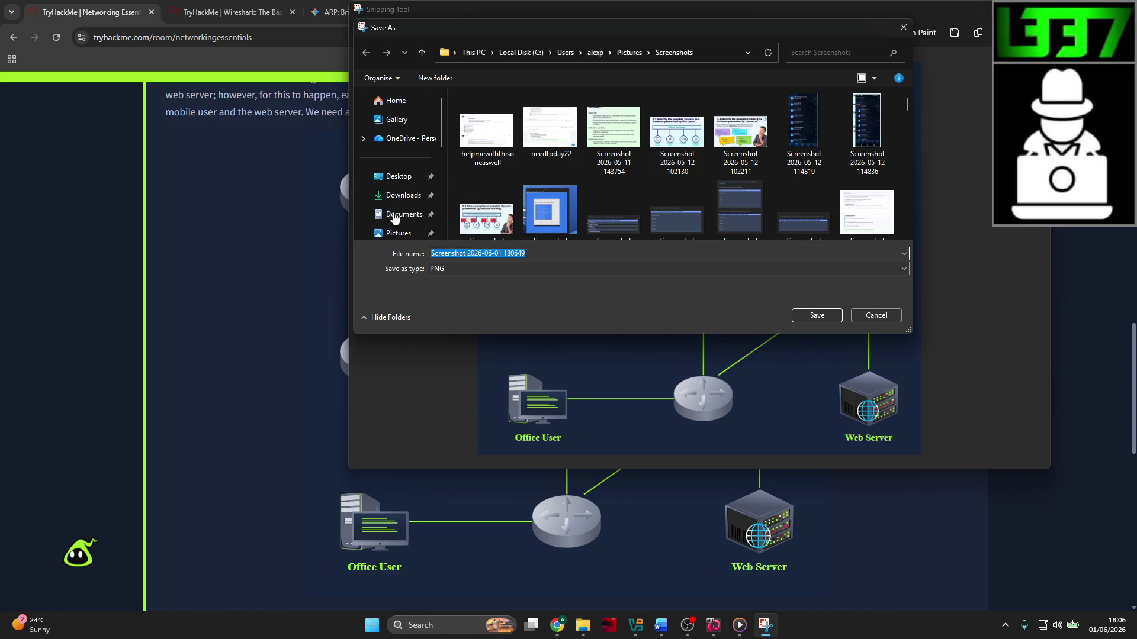
{"action": "left_click", "coordinate": [402, 178]}
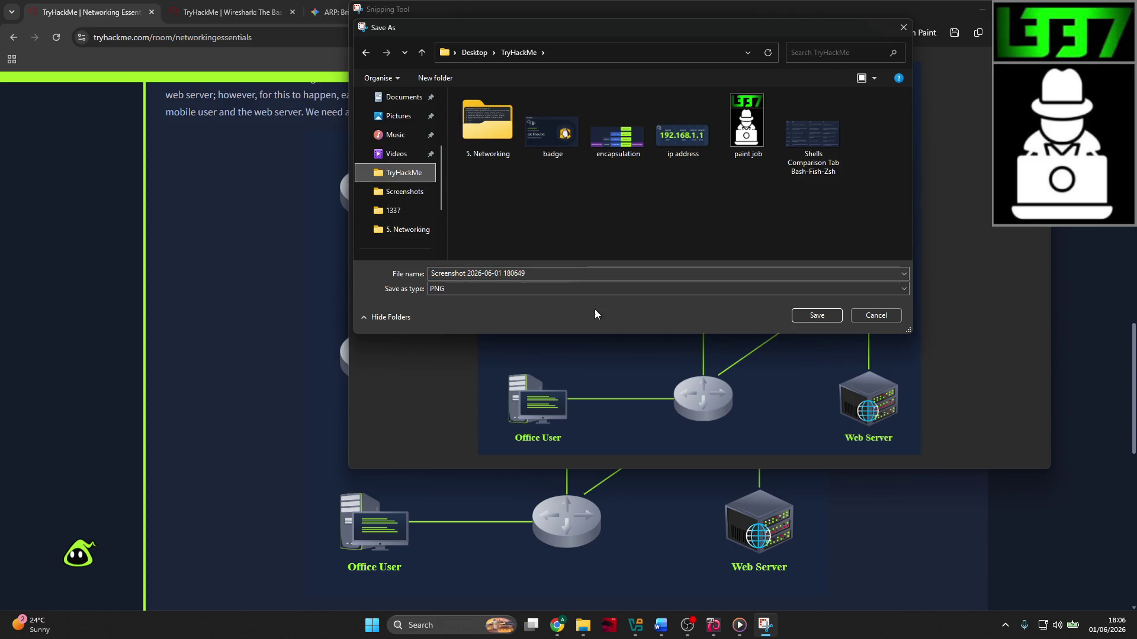
{"action": "double_click", "coordinate": [485, 133]}
{"action": "triple_click", "coordinate": [555, 277]}
{"action": "type", "text": "networking diagram"}
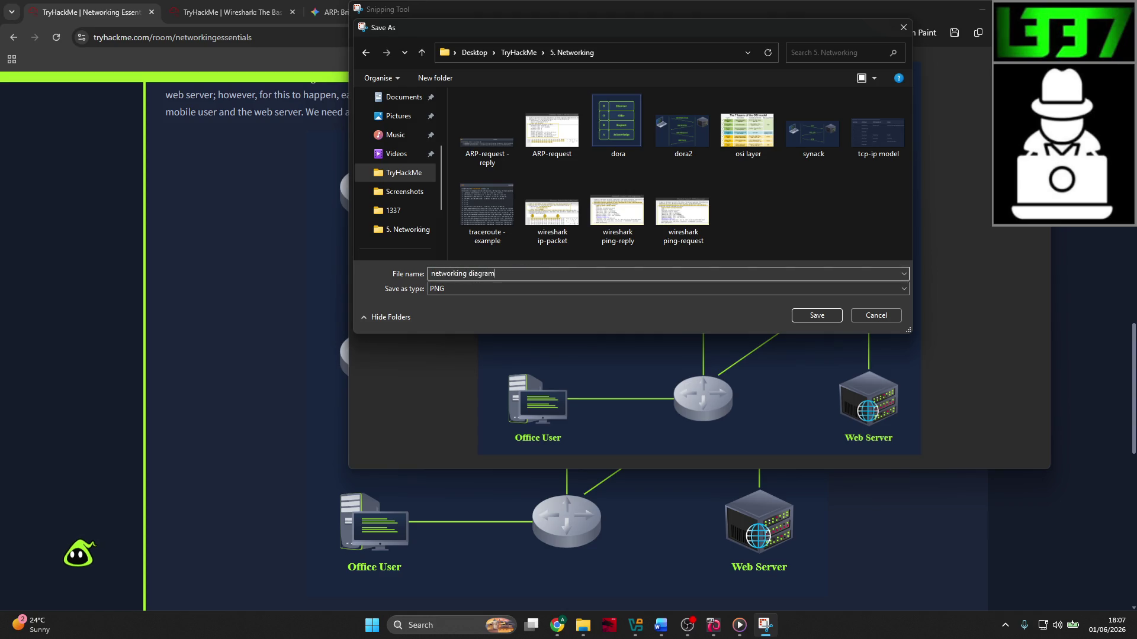
{"action": "key", "text": "Return"}
Step: Close Snipping Tool and bring up the 5. Networking folder window
{"action": "key", "text": "alt+F4"}
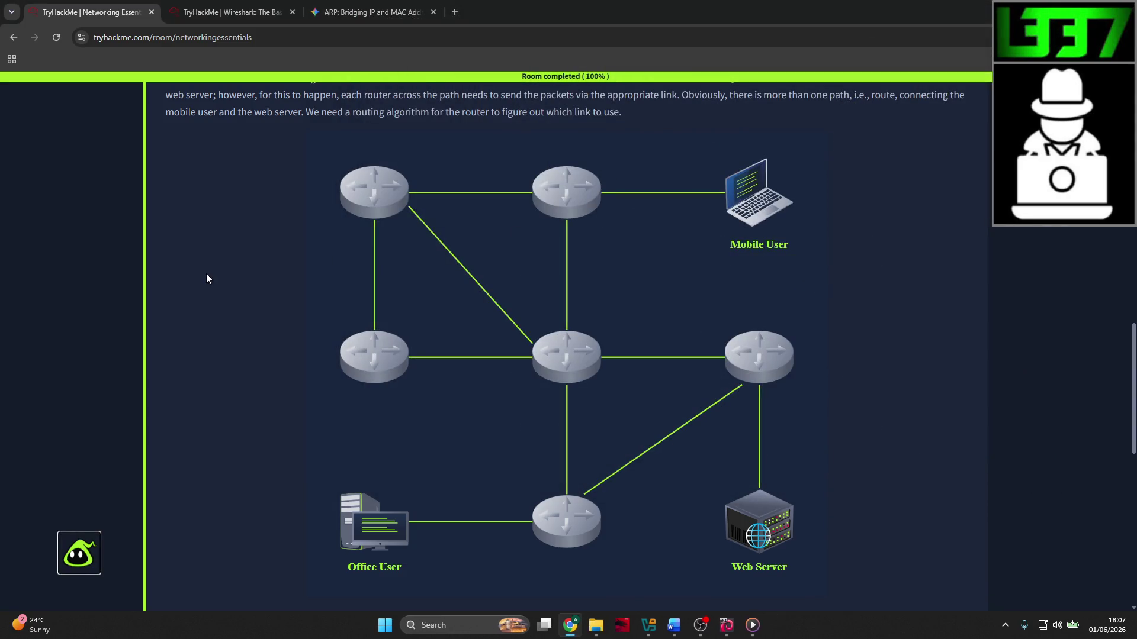
{"action": "left_click", "coordinate": [602, 620]}
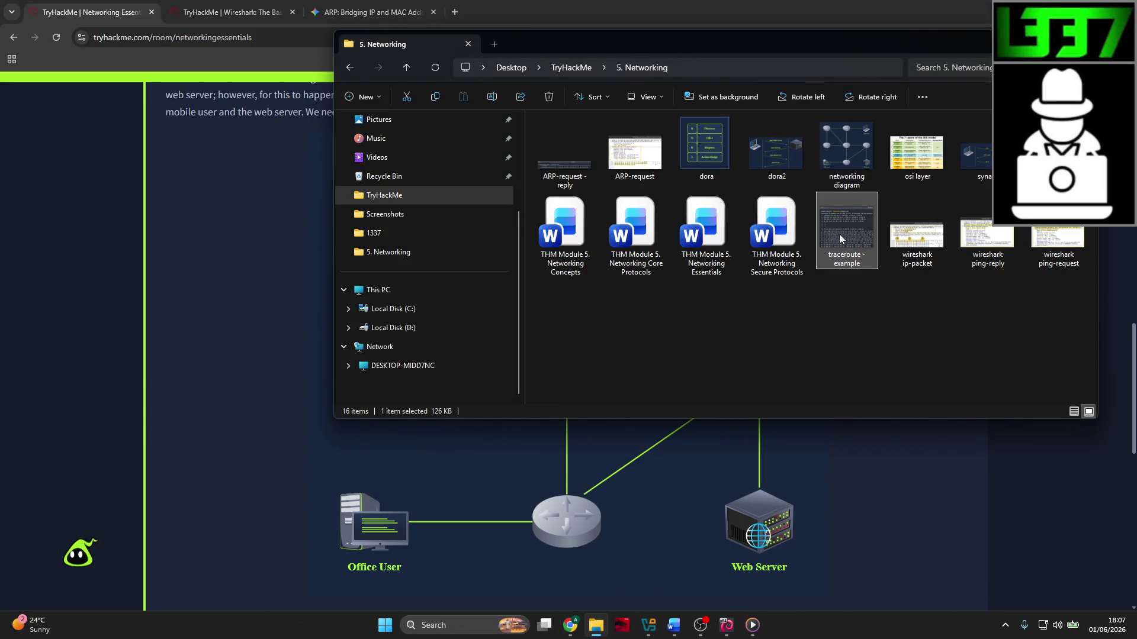
Step: Confirm the networking diagram image is in 5. Networking, then go up to the TryHackMe folder
{"action": "key", "text": "Up"}
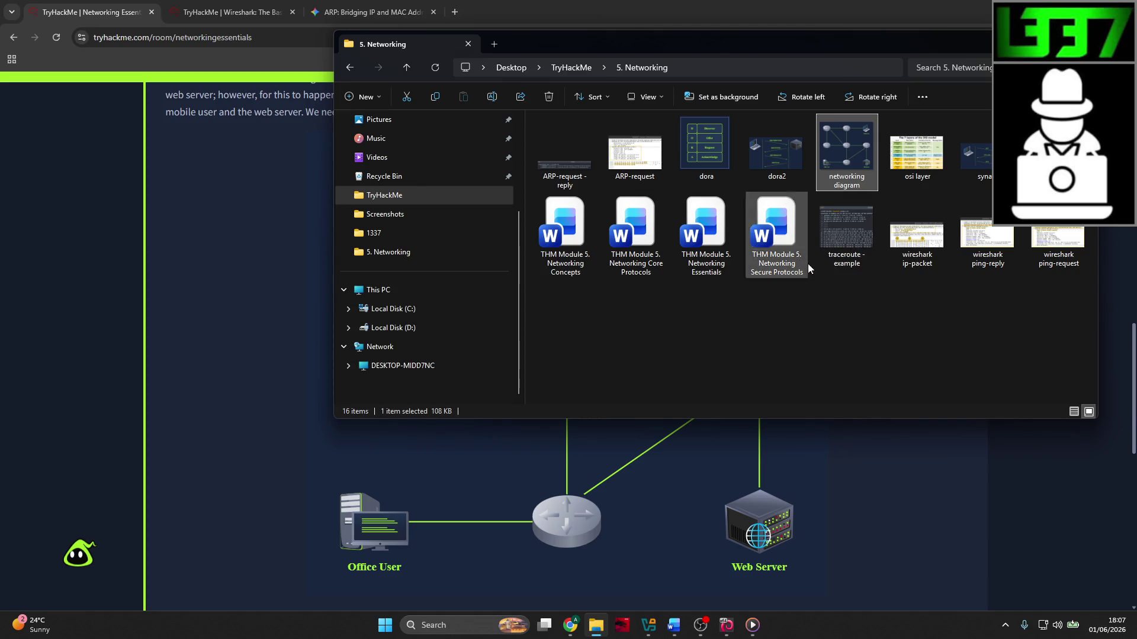
{"action": "left_click", "coordinate": [570, 66]}
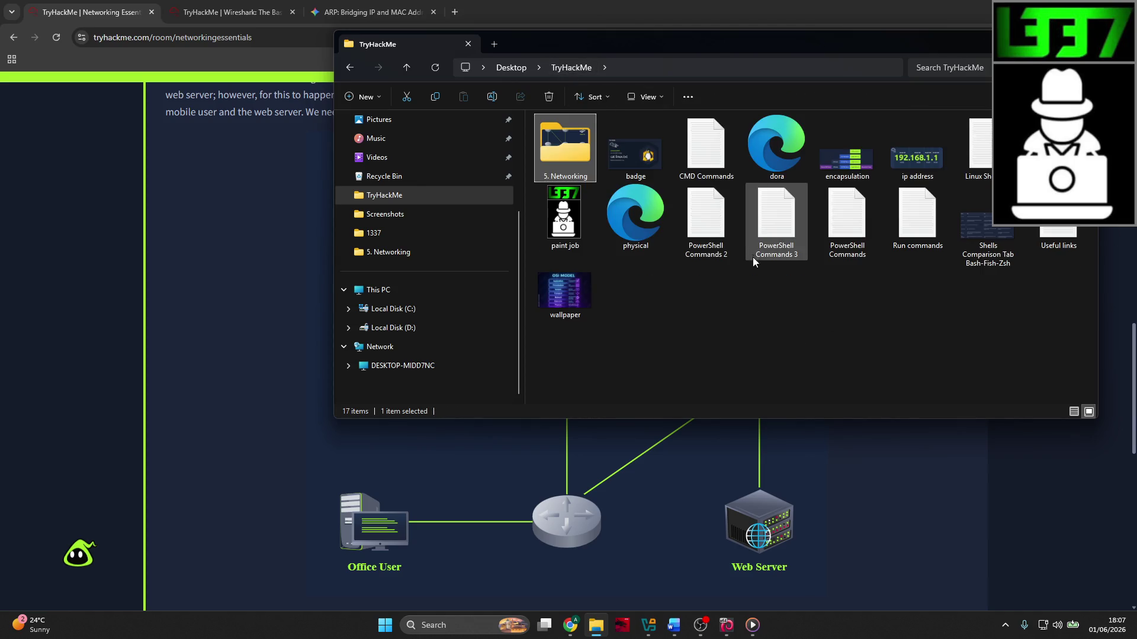
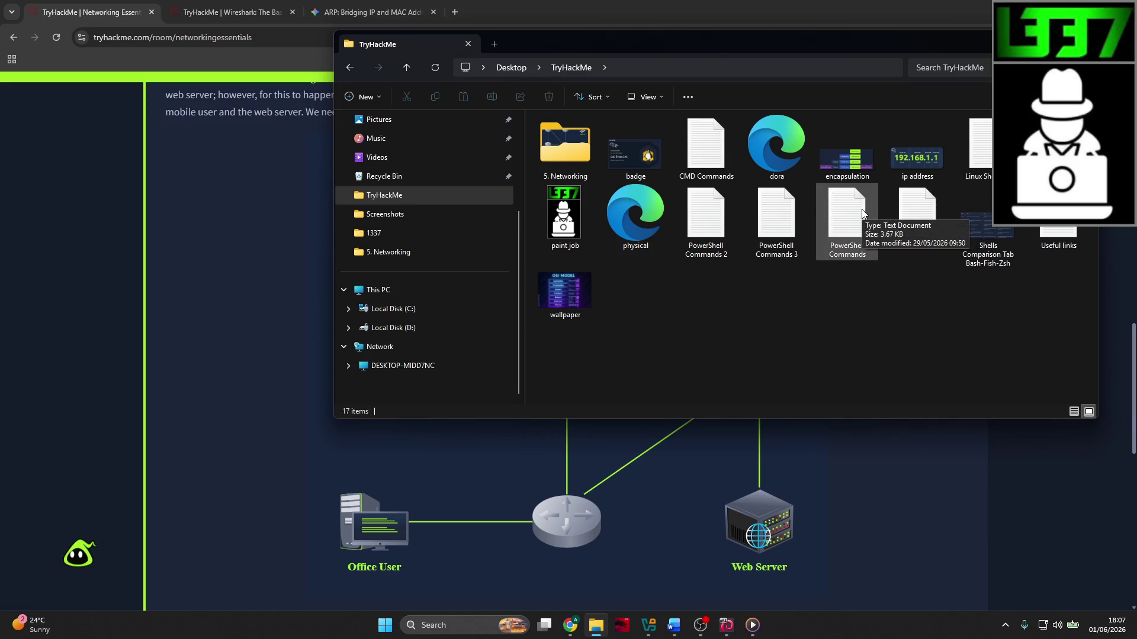
Step: Look through the PowerShell Commands 3 text file, closing and reopening it in Notepad
{"action": "double_click", "coordinate": [802, 231]}
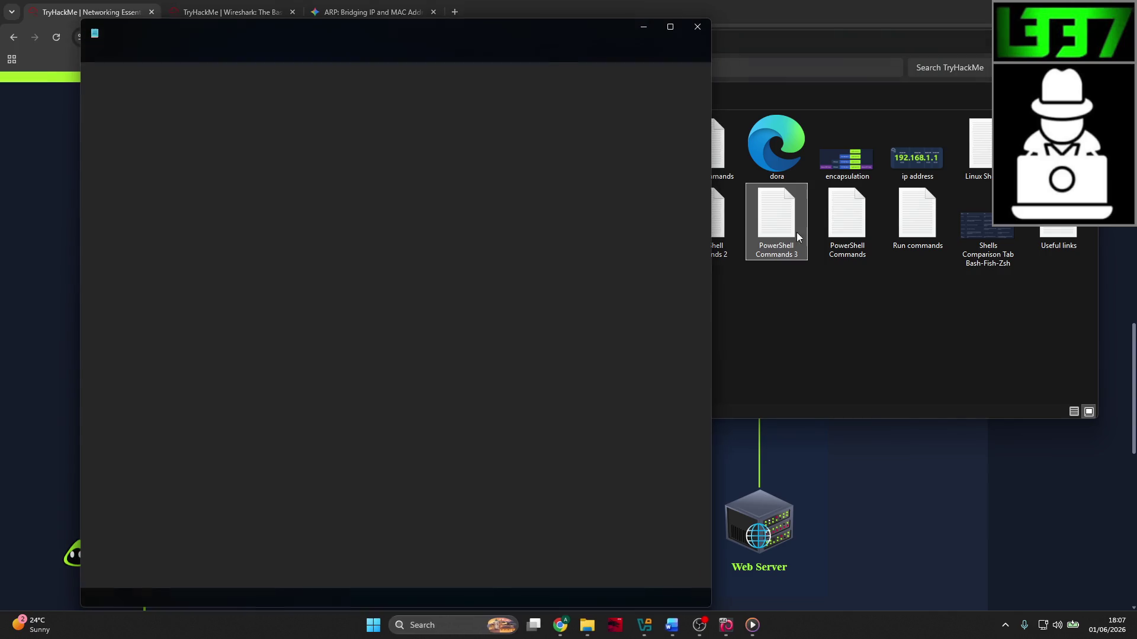
{"action": "scroll", "coordinate": [408, 346], "scroll_direction": "down", "scroll_amount": 5}
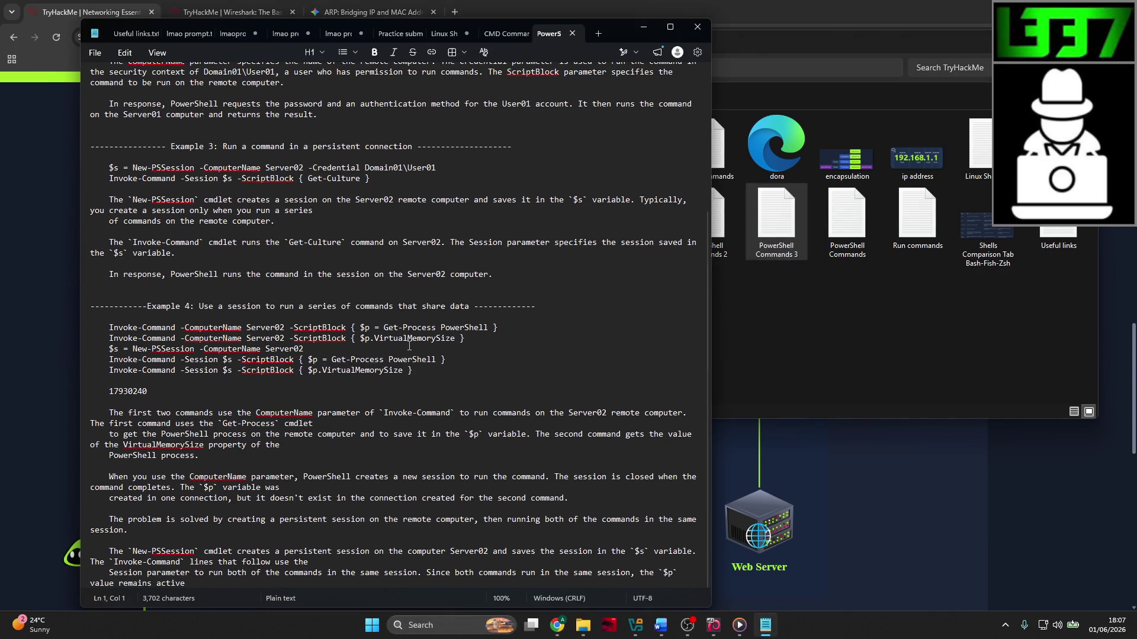
{"action": "scroll", "coordinate": [409, 346], "scroll_direction": "up", "scroll_amount": 1}
{"action": "scroll", "coordinate": [409, 346], "scroll_direction": "up", "scroll_amount": 2}
{"action": "scroll", "coordinate": [535, 290], "scroll_direction": "up", "scroll_amount": 2}
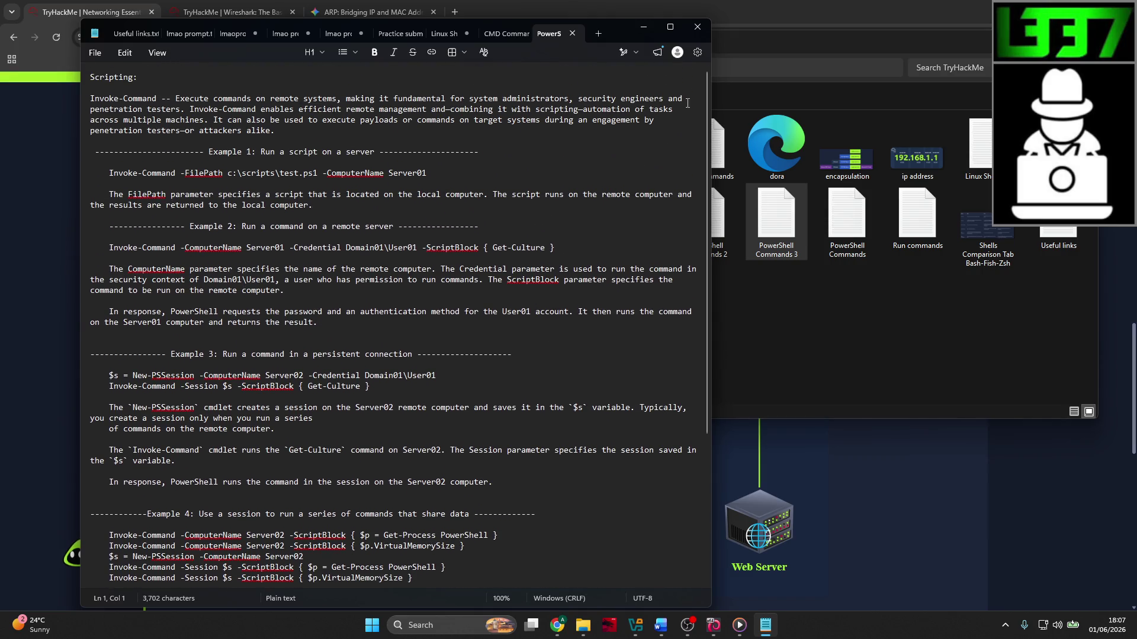
{"action": "left_click", "coordinate": [697, 26]}
{"action": "double_click", "coordinate": [753, 236]}
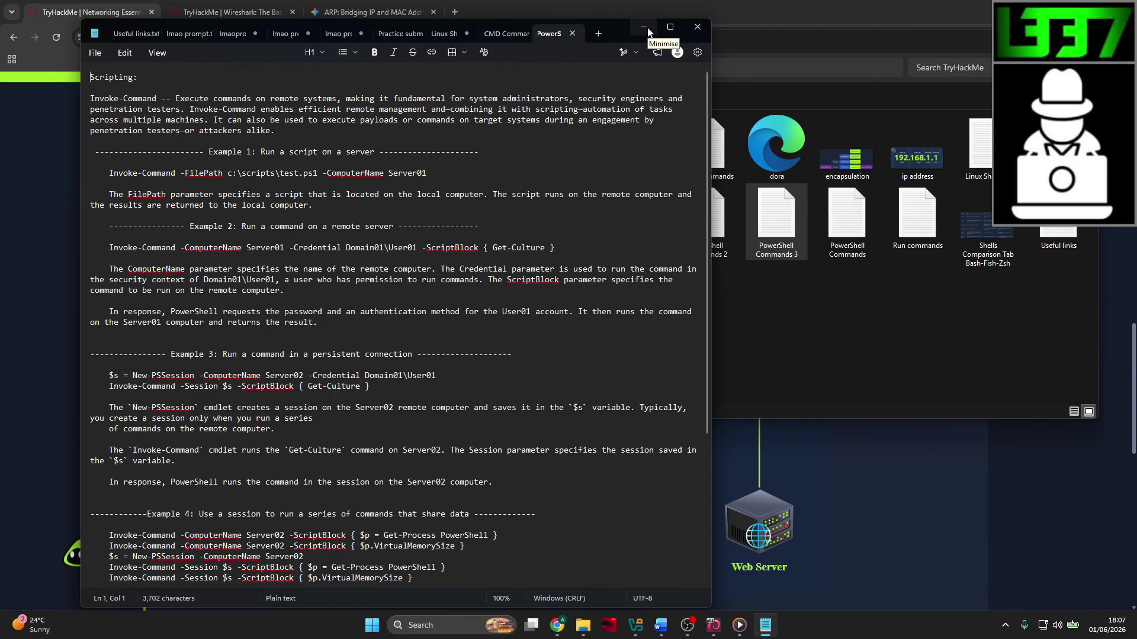
Step: Close both unsaved prompt note tabs with Don't save and close Notepad back to TryHackMe
{"action": "mouse_move", "coordinate": [183, 34]}
{"action": "left_click", "coordinate": [204, 35]}
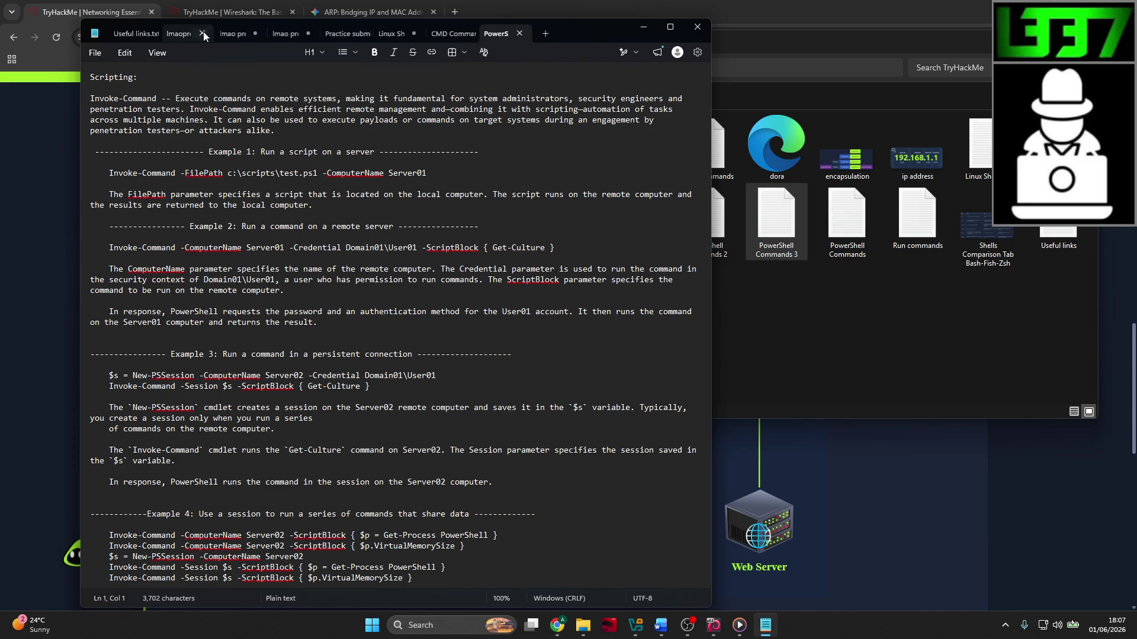
{"action": "left_click", "coordinate": [424, 349]}
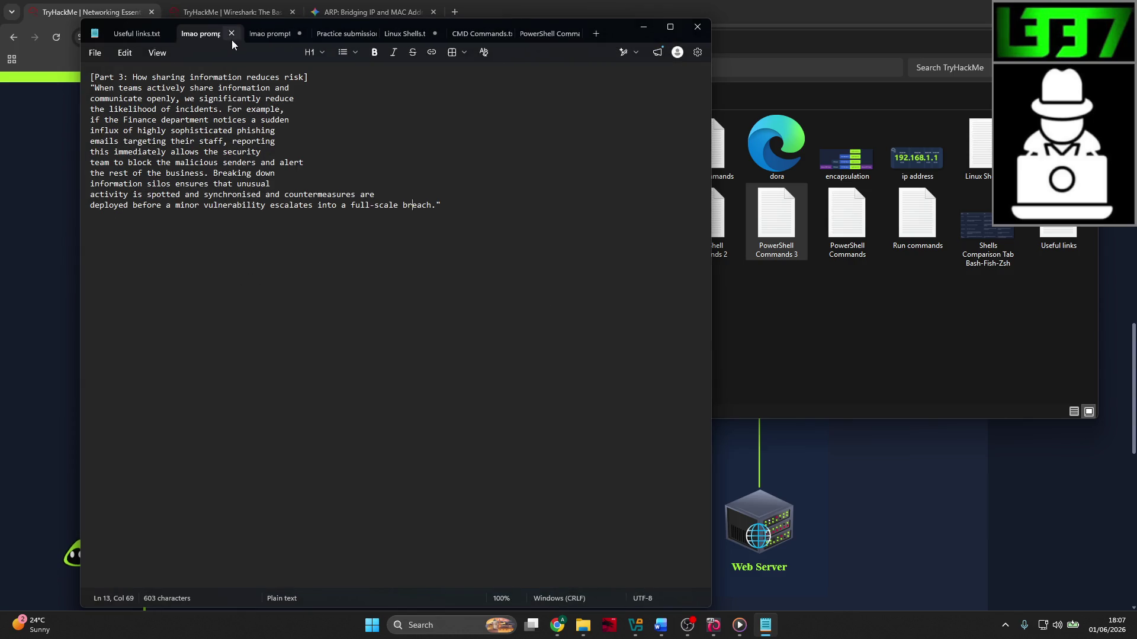
{"action": "left_click", "coordinate": [231, 33]}
{"action": "left_click", "coordinate": [407, 353]}
{"action": "left_click", "coordinate": [482, 5]}
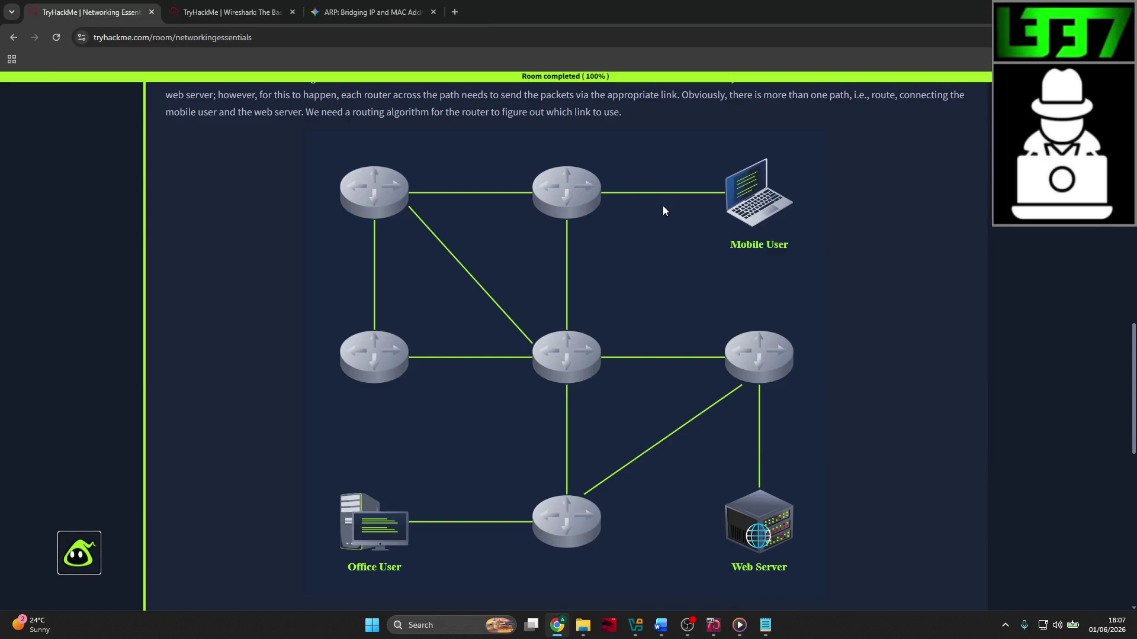
{"action": "scroll", "coordinate": [663, 210], "scroll_direction": "down", "scroll_amount": 3}
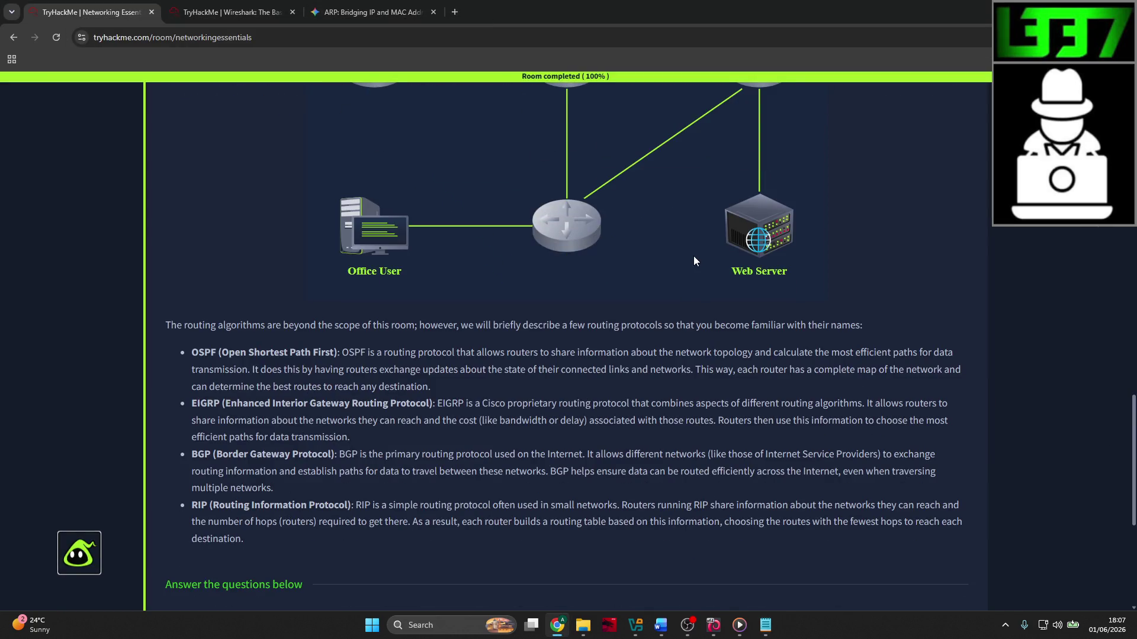
{"action": "scroll", "coordinate": [691, 249], "scroll_direction": "down", "scroll_amount": 1}
{"action": "scroll", "coordinate": [690, 250], "scroll_direction": "up", "scroll_amount": 1}
{"action": "scroll", "coordinate": [657, 292], "scroll_direction": "up", "scroll_amount": 2}
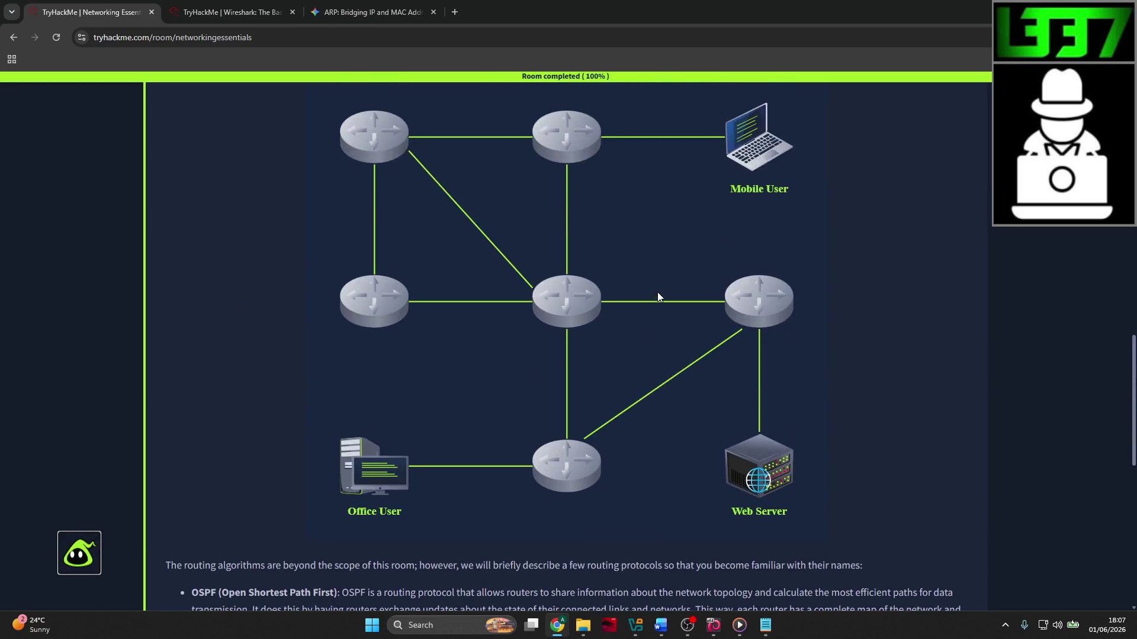
{"action": "scroll", "coordinate": [658, 298], "scroll_direction": "up", "scroll_amount": 2}
Step: Close the remaining Notepad windows from the taskbar and open the 5. Networking folder in File Explorer
{"action": "left_click_drag", "start_coordinate": [777, 632], "coordinate": [770, 597]}
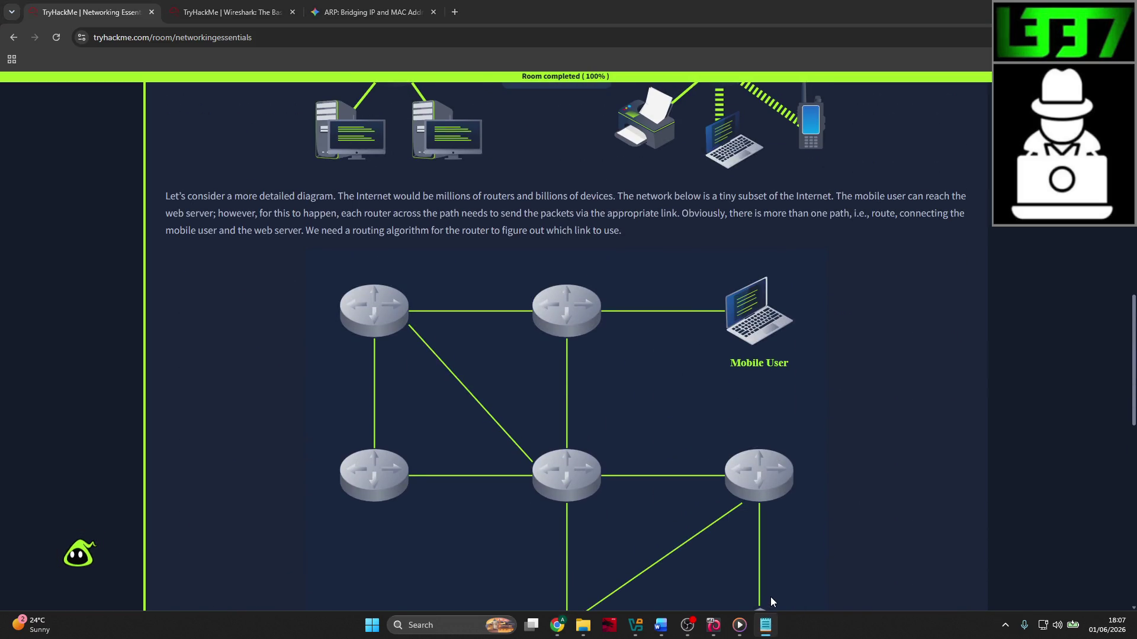
{"action": "left_click", "coordinate": [763, 594]}
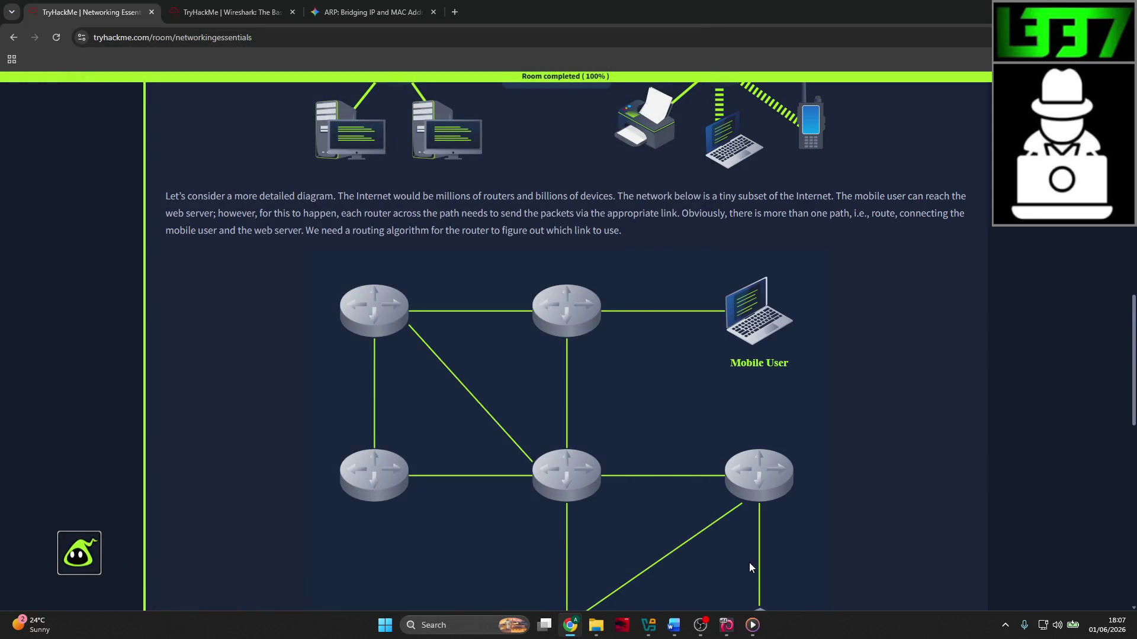
{"action": "scroll", "coordinate": [685, 420], "scroll_direction": "up", "scroll_amount": 1}
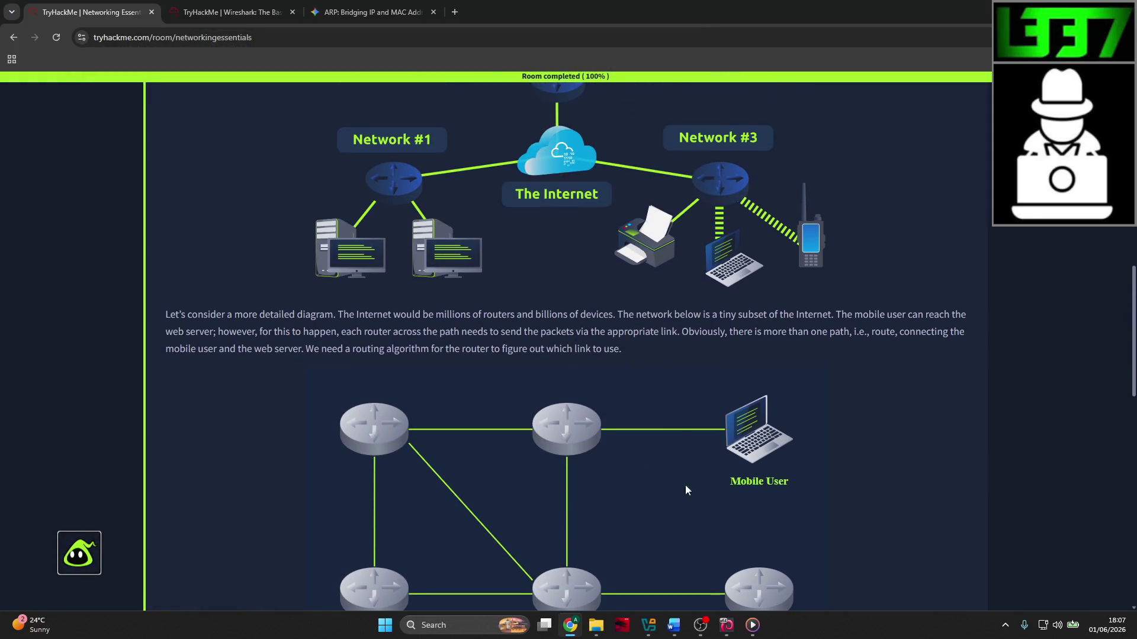
{"action": "left_click", "coordinate": [596, 625]}
{"action": "double_click", "coordinate": [649, 147]}
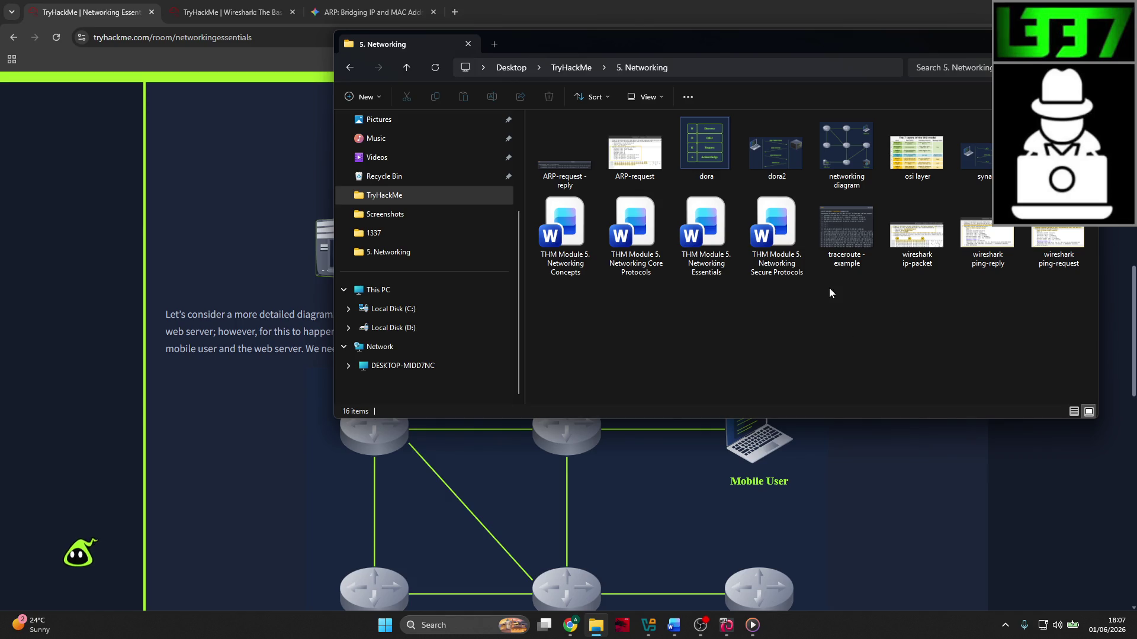
Step: Drag the networking diagram image from Explorer under the Routing heading, then return to the TryHackMe room
{"action": "mouse_move", "coordinate": [847, 151]}
{"action": "left_mouse_down"}
{"action": "mouse_move", "coordinate": [656, 615]}
{"action": "mouse_move", "coordinate": [671, 504]}
{"action": "left_mouse_up"}
{"action": "left_click_drag", "start_coordinate": [558, 455], "coordinate": [560, 454]}
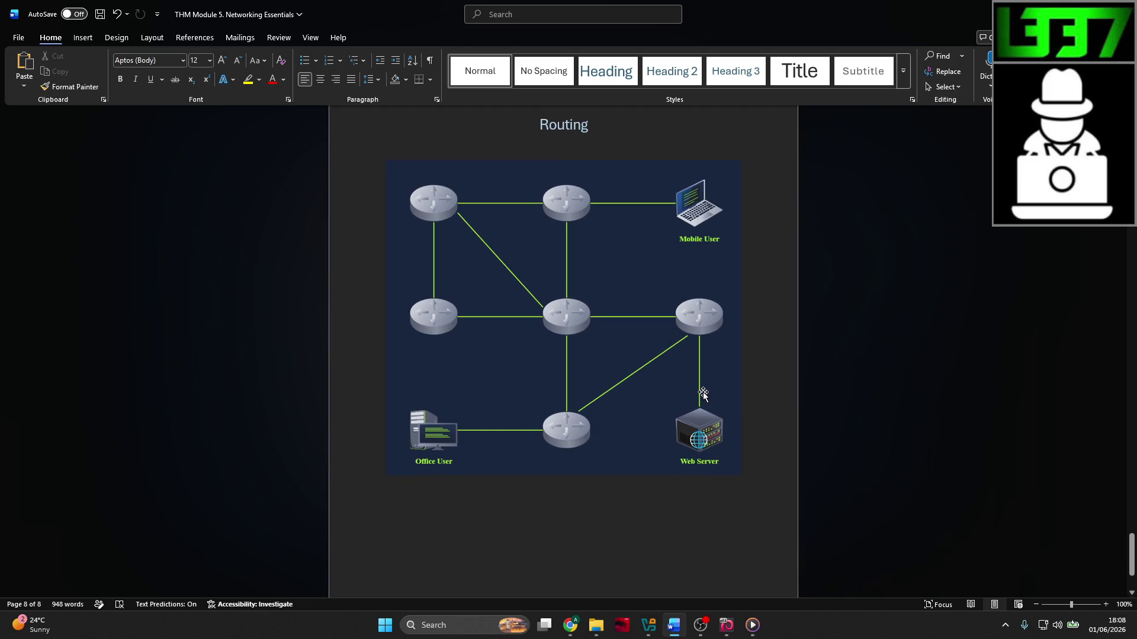
{"action": "left_click", "coordinate": [571, 625]}
{"action": "scroll", "coordinate": [280, 379], "scroll_direction": "up", "scroll_amount": 2}
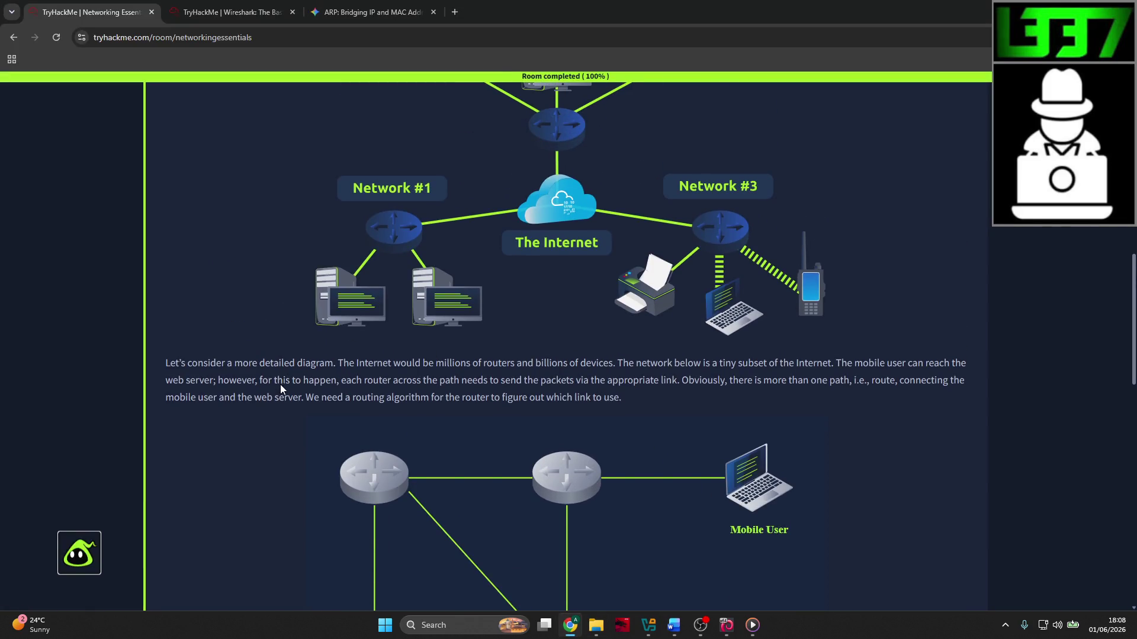
Step: Select the paragraph from 'The network below' to 'which link to use' and return to the Routing heading in Word
{"action": "left_click", "coordinate": [660, 369]}
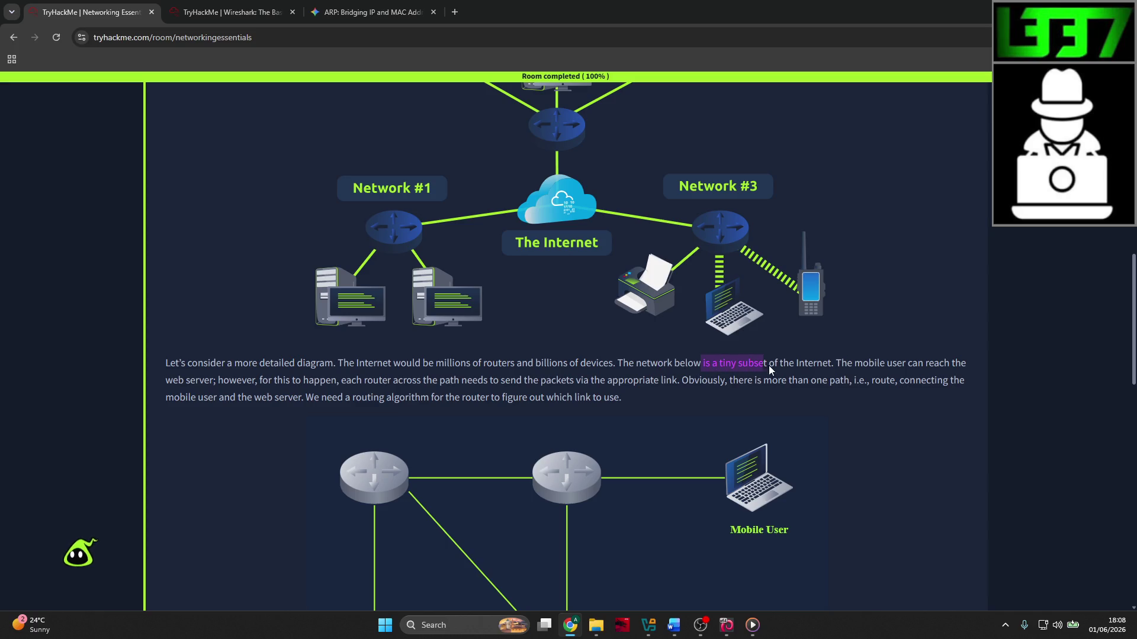
{"action": "left_click", "coordinate": [701, 368]}
{"action": "scroll", "coordinate": [830, 360], "scroll_direction": "down", "scroll_amount": 1}
{"action": "left_click_drag", "start_coordinate": [300, 320], "coordinate": [863, 321]}
{"action": "left_click_drag", "start_coordinate": [724, 320], "coordinate": [959, 321]}
{"action": "left_click", "coordinate": [331, 295]}
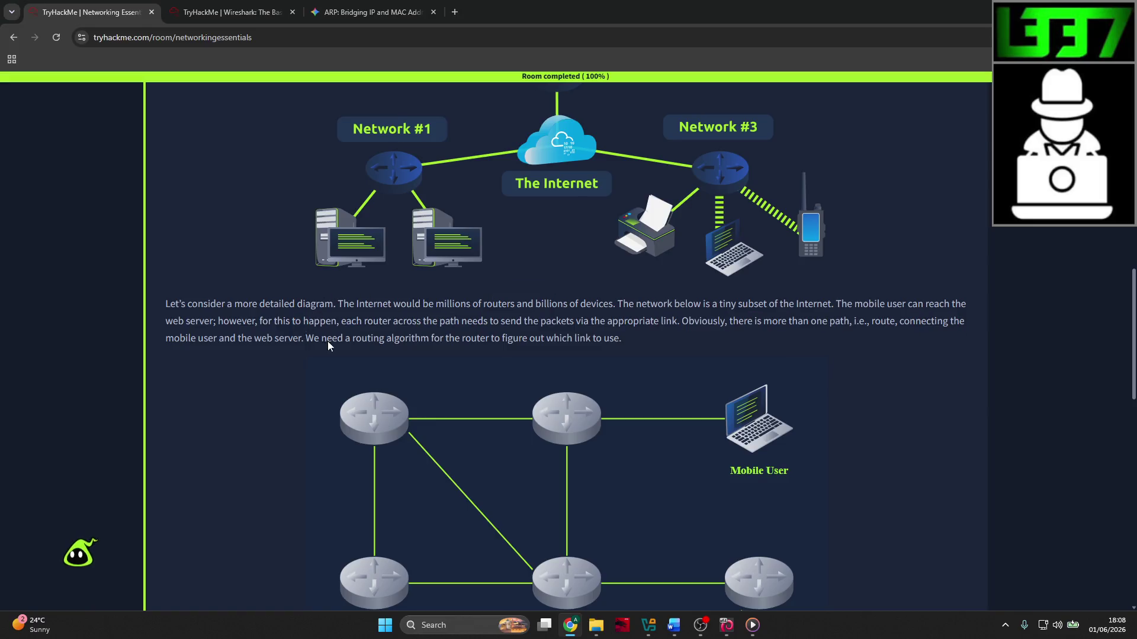
{"action": "scroll", "coordinate": [389, 335], "scroll_direction": "down", "scroll_amount": 2}
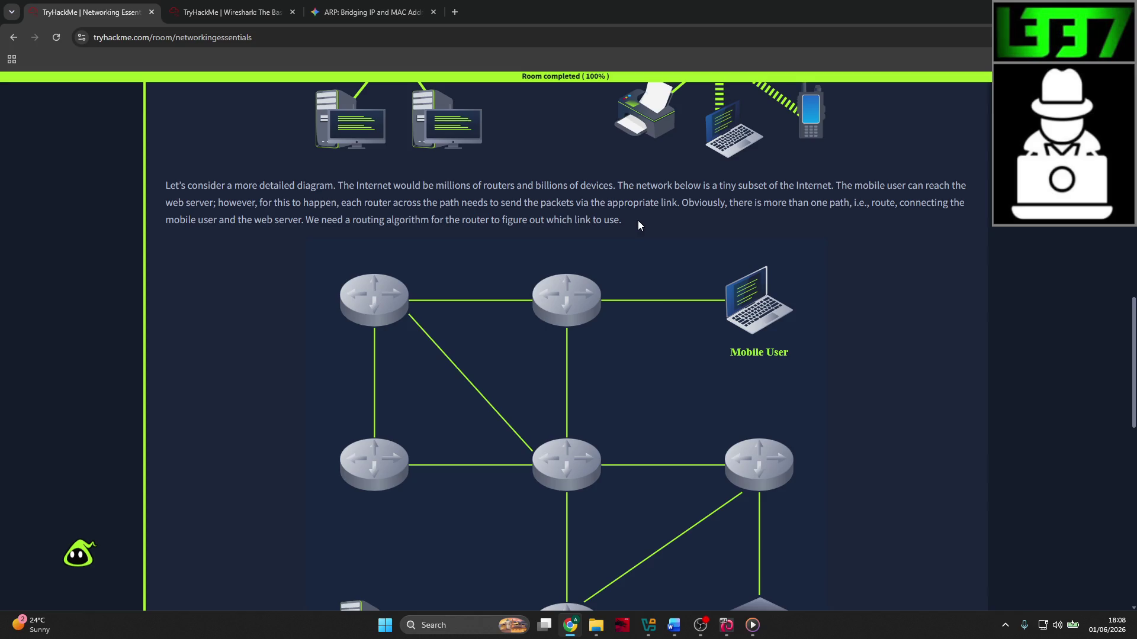
{"action": "left_click_drag", "start_coordinate": [637, 221], "coordinate": [618, 187]}
{"action": "key", "text": "ctrl+c"}
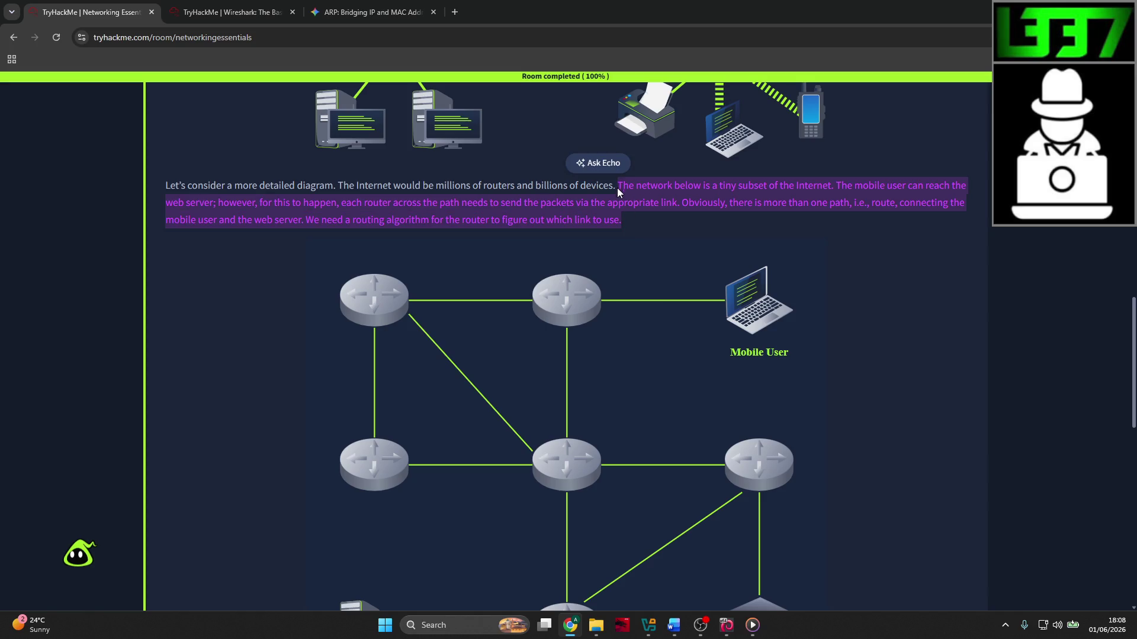
{"action": "key", "text": "alt+Tab"}
{"action": "scroll", "coordinate": [472, 183], "scroll_direction": "up", "scroll_amount": 1}
{"action": "left_click", "coordinate": [649, 181]}
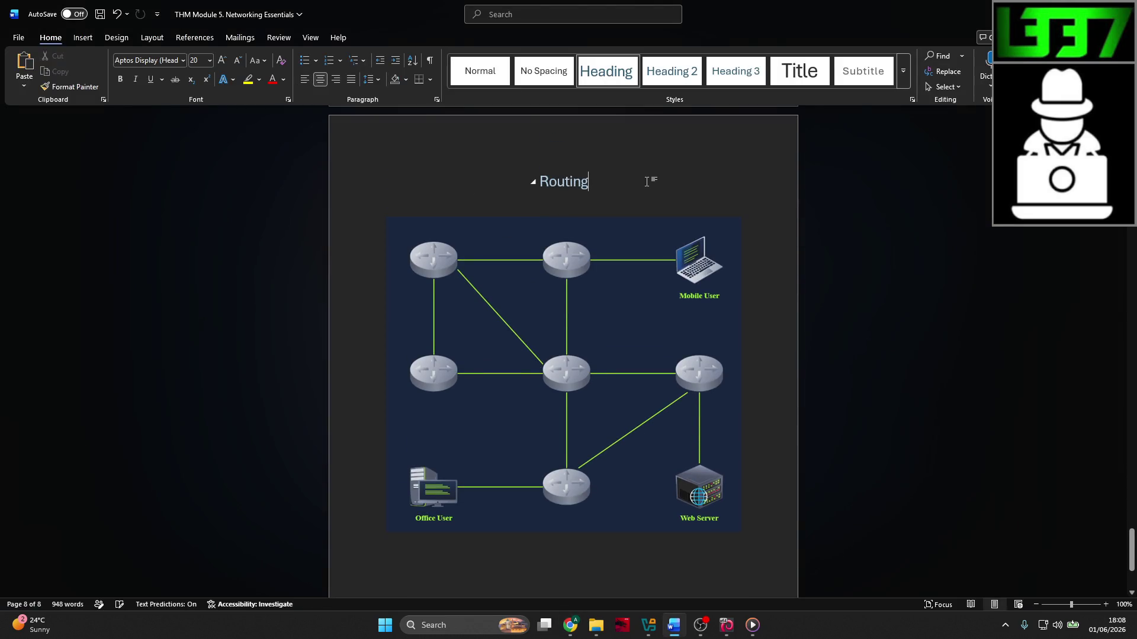
Step: Paste the copied paragraph on a new line under Routing and colour it green
{"action": "key", "text": "Return"}
{"action": "key", "text": "ctrl+v"}
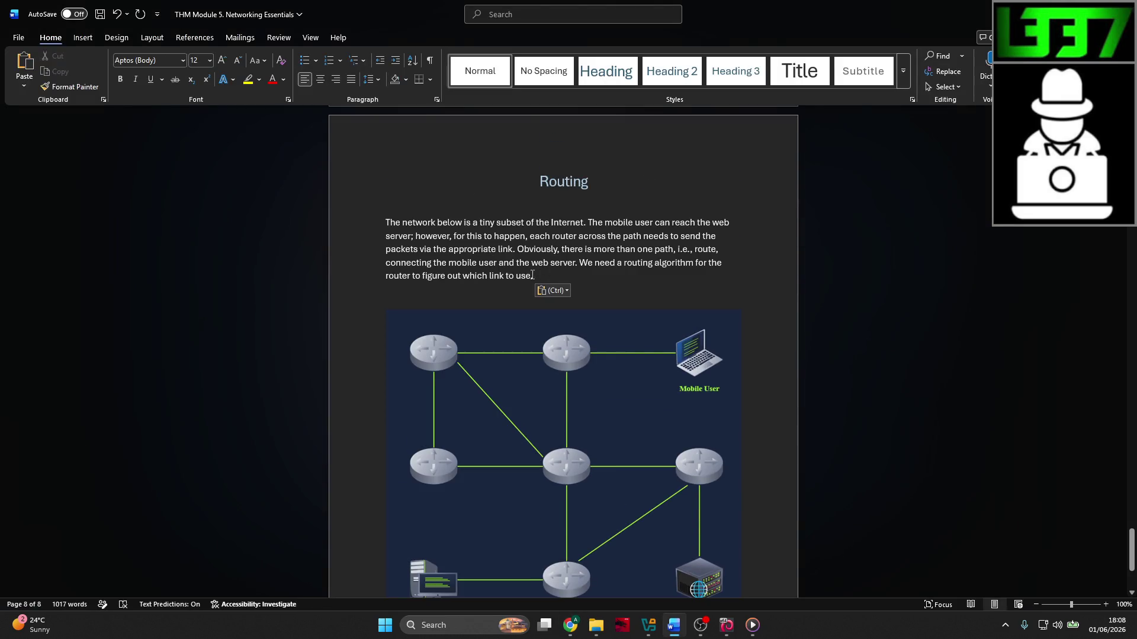
{"action": "triple_click", "coordinate": [537, 273]}
{"action": "right_click", "coordinate": [414, 230]}
{"action": "key", "text": "Escape"}
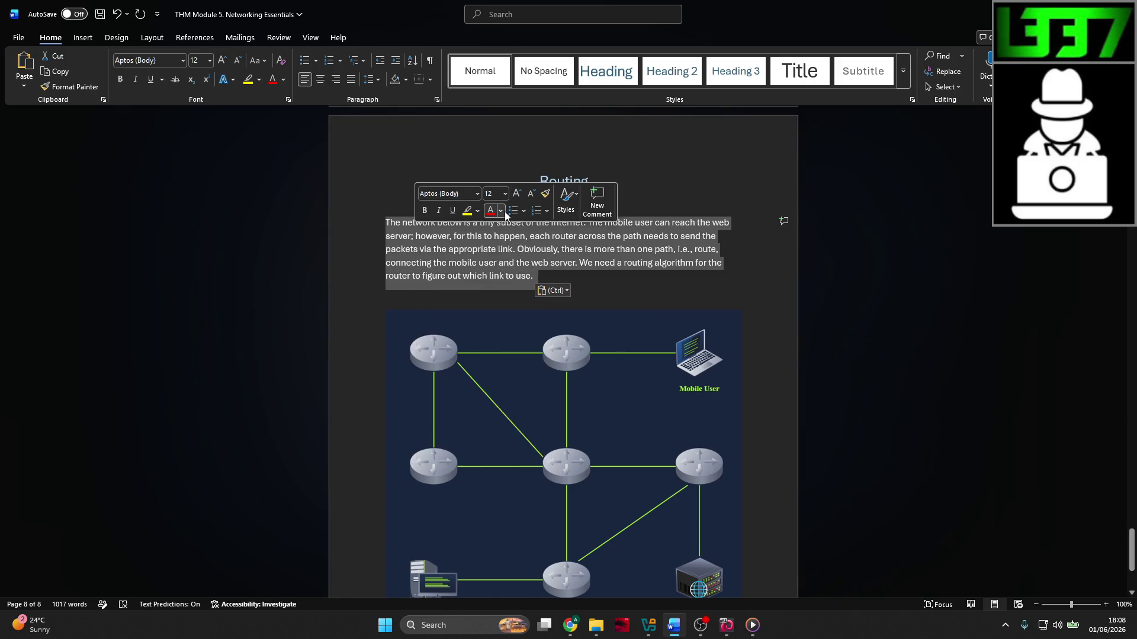
{"action": "left_click", "coordinate": [500, 210]}
{"action": "left_click", "coordinate": [641, 342]}
{"action": "left_click", "coordinate": [558, 296]}
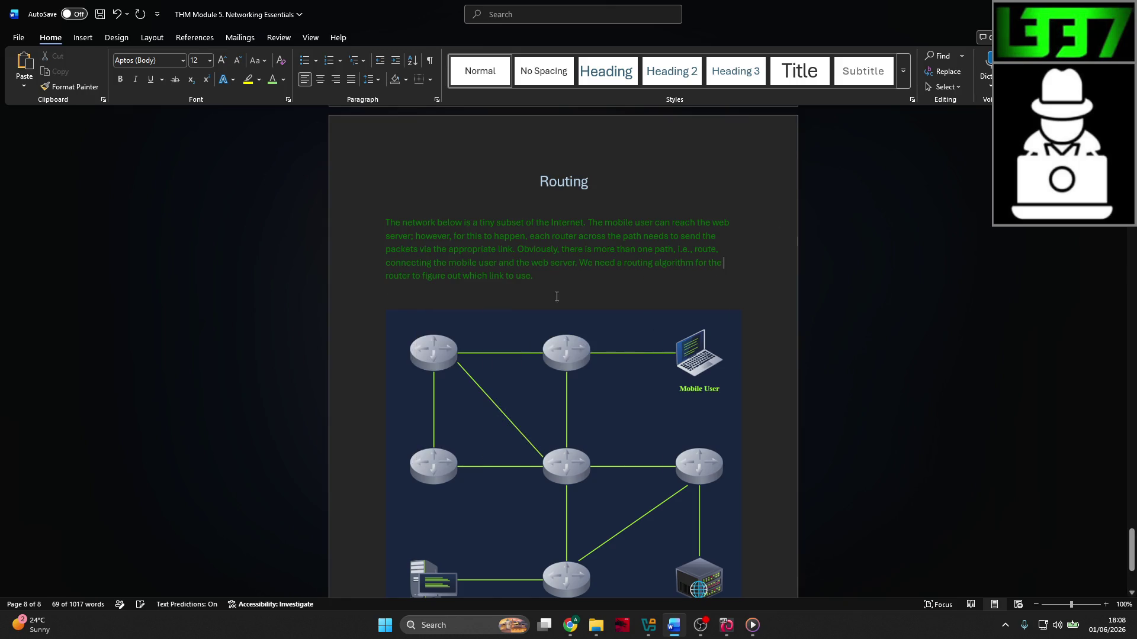
Step: Remove the empty line and split the green text into two paragraphs before 'Obviously'
{"action": "key", "text": "BackSpace"}
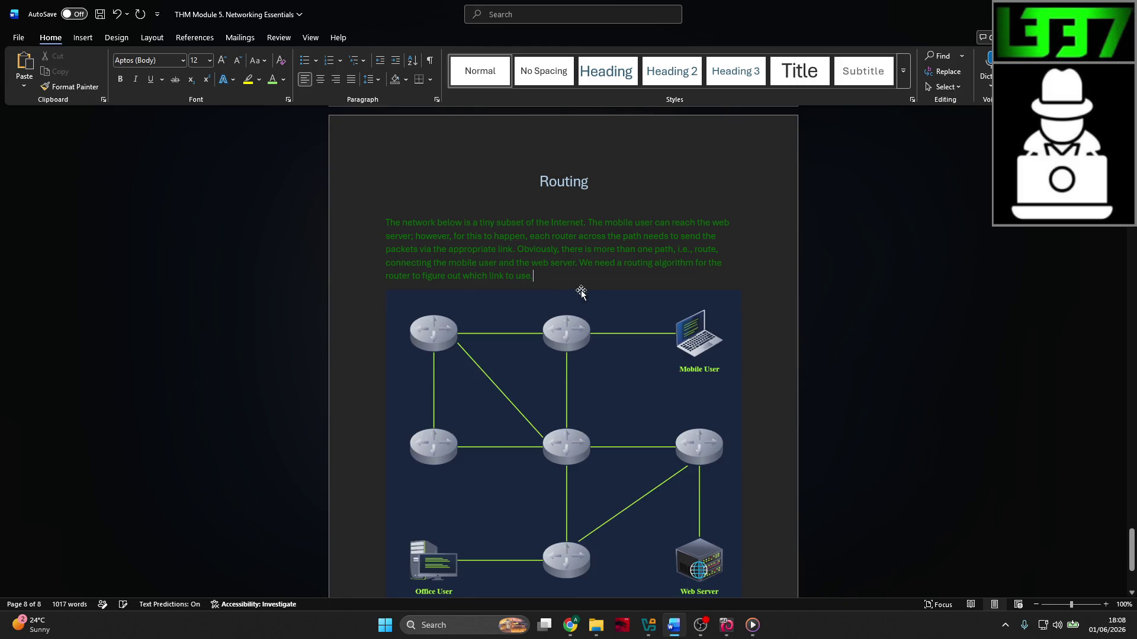
{"action": "scroll", "coordinate": [569, 316], "scroll_direction": "up", "scroll_amount": 2}
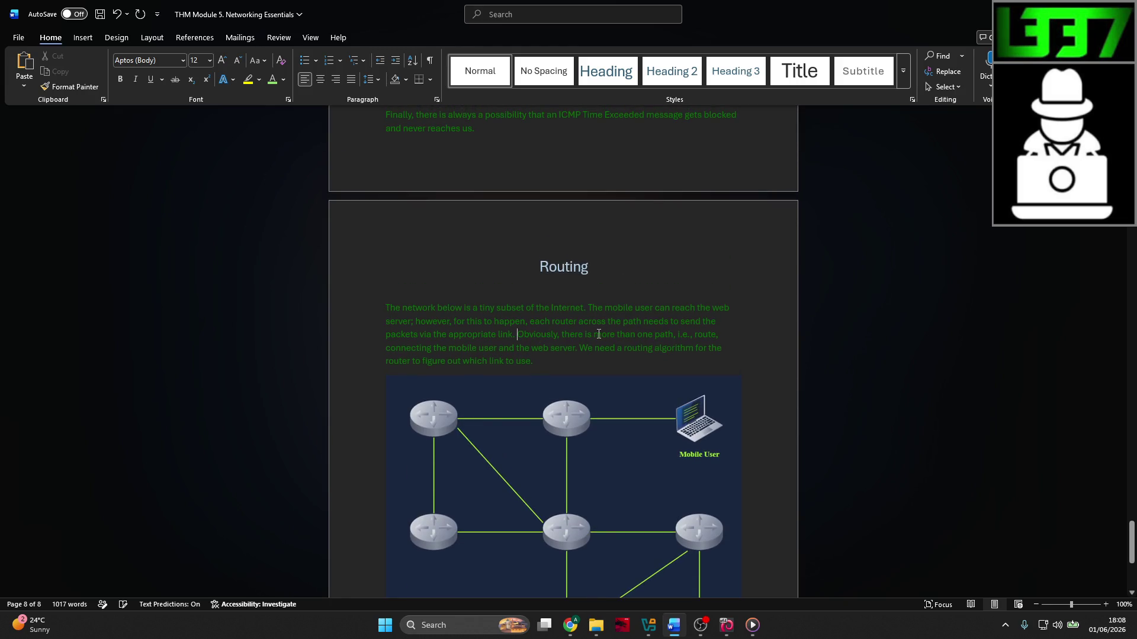
{"action": "key", "text": "Return"}
{"action": "left_click_drag", "start_coordinate": [414, 306], "coordinate": [782, 307]}
{"action": "left_click", "coordinate": [640, 311]}
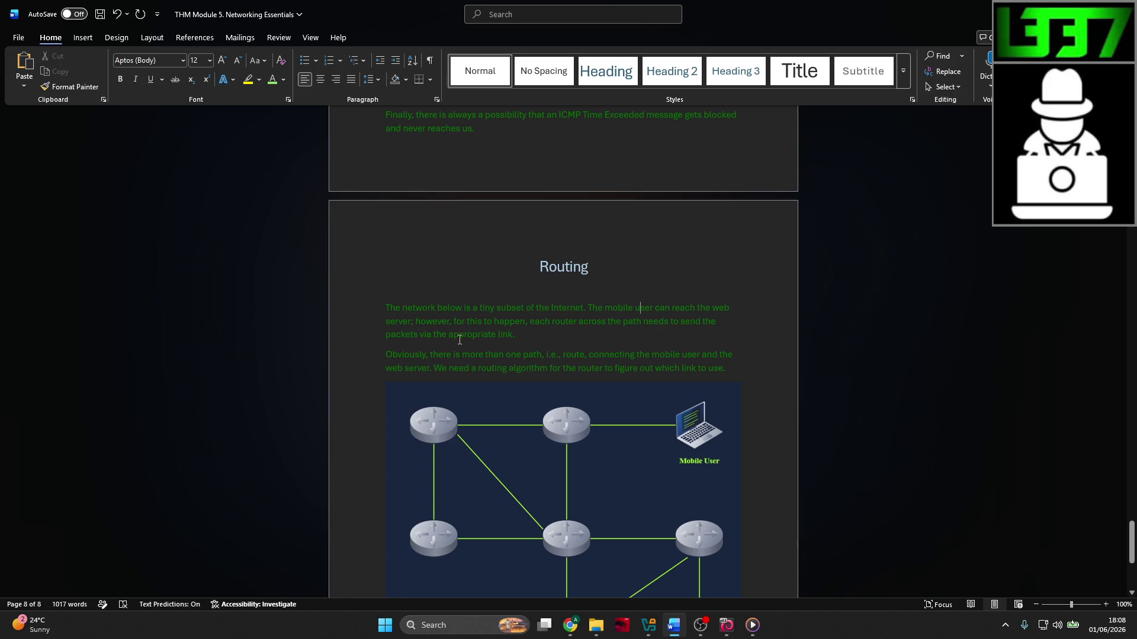
{"action": "left_click_drag", "start_coordinate": [518, 324], "coordinate": [672, 321]}
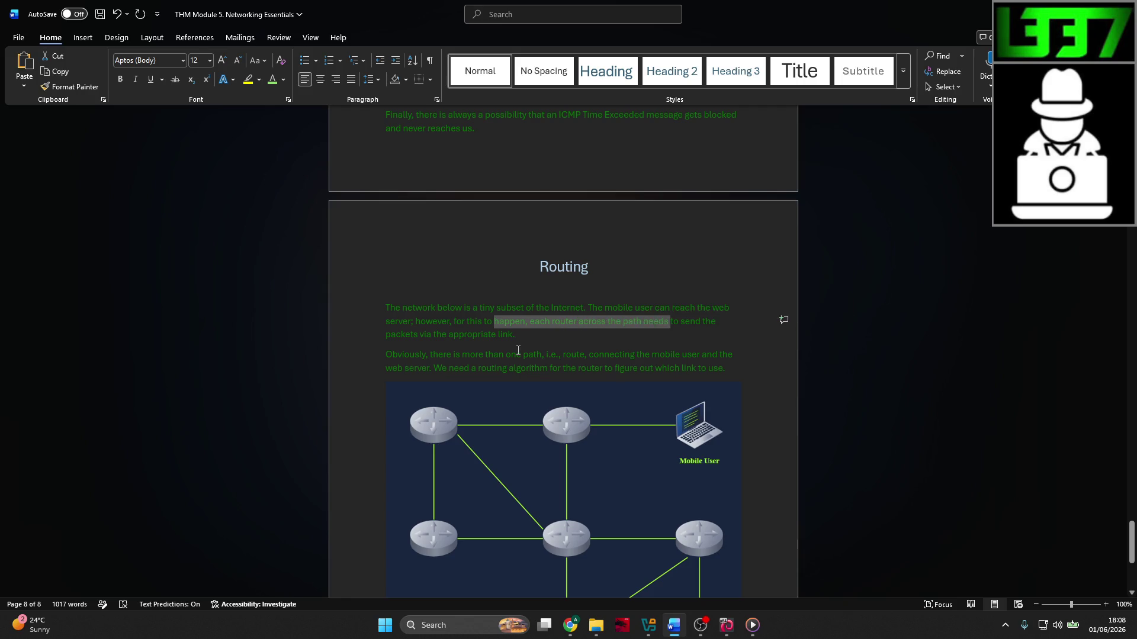
{"action": "left_click", "coordinate": [584, 304]}
{"action": "scroll", "coordinate": [583, 303], "scroll_direction": "down", "scroll_amount": 1}
{"action": "scroll", "coordinate": [583, 303], "scroll_direction": "down", "scroll_amount": 1}
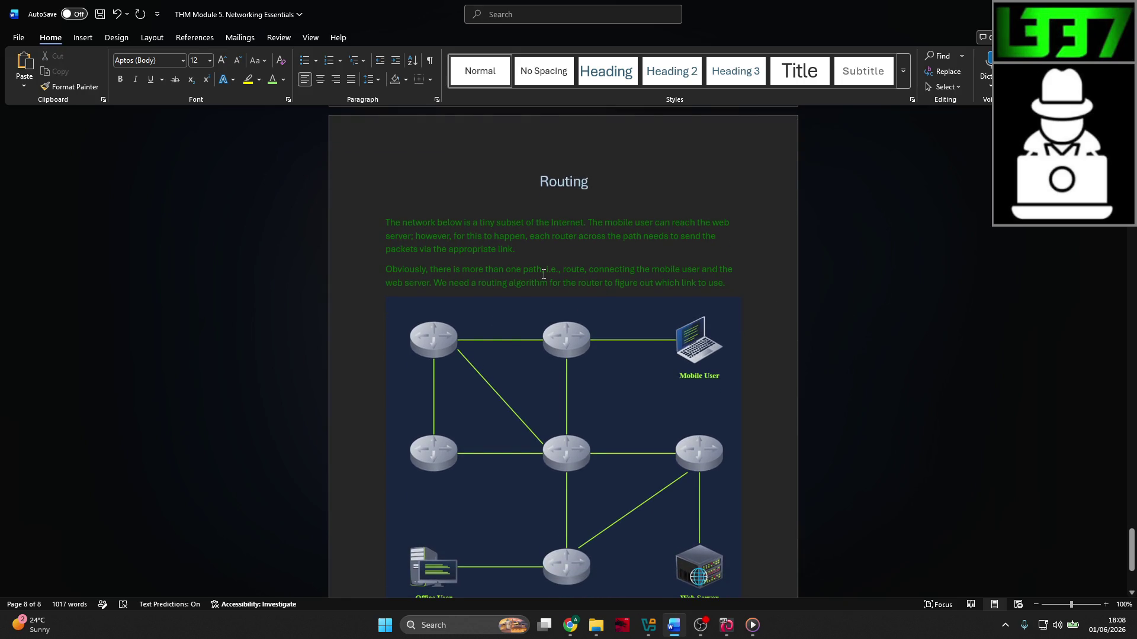
{"action": "left_click_drag", "start_coordinate": [544, 273], "coordinate": [726, 283]}
{"action": "left_click", "coordinate": [701, 286]}
{"action": "scroll", "coordinate": [701, 286], "scroll_direction": "down", "scroll_amount": 3}
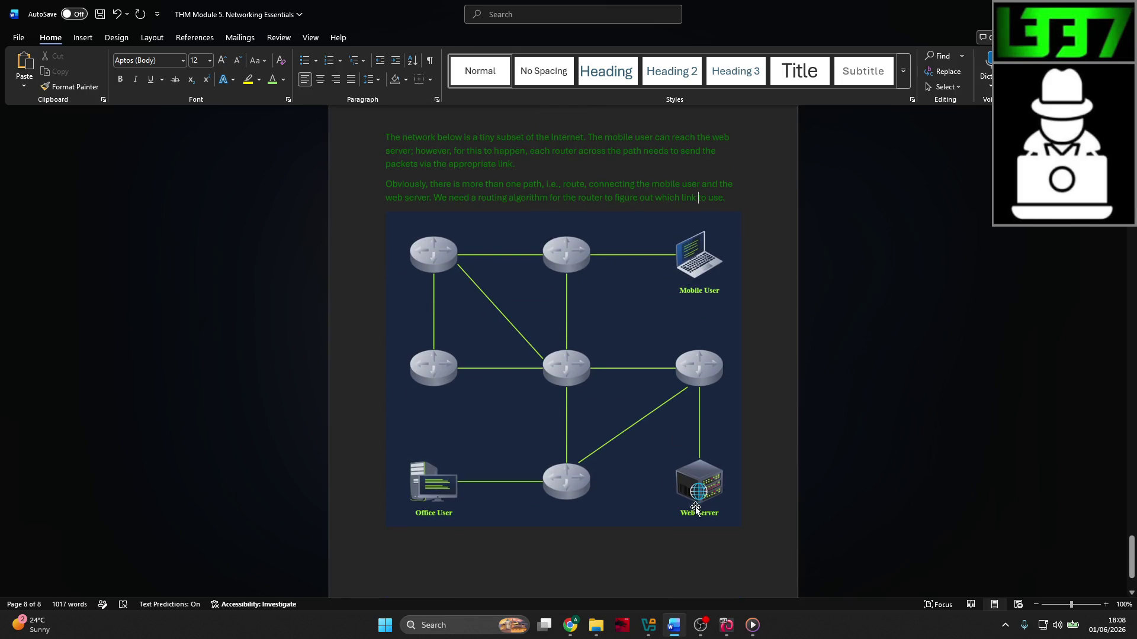
{"action": "scroll", "coordinate": [711, 445], "scroll_direction": "up", "scroll_amount": 2}
{"action": "scroll", "coordinate": [720, 404], "scroll_direction": "down", "scroll_amount": 5}
{"action": "scroll", "coordinate": [714, 399], "scroll_direction": "up", "scroll_amount": 7}
{"action": "scroll", "coordinate": [683, 373], "scroll_direction": "down", "scroll_amount": 3}
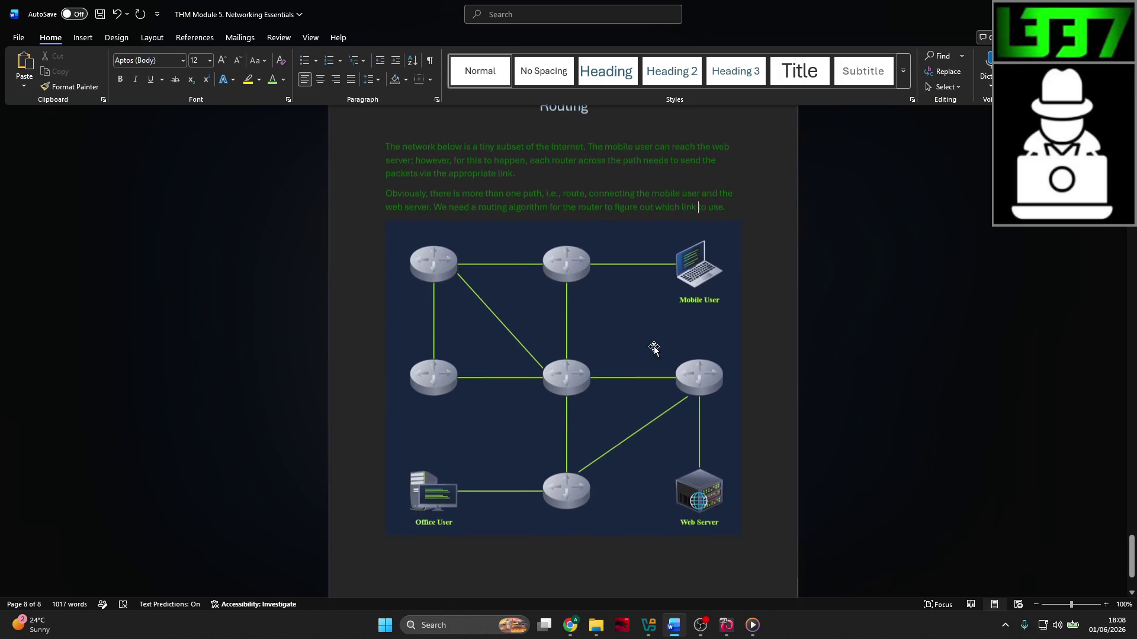
Step: Shrink the network diagram slightly and centre it on the page
{"action": "left_click", "coordinate": [654, 346]}
{"action": "left_click_drag", "start_coordinate": [740, 533], "coordinate": [645, 448]}
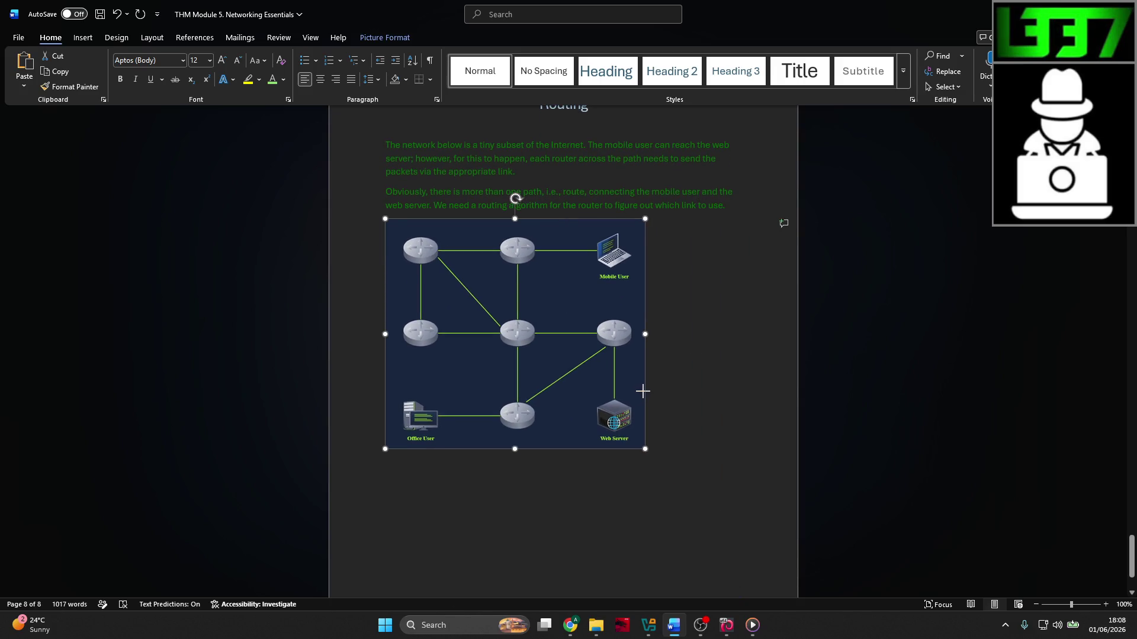
{"action": "left_click", "coordinate": [321, 80]}
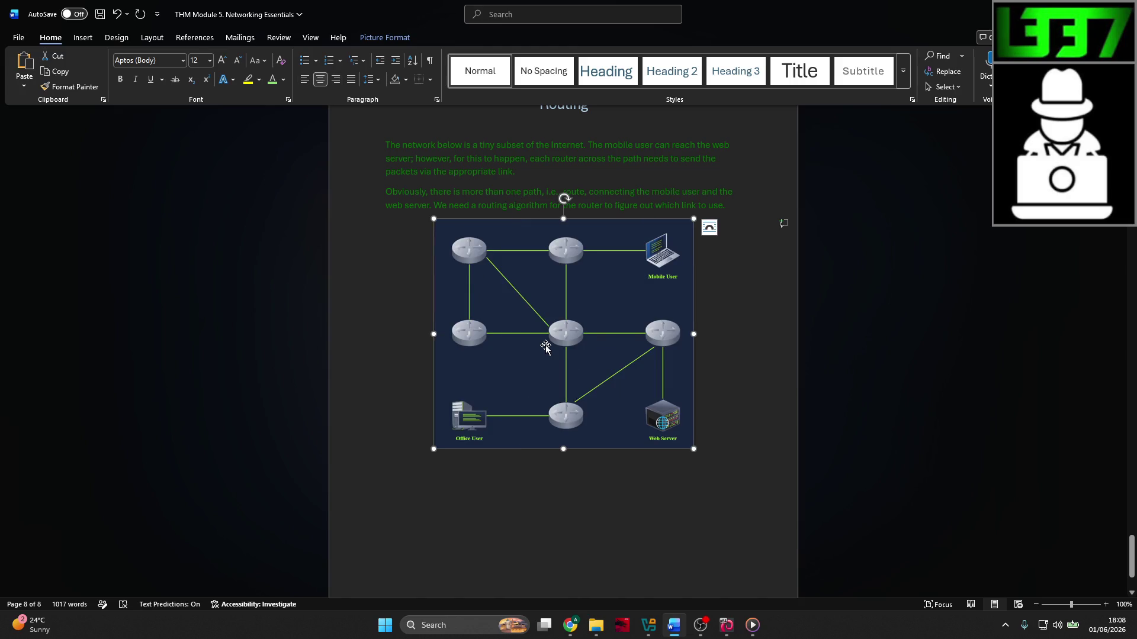
{"action": "left_click", "coordinate": [712, 370]}
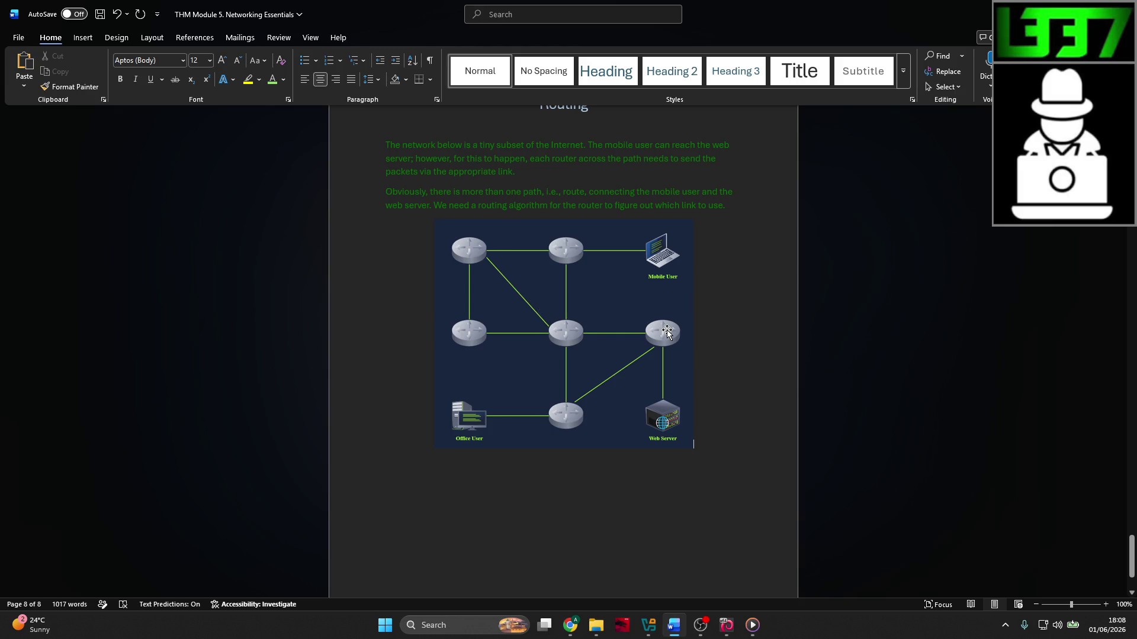
Step: Select the routing protocols text in the TryHackMe room and return to the diagram in Word
{"action": "key", "text": "alt+Tab"}
{"action": "scroll", "coordinate": [339, 302], "scroll_direction": "down", "scroll_amount": 2}
{"action": "scroll", "coordinate": [280, 314], "scroll_direction": "down", "scroll_amount": 3}
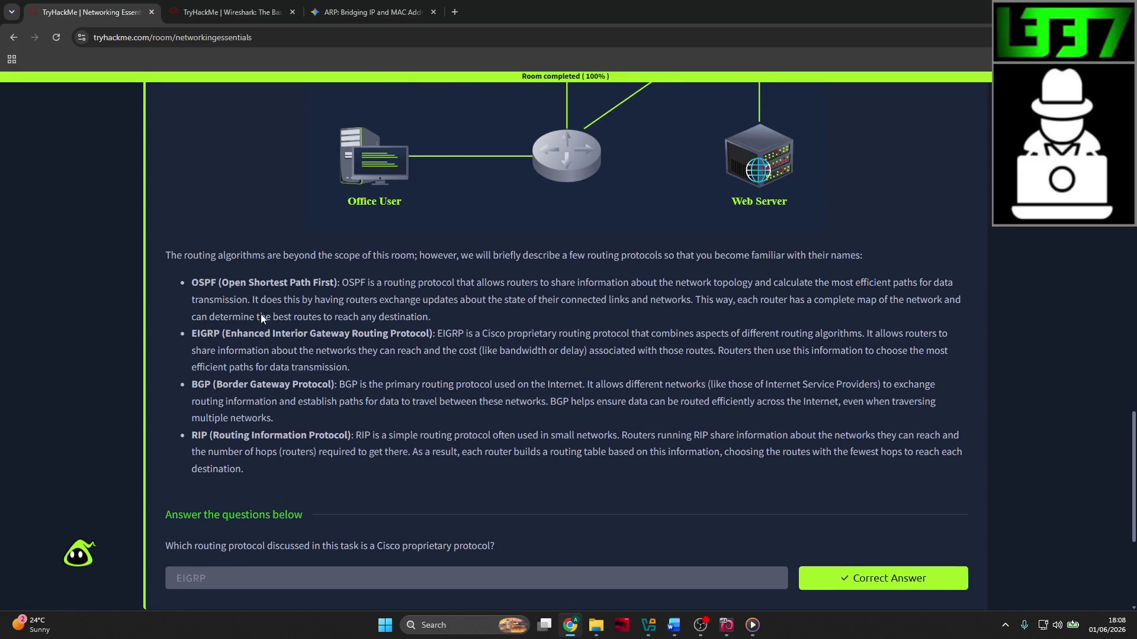
{"action": "left_click_drag", "start_coordinate": [261, 472], "coordinate": [142, 257]}
{"action": "key", "text": "ctrl+c"}
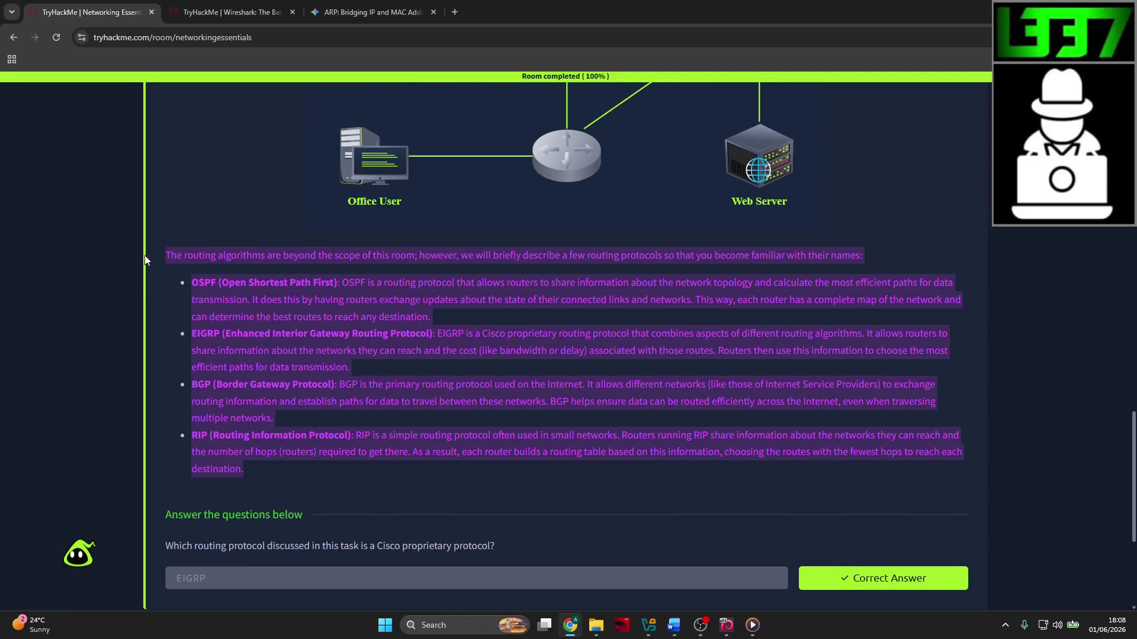
{"action": "key", "text": "alt+Tab"}
{"action": "left_click", "coordinate": [684, 334]}
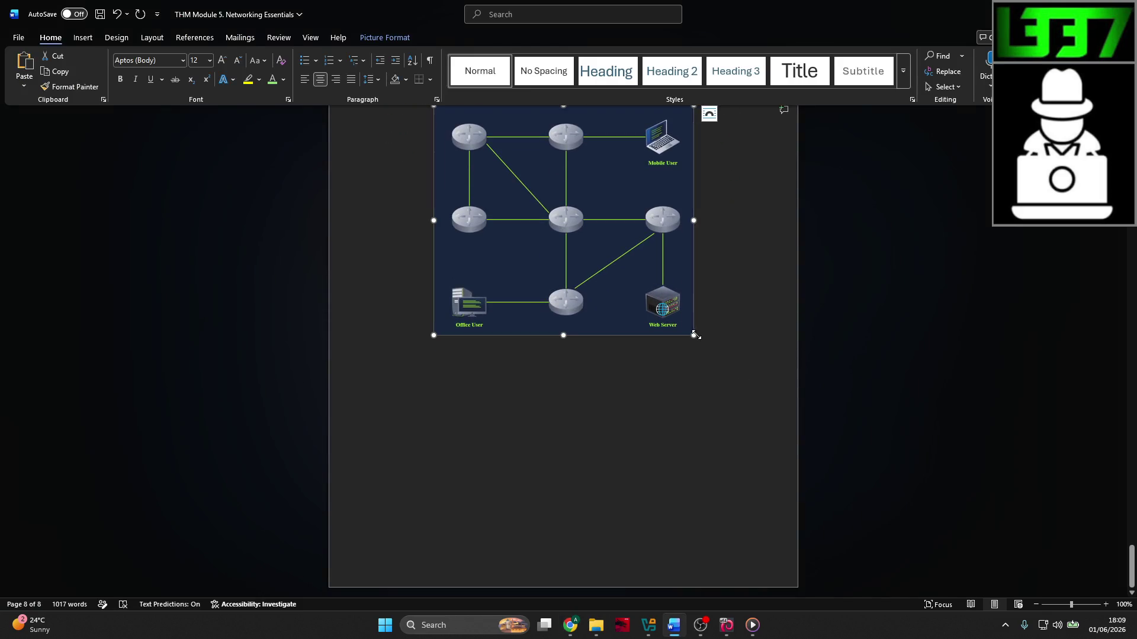
Step: Shrink the diagram and trial-paste the routing protocols text below it, undoing the paste
{"action": "left_click_drag", "start_coordinate": [700, 334], "coordinate": [677, 306]}
{"action": "left_click", "coordinate": [729, 258]}
{"action": "key", "text": "ctrl+v"}
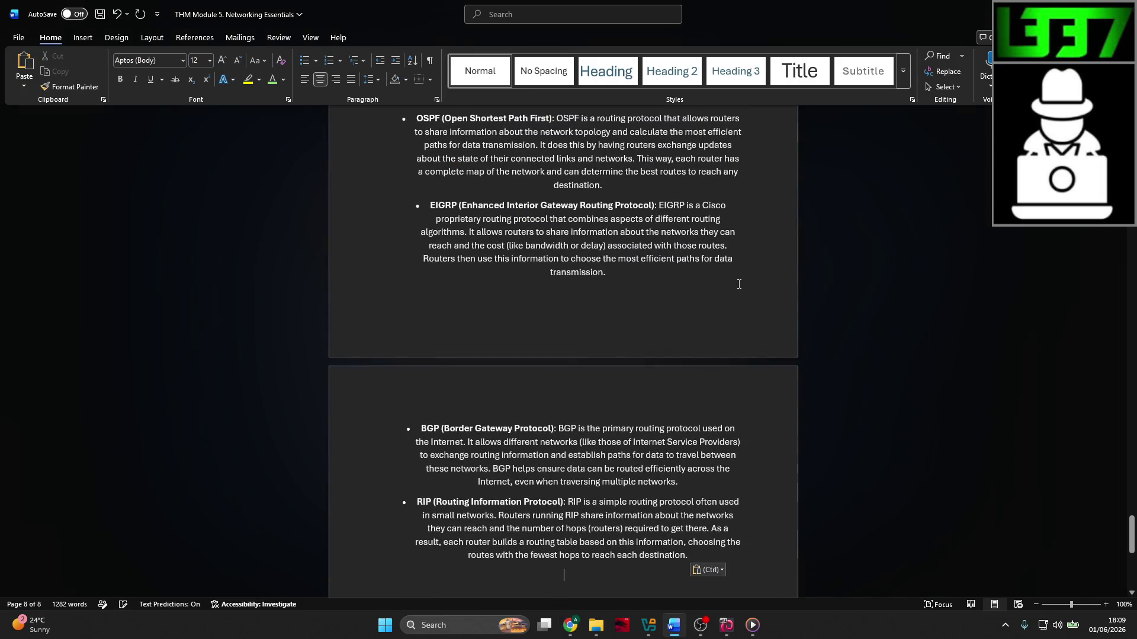
{"action": "key", "text": "ctrl+z"}
{"action": "key", "text": "ctrl+z"}
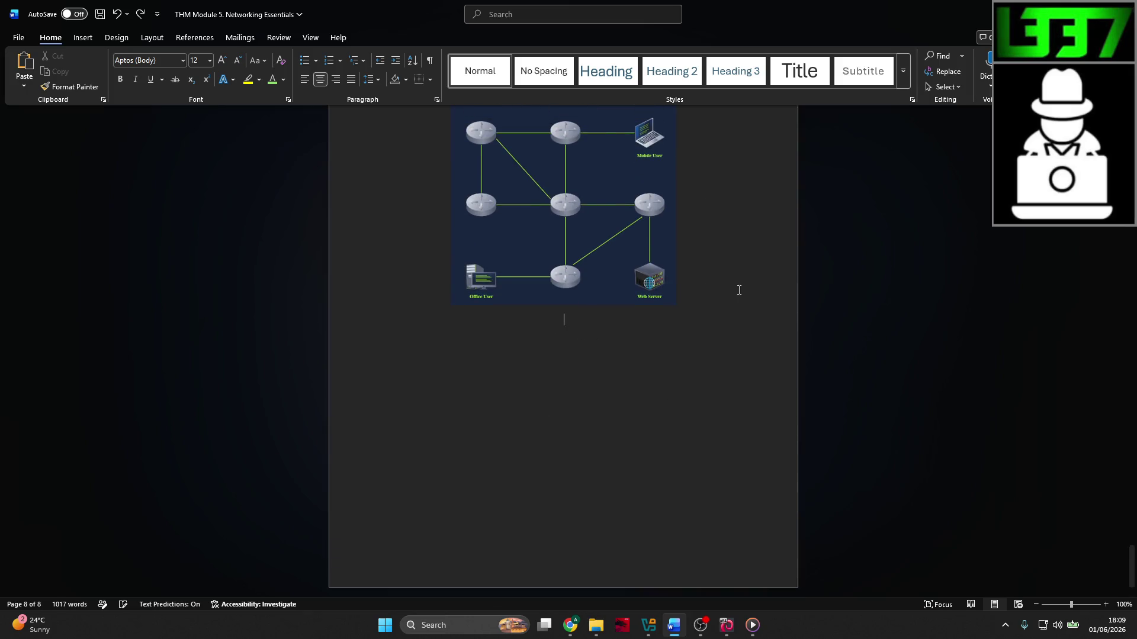
{"action": "key", "text": "ctrl+y"}
{"action": "scroll", "coordinate": [670, 275], "scroll_direction": "up", "scroll_amount": 2}
{"action": "scroll", "coordinate": [605, 302], "scroll_direction": "down", "scroll_amount": 1}
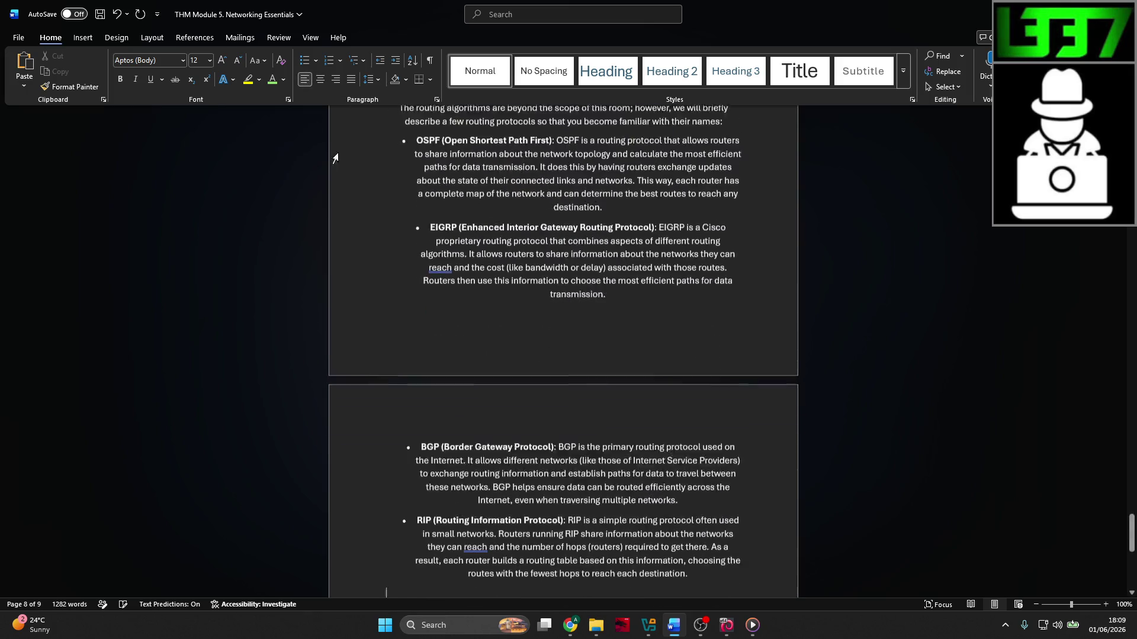
{"action": "scroll", "coordinate": [548, 336], "scroll_direction": "up", "scroll_amount": 2}
{"action": "key", "text": "ctrl+z"}
{"action": "key", "text": "ctrl+z"}
Step: Left-align a new line below the diagram and paste the OSPF, EIGRP, BGP and RIP text there
{"action": "key", "text": "ctrl+l"}
{"action": "key", "text": "Return"}
{"action": "key", "text": "ctrl+v"}
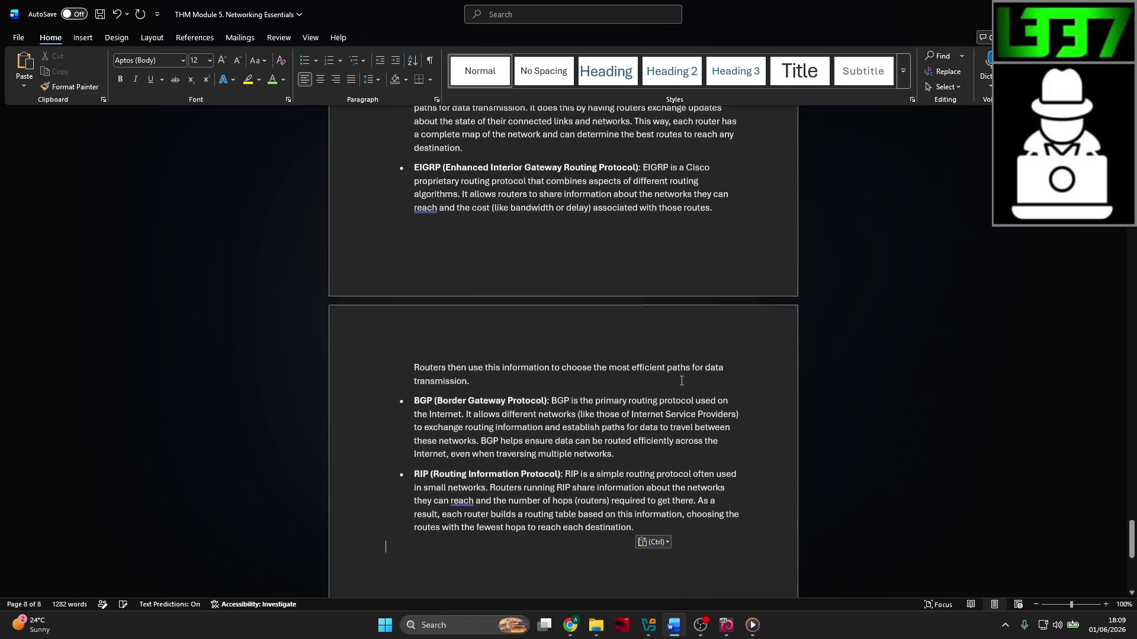
{"action": "scroll", "coordinate": [622, 320], "scroll_direction": "up", "scroll_amount": 2}
{"action": "scroll", "coordinate": [564, 258], "scroll_direction": "up", "scroll_amount": 1}
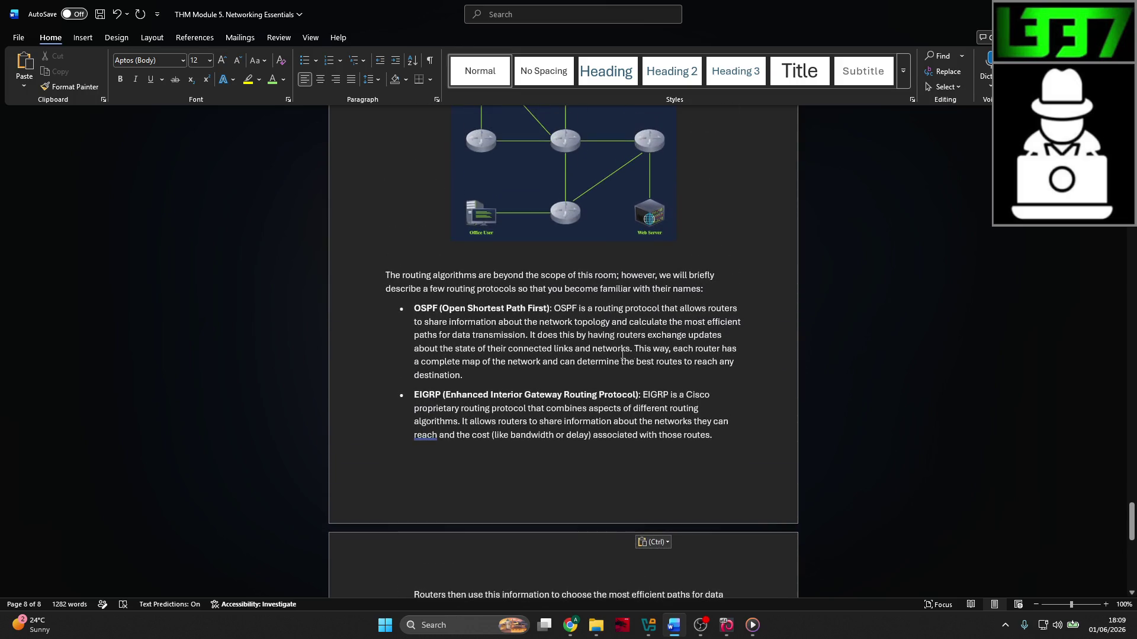
{"action": "left_click_drag", "start_coordinate": [597, 275], "coordinate": [715, 276]}
Step: Resize the network diagram to a moderate size above the routing protocols list
{"action": "left_click", "coordinate": [428, 342]}
{"action": "scroll", "coordinate": [429, 295], "scroll_direction": "down", "scroll_amount": 1}
{"action": "scroll", "coordinate": [434, 299], "scroll_direction": "up", "scroll_amount": 3}
{"action": "scroll", "coordinate": [604, 381], "scroll_direction": "up", "scroll_amount": 3}
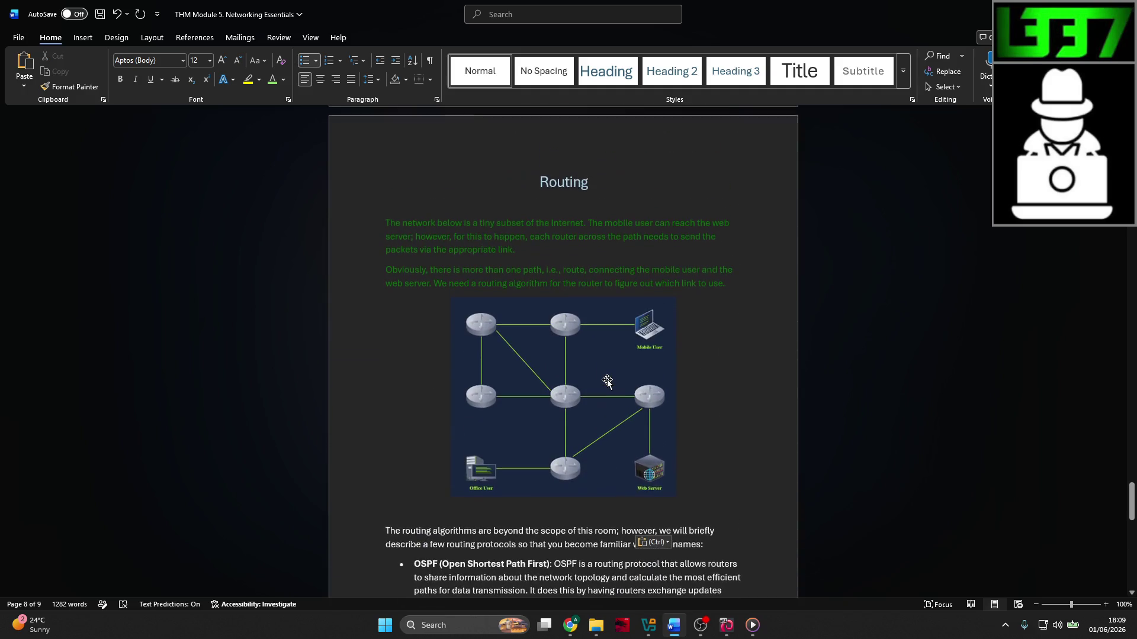
{"action": "scroll", "coordinate": [564, 358], "scroll_direction": "down", "scroll_amount": 1}
{"action": "scroll", "coordinate": [565, 357], "scroll_direction": "down", "scroll_amount": 3}
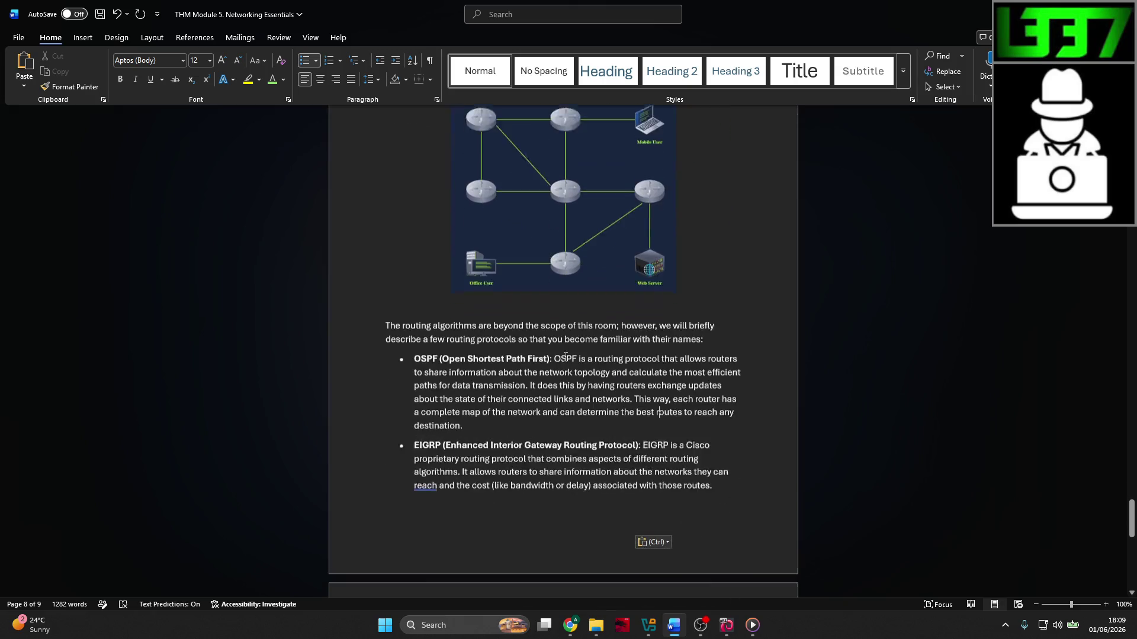
{"action": "left_click", "coordinate": [619, 229]}
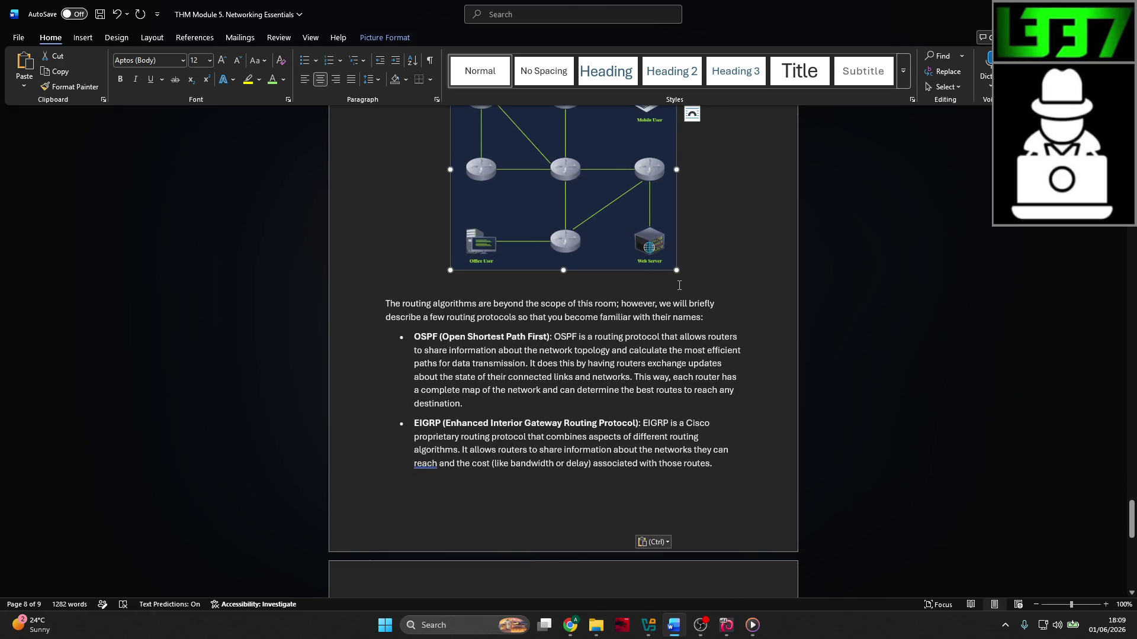
{"action": "left_click_drag", "start_coordinate": [676, 272], "coordinate": [749, 361]}
{"action": "scroll", "coordinate": [654, 317], "scroll_direction": "up", "scroll_amount": 2}
{"action": "scroll", "coordinate": [652, 323], "scroll_direction": "up", "scroll_amount": 2}
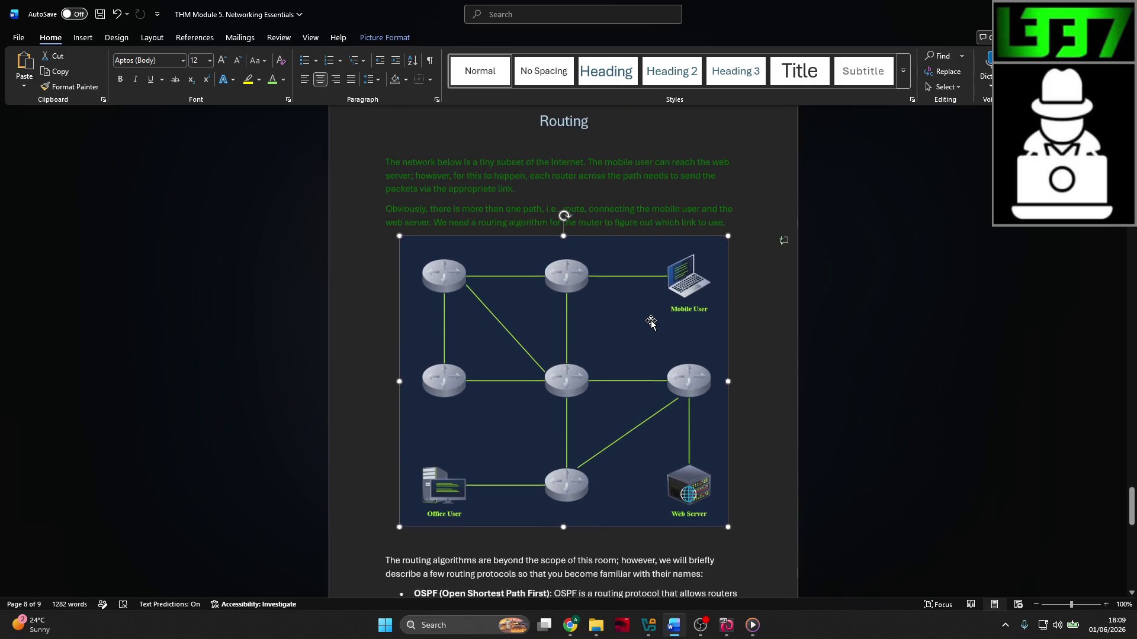
{"action": "left_click_drag", "start_coordinate": [728, 532], "coordinate": [690, 463]}
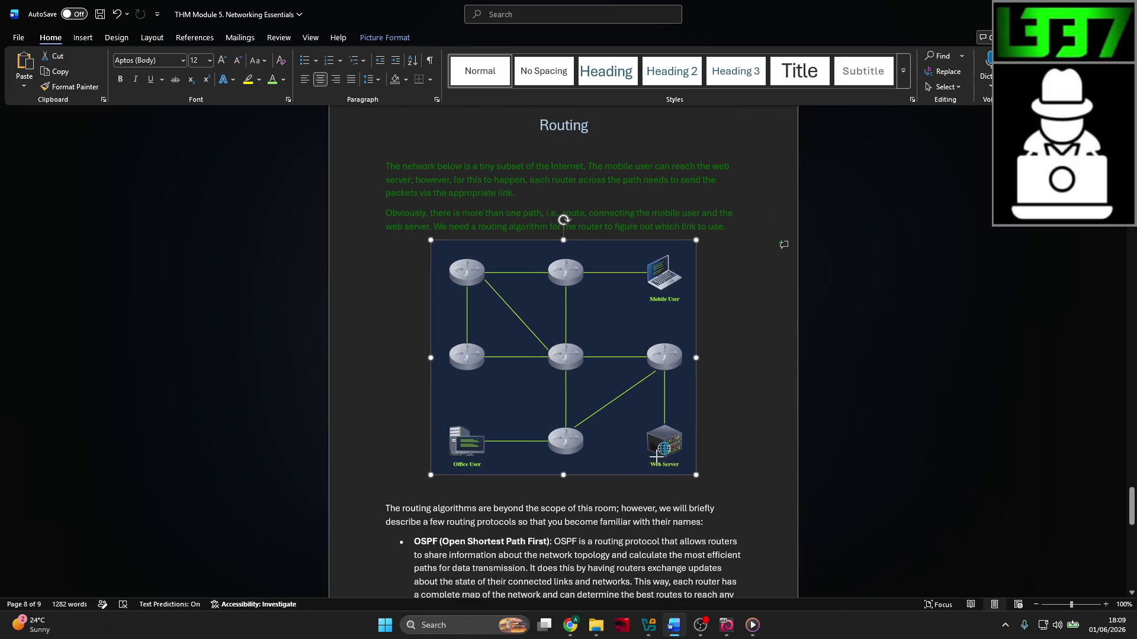
{"action": "left_click", "coordinate": [705, 377]}
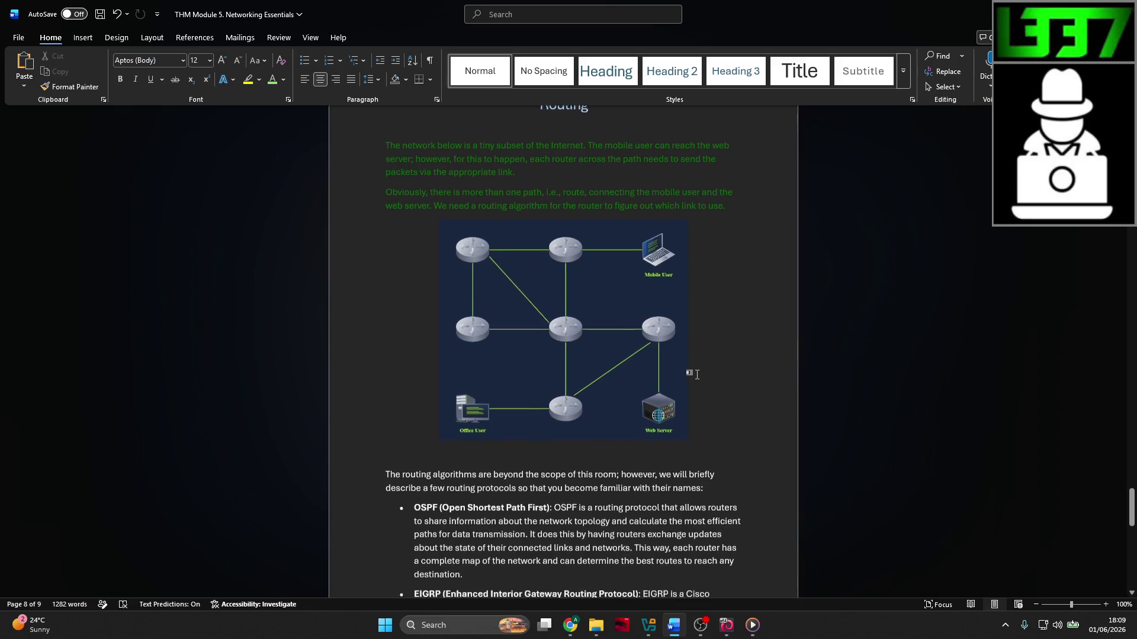
{"action": "scroll", "coordinate": [697, 374], "scroll_direction": "down", "scroll_amount": 1}
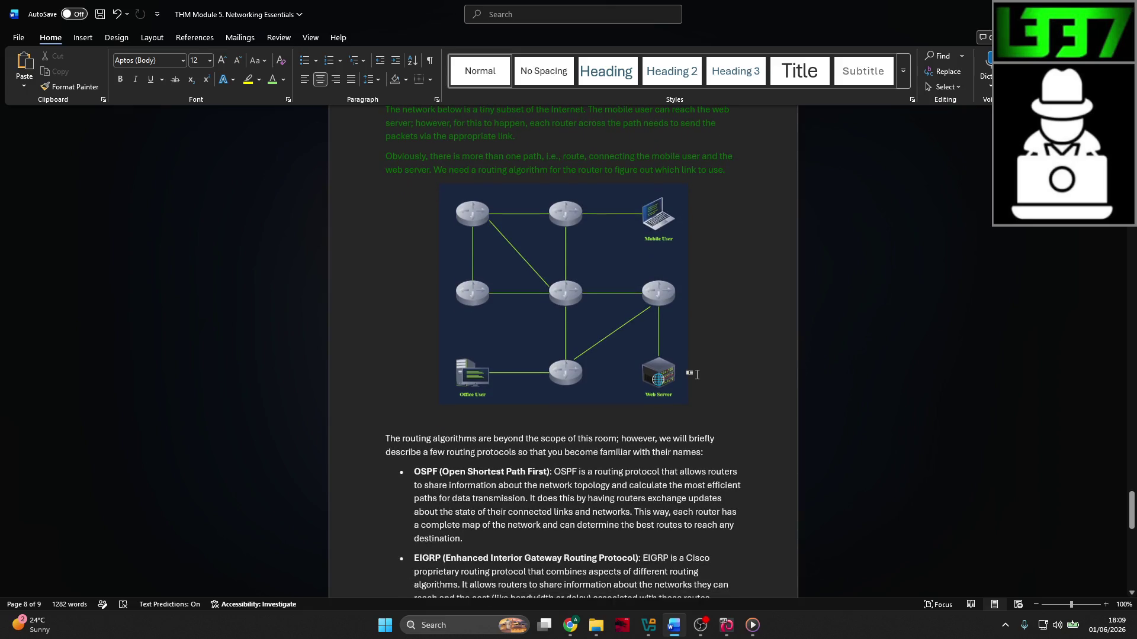
{"action": "scroll", "coordinate": [698, 374], "scroll_direction": "down", "scroll_amount": 3}
{"action": "scroll", "coordinate": [698, 374], "scroll_direction": "down", "scroll_amount": 4}
{"action": "scroll", "coordinate": [699, 374], "scroll_direction": "down", "scroll_amount": 2}
{"action": "scroll", "coordinate": [698, 373], "scroll_direction": "up", "scroll_amount": 5}
{"action": "scroll", "coordinate": [703, 391], "scroll_direction": "up", "scroll_amount": 4}
{"action": "scroll", "coordinate": [710, 424], "scroll_direction": "up", "scroll_amount": 8}
{"action": "scroll", "coordinate": [709, 424], "scroll_direction": "up", "scroll_amount": 5}
{"action": "scroll", "coordinate": [710, 425], "scroll_direction": "up", "scroll_amount": 3}
{"action": "scroll", "coordinate": [711, 425], "scroll_direction": "up", "scroll_amount": 8}
{"action": "scroll", "coordinate": [711, 427], "scroll_direction": "up", "scroll_amount": 7}
{"action": "scroll", "coordinate": [711, 426], "scroll_direction": "up", "scroll_amount": 6}
{"action": "scroll", "coordinate": [711, 426], "scroll_direction": "up", "scroll_amount": 5}
{"action": "scroll", "coordinate": [711, 425], "scroll_direction": "up", "scroll_amount": 3}
{"action": "scroll", "coordinate": [711, 425], "scroll_direction": "up", "scroll_amount": 2}
{"action": "scroll", "coordinate": [711, 424], "scroll_direction": "up", "scroll_amount": 3}
{"action": "scroll", "coordinate": [713, 431], "scroll_direction": "up", "scroll_amount": 1}
{"action": "scroll", "coordinate": [716, 438], "scroll_direction": "down", "scroll_amount": 2}
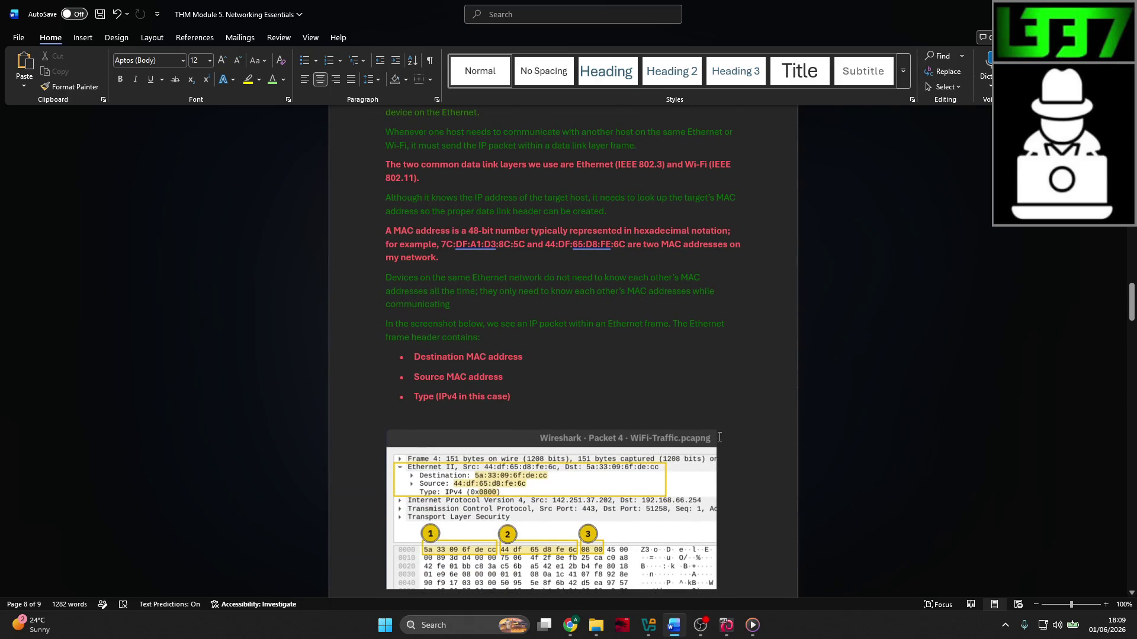
{"action": "scroll", "coordinate": [720, 437], "scroll_direction": "up", "scroll_amount": 2}
{"action": "scroll", "coordinate": [738, 427], "scroll_direction": "up", "scroll_amount": 3}
{"action": "scroll", "coordinate": [742, 426], "scroll_direction": "up", "scroll_amount": 5}
{"action": "scroll", "coordinate": [741, 426], "scroll_direction": "up", "scroll_amount": 3}
{"action": "scroll", "coordinate": [741, 426], "scroll_direction": "up", "scroll_amount": 3}
{"action": "scroll", "coordinate": [742, 427], "scroll_direction": "up", "scroll_amount": 4}
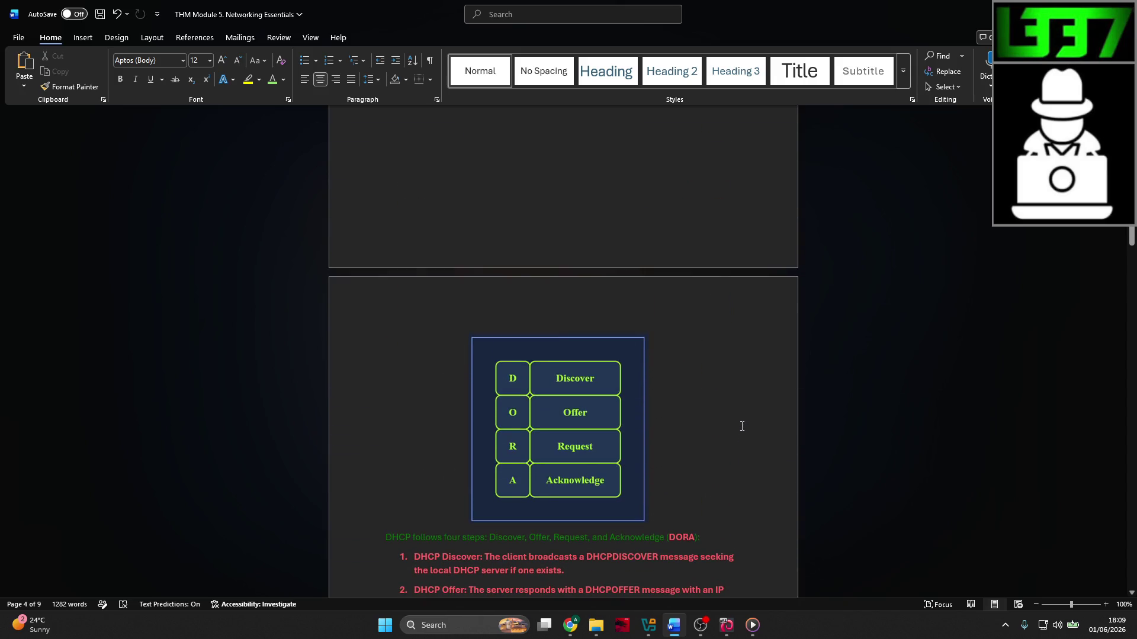
{"action": "scroll", "coordinate": [742, 426], "scroll_direction": "down", "scroll_amount": 3}
{"action": "scroll", "coordinate": [733, 449], "scroll_direction": "down", "scroll_amount": 5}
{"action": "scroll", "coordinate": [728, 457], "scroll_direction": "down", "scroll_amount": 1}
{"action": "scroll", "coordinate": [722, 458], "scroll_direction": "down", "scroll_amount": 6}
{"action": "scroll", "coordinate": [723, 459], "scroll_direction": "down", "scroll_amount": 8}
{"action": "scroll", "coordinate": [718, 456], "scroll_direction": "down", "scroll_amount": 8}
{"action": "scroll", "coordinate": [715, 445], "scroll_direction": "down", "scroll_amount": 8}
{"action": "scroll", "coordinate": [713, 434], "scroll_direction": "down", "scroll_amount": 7}
{"action": "scroll", "coordinate": [713, 428], "scroll_direction": "down", "scroll_amount": 8}
{"action": "scroll", "coordinate": [712, 427], "scroll_direction": "down", "scroll_amount": 6}
{"action": "scroll", "coordinate": [712, 428], "scroll_direction": "down", "scroll_amount": 5}
{"action": "scroll", "coordinate": [707, 425], "scroll_direction": "down", "scroll_amount": 6}
{"action": "scroll", "coordinate": [707, 425], "scroll_direction": "down", "scroll_amount": 6}
{"action": "scroll", "coordinate": [706, 426], "scroll_direction": "down", "scroll_amount": 4}
{"action": "scroll", "coordinate": [704, 427], "scroll_direction": "down", "scroll_amount": 4}
{"action": "scroll", "coordinate": [703, 426], "scroll_direction": "down", "scroll_amount": 6}
{"action": "scroll", "coordinate": [703, 426], "scroll_direction": "down", "scroll_amount": 3}
{"action": "scroll", "coordinate": [703, 426], "scroll_direction": "down", "scroll_amount": 3}
{"action": "scroll", "coordinate": [703, 427], "scroll_direction": "up", "scroll_amount": 6}
{"action": "scroll", "coordinate": [702, 427], "scroll_direction": "up", "scroll_amount": 4}
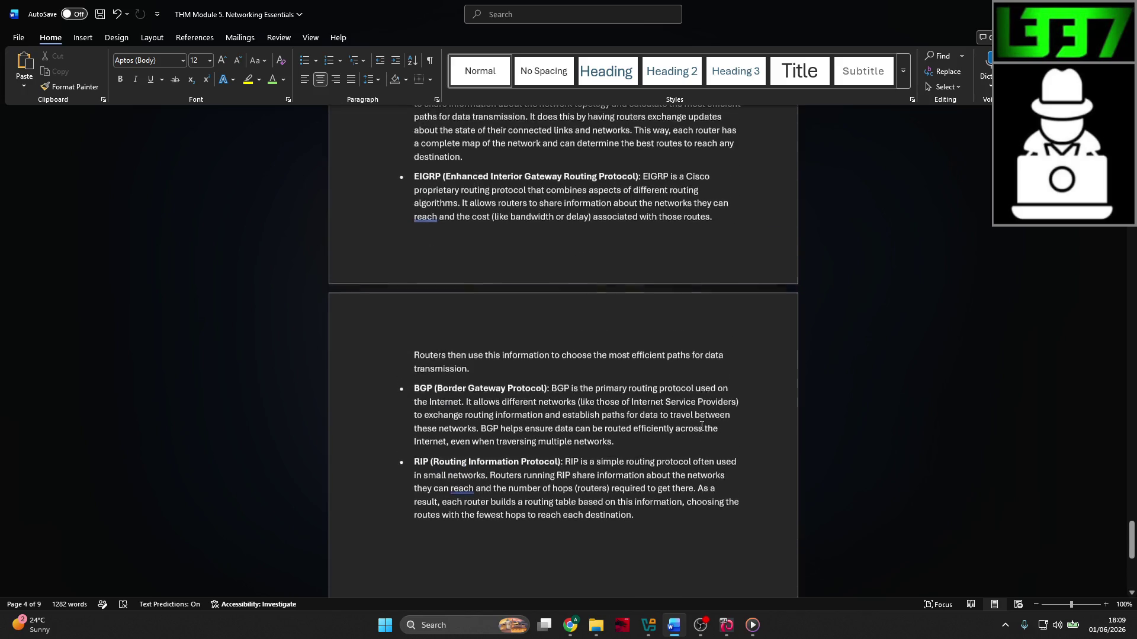
{"action": "scroll", "coordinate": [702, 427], "scroll_direction": "up", "scroll_amount": 3}
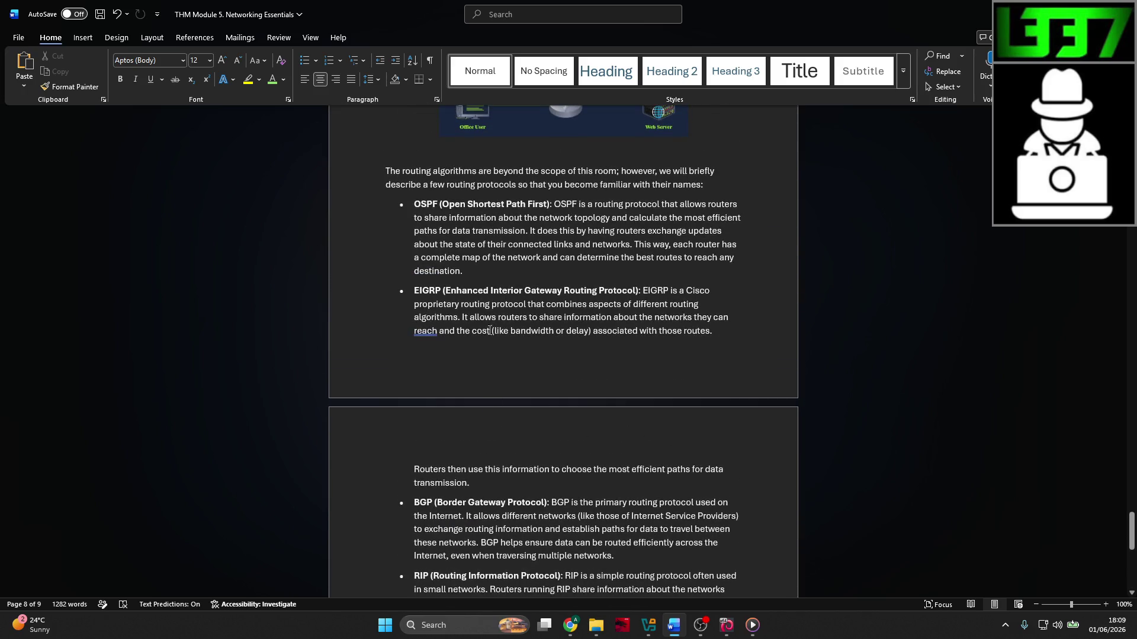
{"action": "scroll", "coordinate": [462, 436], "scroll_direction": "up", "scroll_amount": 1}
{"action": "left_click", "coordinate": [368, 214]}
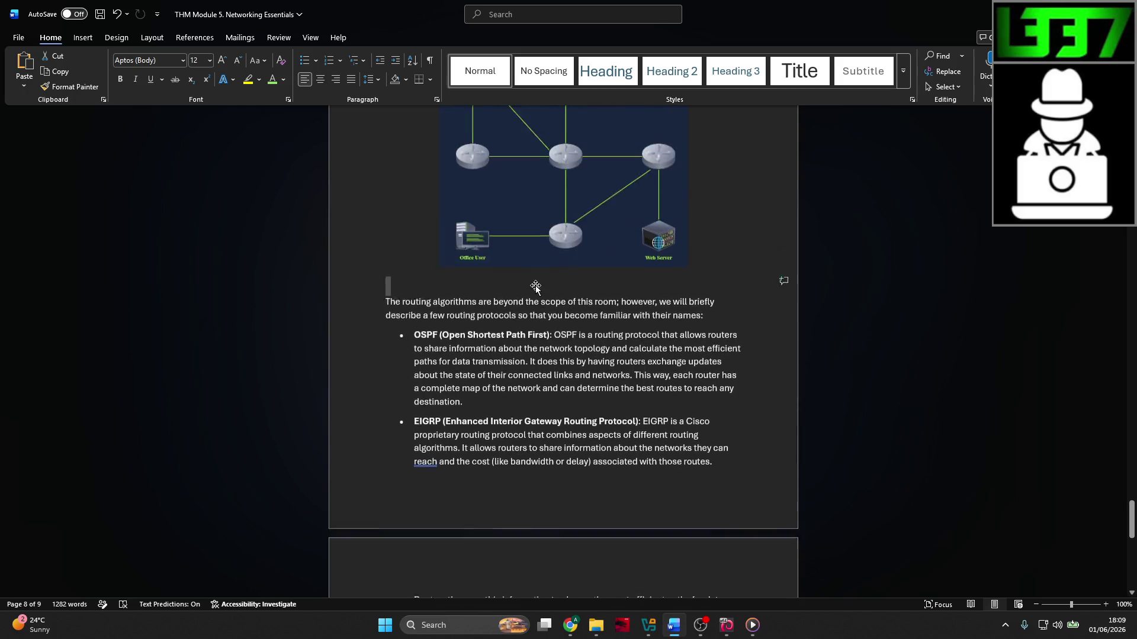
{"action": "scroll", "coordinate": [559, 352], "scroll_direction": "up", "scroll_amount": 2}
{"action": "left_click", "coordinate": [557, 324]}
{"action": "scroll", "coordinate": [569, 338], "scroll_direction": "up", "scroll_amount": 1}
{"action": "scroll", "coordinate": [587, 335], "scroll_direction": "down", "scroll_amount": 2}
{"action": "scroll", "coordinate": [636, 364], "scroll_direction": "down", "scroll_amount": 3}
{"action": "scroll", "coordinate": [635, 364], "scroll_direction": "down", "scroll_amount": 1}
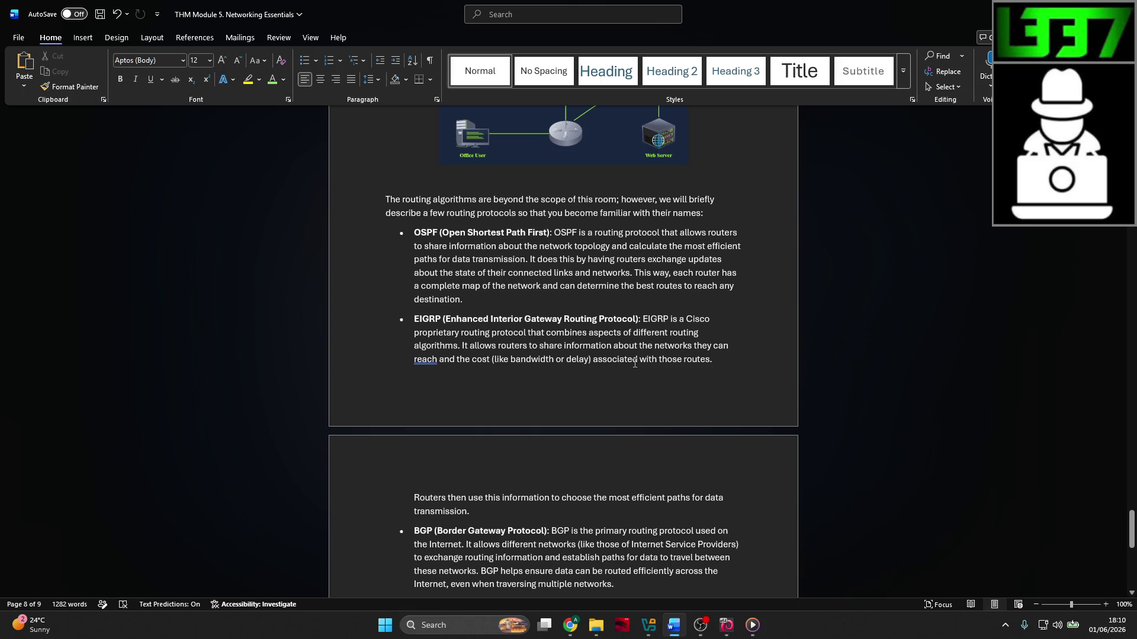
{"action": "scroll", "coordinate": [635, 361], "scroll_direction": "up", "scroll_amount": 1}
{"action": "scroll", "coordinate": [637, 359], "scroll_direction": "down", "scroll_amount": 3}
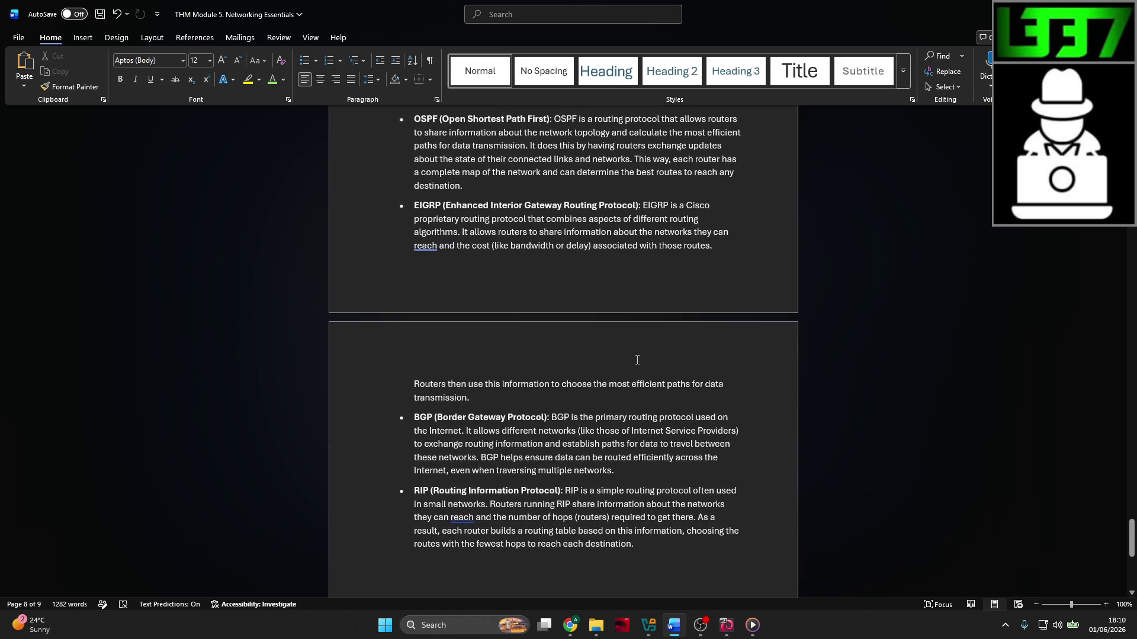
{"action": "scroll", "coordinate": [637, 359], "scroll_direction": "up", "scroll_amount": 3}
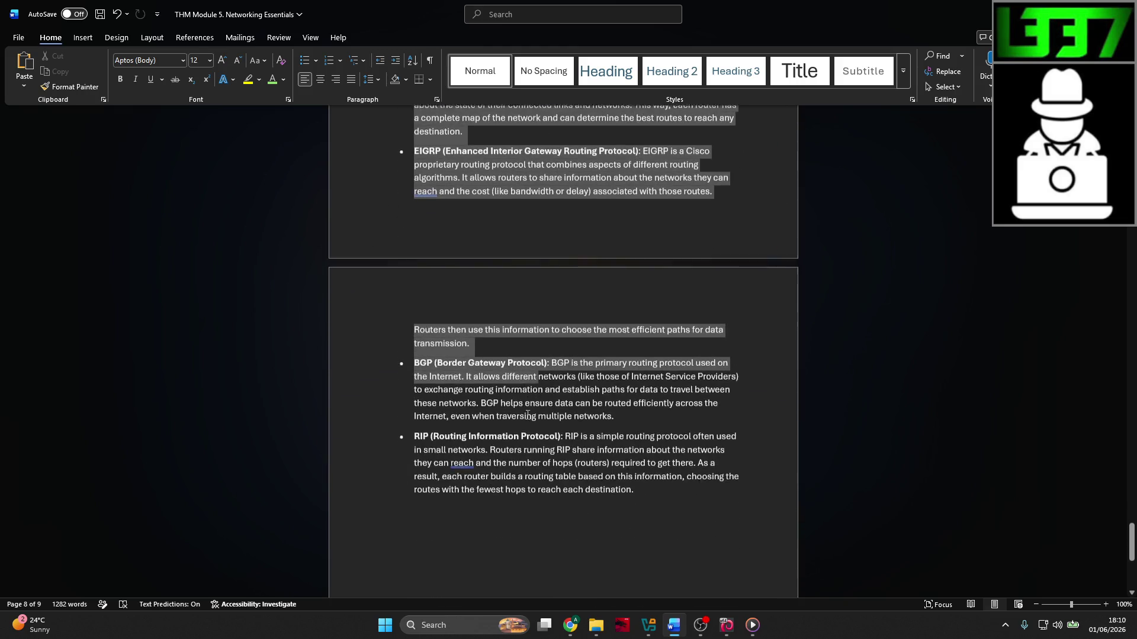
{"action": "left_click_drag", "start_coordinate": [413, 261], "coordinate": [637, 494]}
Step: Skip the highlight colours and recolour the selected routing-protocol bullets red
{"action": "left_click", "coordinate": [701, 481]}
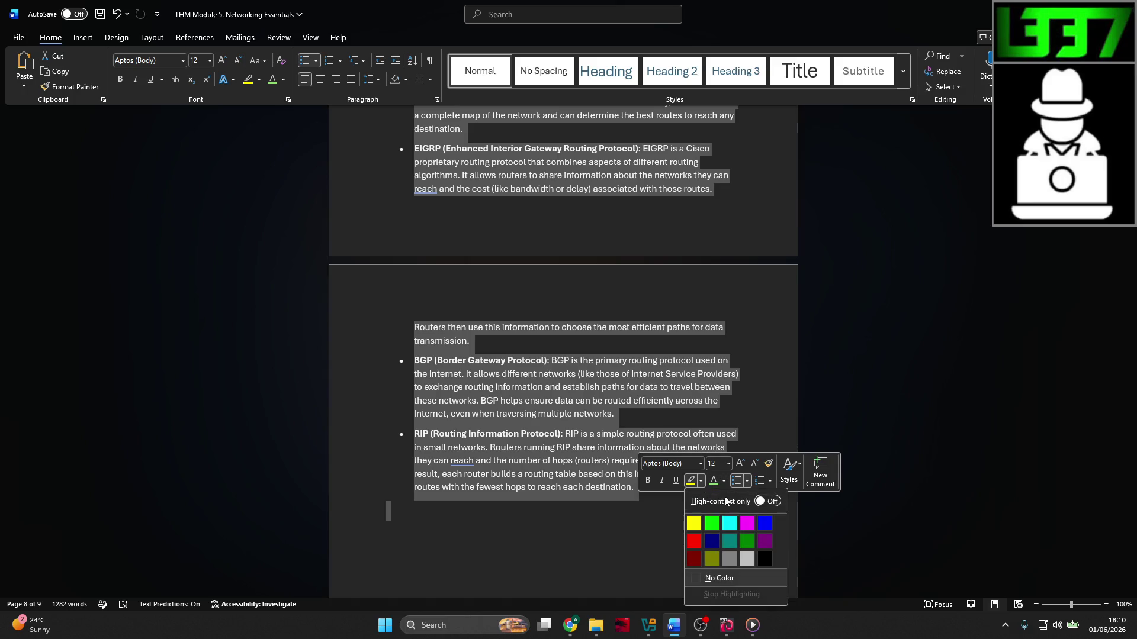
{"action": "key", "text": "Escape"}
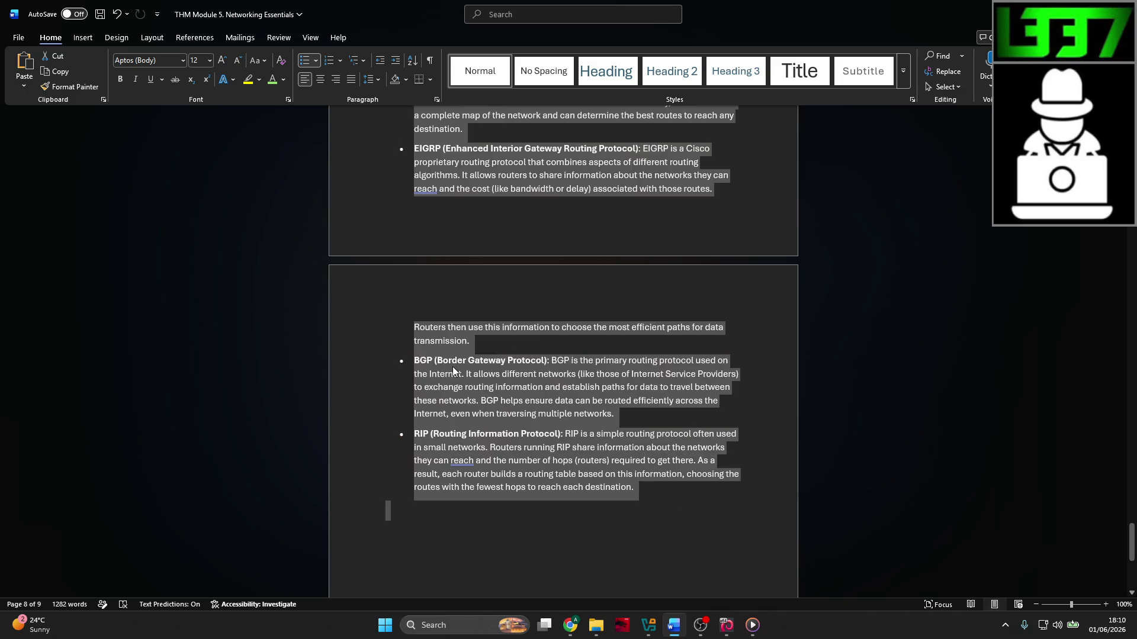
{"action": "left_click", "coordinate": [283, 79]}
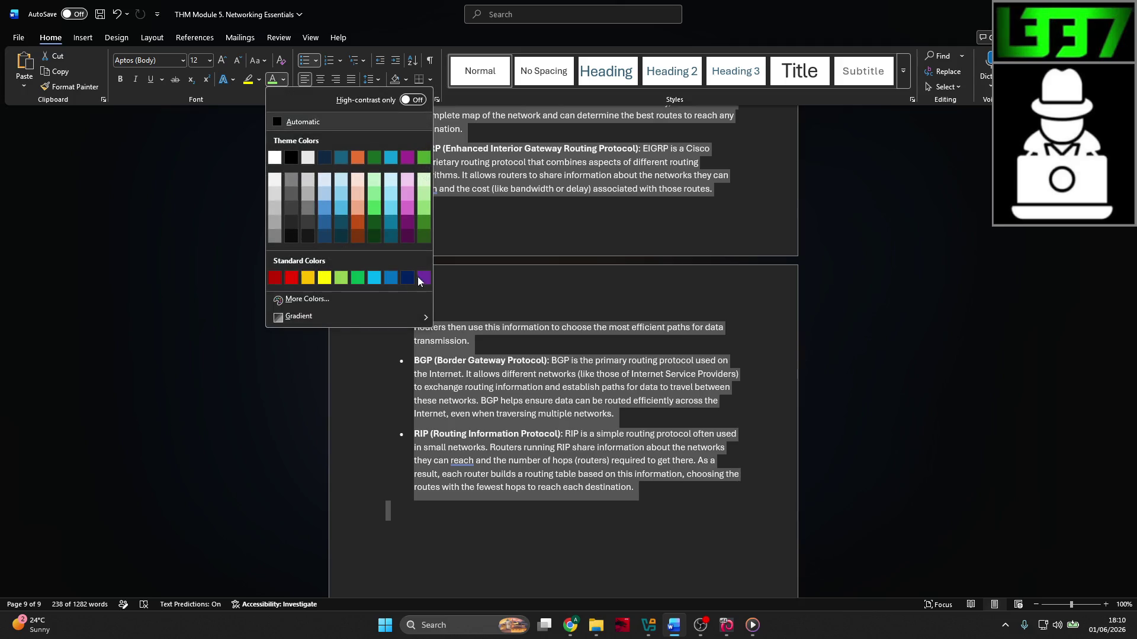
{"action": "left_click", "coordinate": [285, 281]}
{"action": "left_click", "coordinate": [649, 444]}
{"action": "scroll", "coordinate": [649, 443], "scroll_direction": "up", "scroll_amount": 3}
Step: Colour the routing algorithms intro paragraph green and select the diagram for resizing
{"action": "left_click_drag", "start_coordinate": [707, 215], "coordinate": [386, 199]}
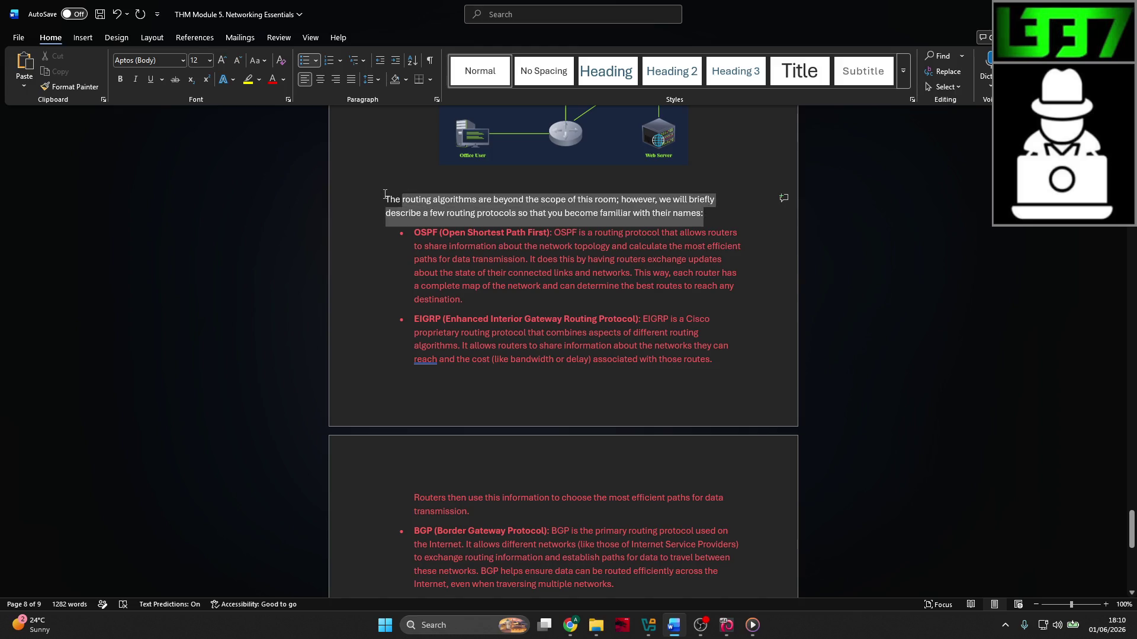
{"action": "left_click", "coordinate": [469, 174]}
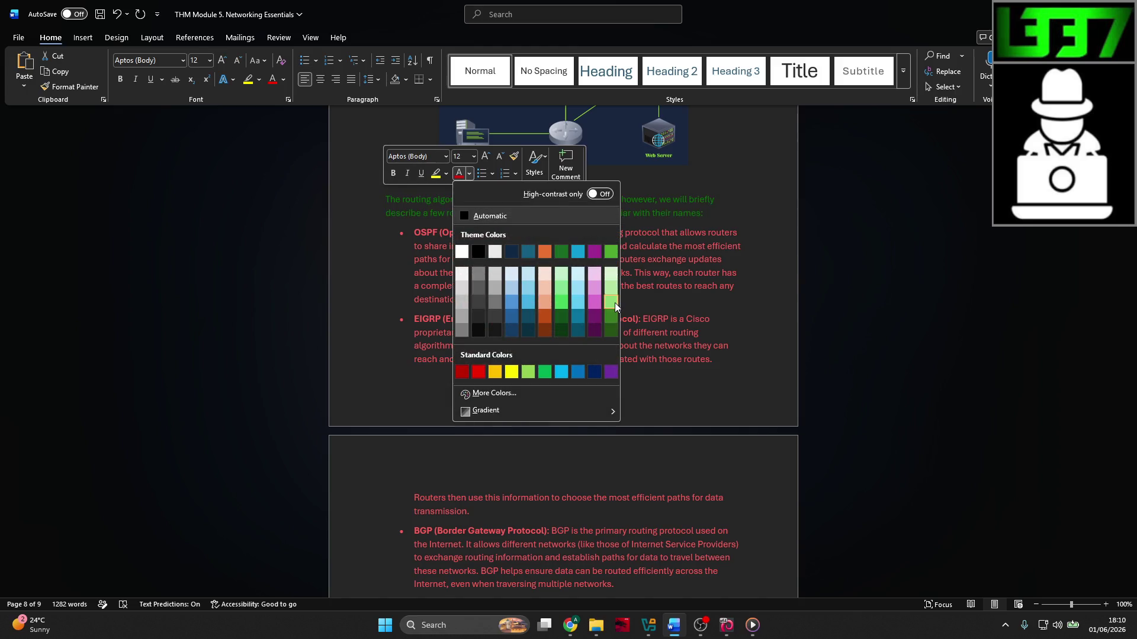
{"action": "left_click", "coordinate": [609, 330]}
{"action": "scroll", "coordinate": [610, 317], "scroll_direction": "up", "scroll_amount": 1}
{"action": "scroll", "coordinate": [499, 330], "scroll_direction": "up", "scroll_amount": 3}
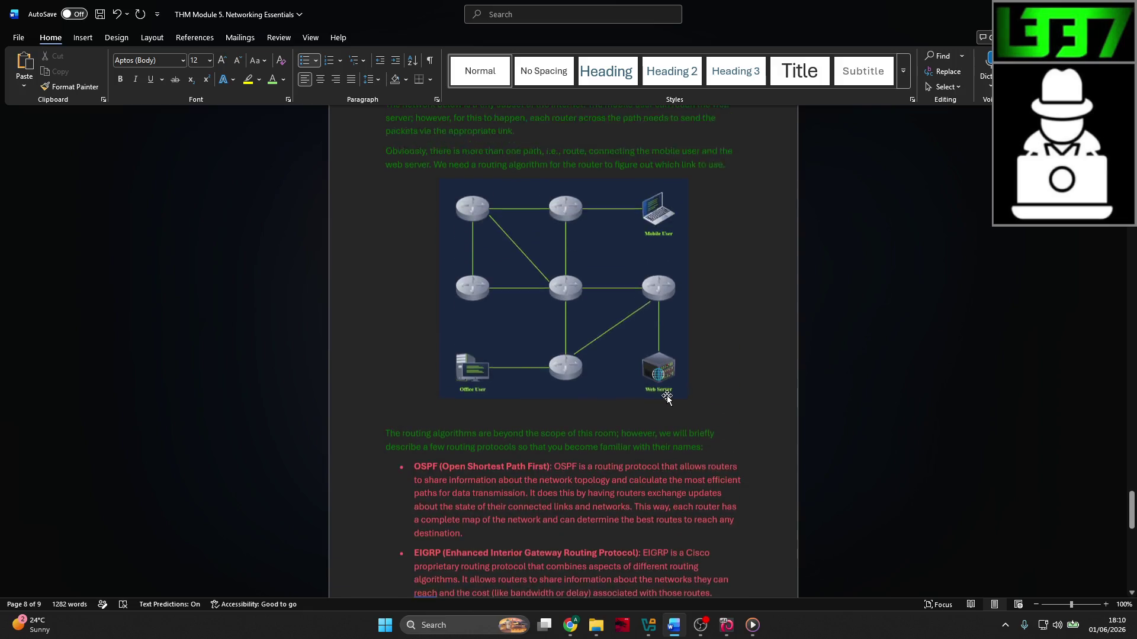
{"action": "left_click", "coordinate": [548, 336]}
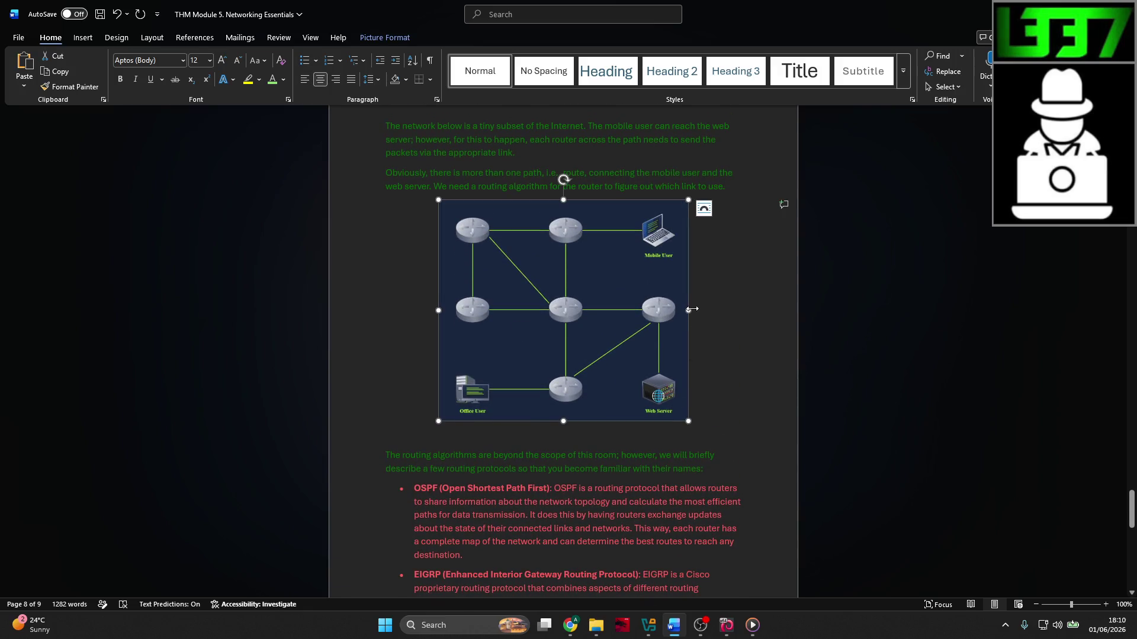
Step: Widen the routing network diagram between the green paragraphs and the routing algorithms intro
{"action": "left_click_drag", "start_coordinate": [692, 309], "coordinate": [742, 307]}
{"action": "left_click", "coordinate": [711, 434]}
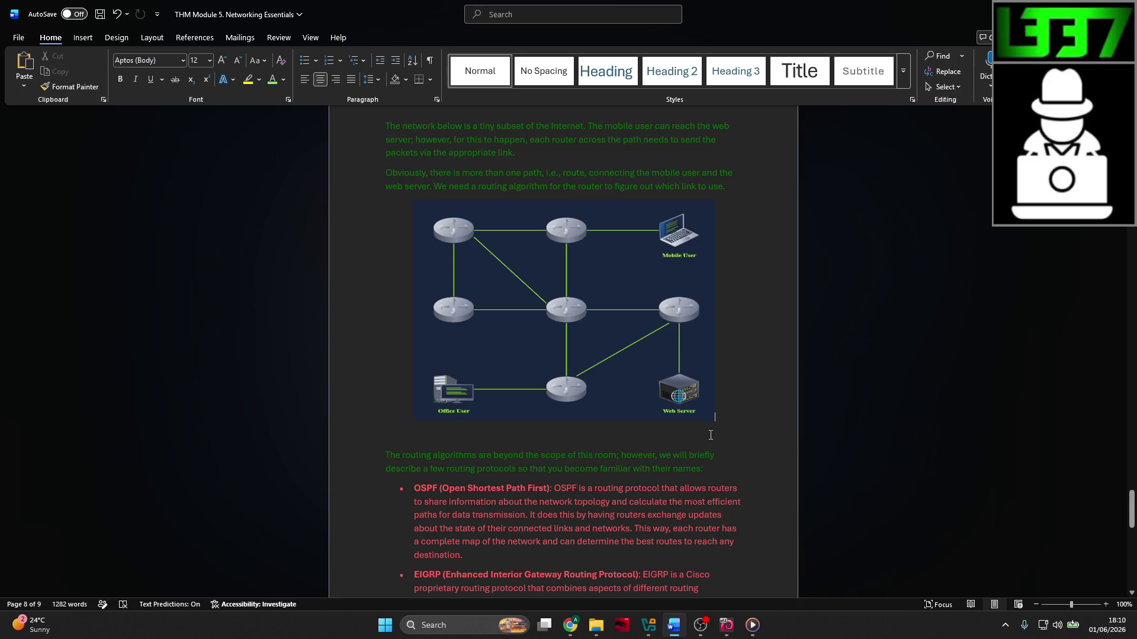
{"action": "left_click", "coordinate": [576, 366]}
{"action": "left_click_drag", "start_coordinate": [565, 421], "coordinate": [569, 432]}
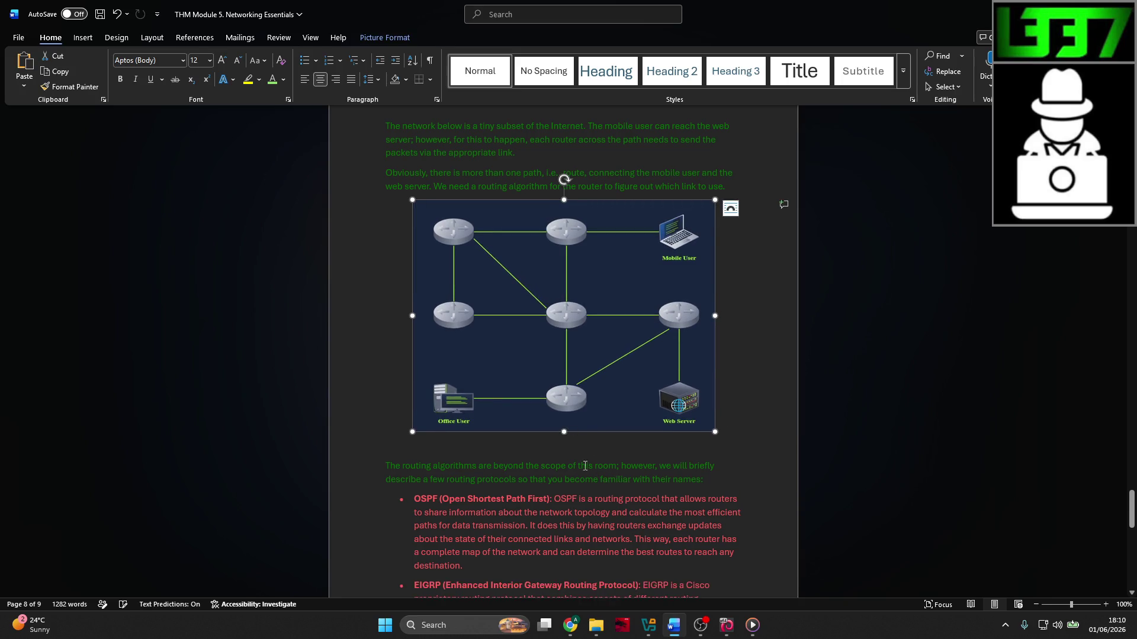
{"action": "scroll", "coordinate": [577, 444], "scroll_direction": "down", "scroll_amount": 5}
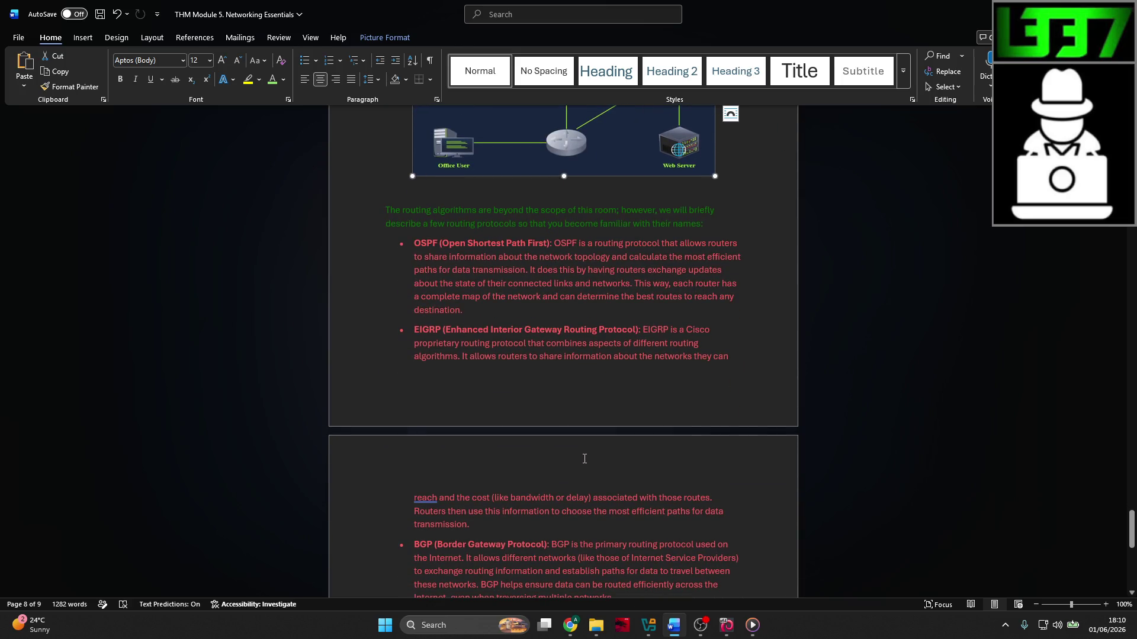
{"action": "scroll", "coordinate": [584, 458], "scroll_direction": "up", "scroll_amount": 2}
{"action": "scroll", "coordinate": [584, 458], "scroll_direction": "up", "scroll_amount": 1}
{"action": "scroll", "coordinate": [584, 456], "scroll_direction": "down", "scroll_amount": 3}
{"action": "scroll", "coordinate": [583, 453], "scroll_direction": "down", "scroll_amount": 1}
{"action": "scroll", "coordinate": [583, 453], "scroll_direction": "down", "scroll_amount": 1}
{"action": "scroll", "coordinate": [561, 421], "scroll_direction": "up", "scroll_amount": 3}
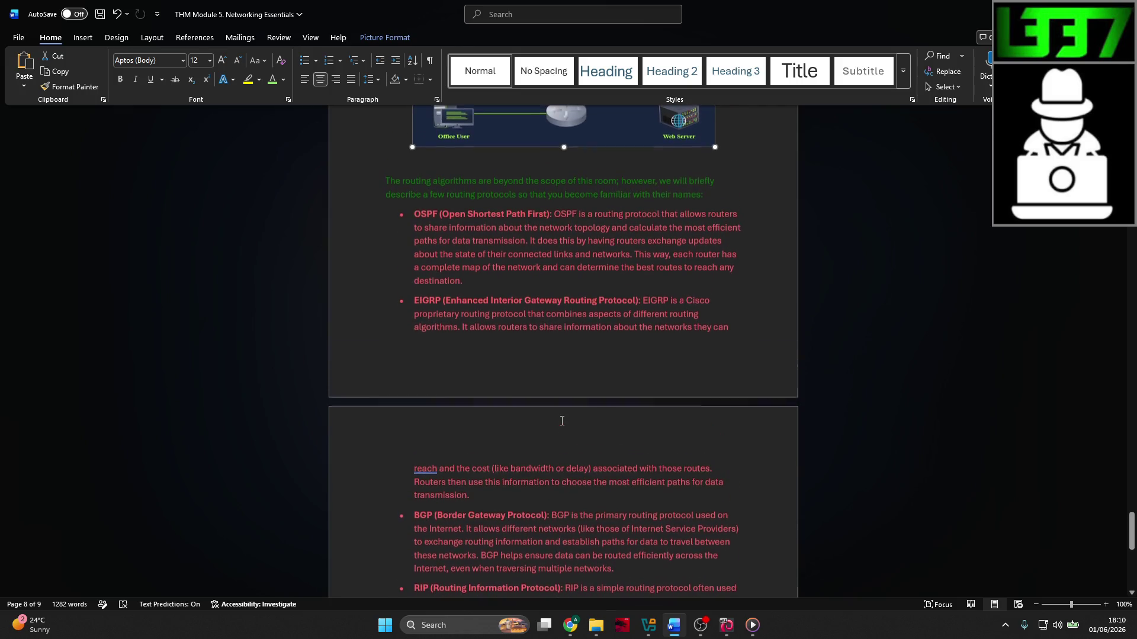
Step: Add two blank lines after the OSPF bullet's 'destination.' so the EIGRP bullet moves to the next page
{"action": "left_click", "coordinate": [470, 283]}
{"action": "key", "text": "Return"}
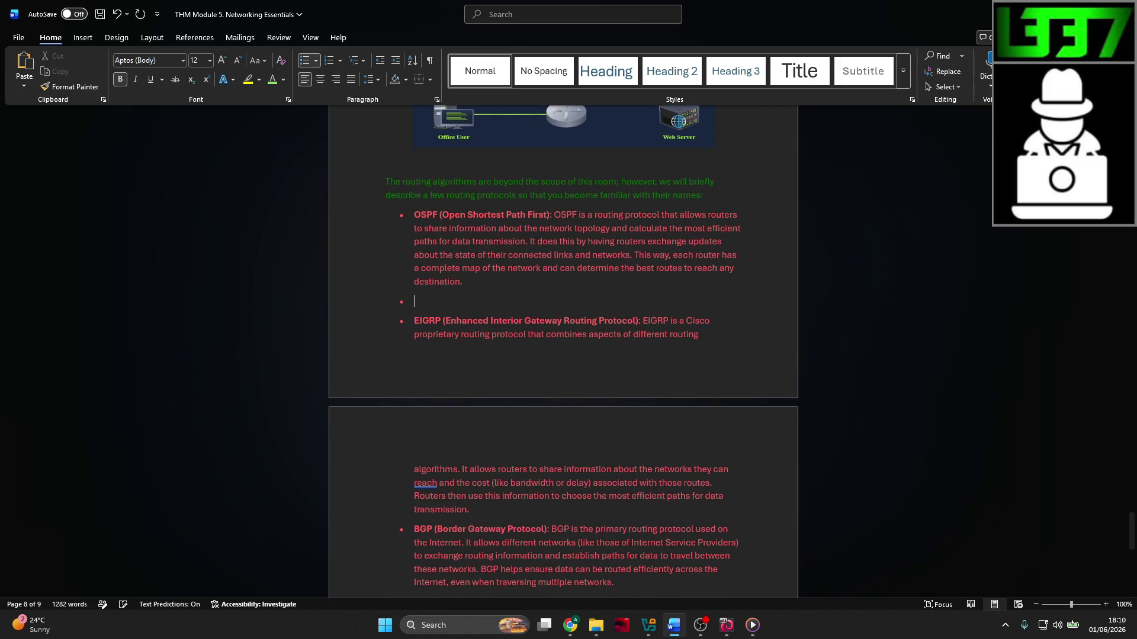
{"action": "key", "text": "Return"}
{"action": "key", "text": "Return"}
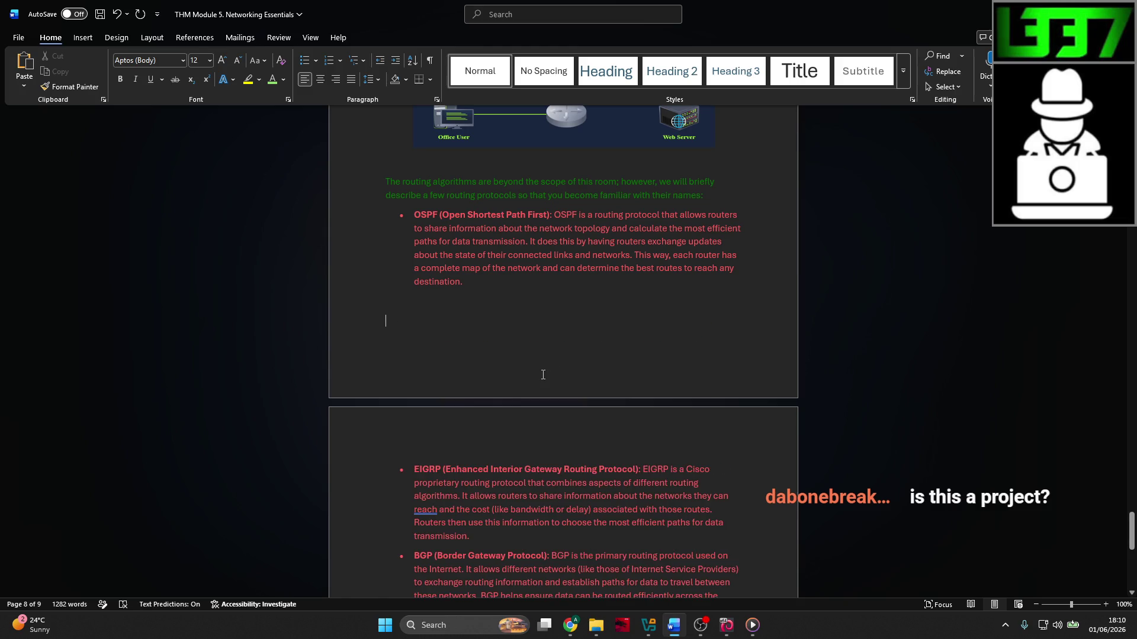
{"action": "scroll", "coordinate": [534, 388], "scroll_direction": "up", "scroll_amount": 3}
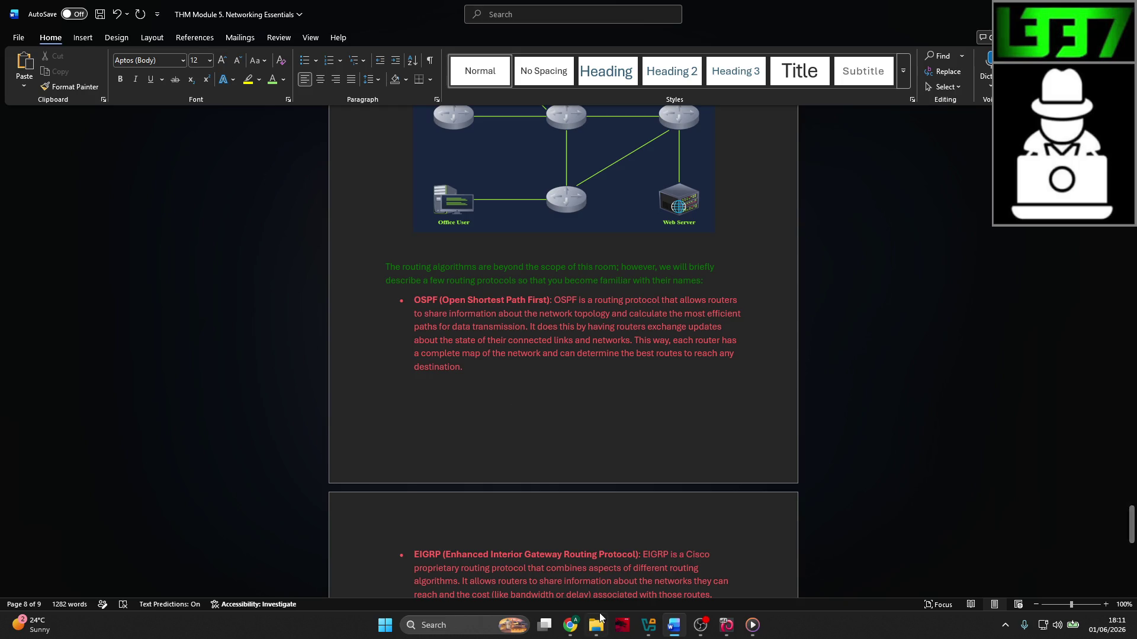
{"action": "left_click", "coordinate": [544, 625]}
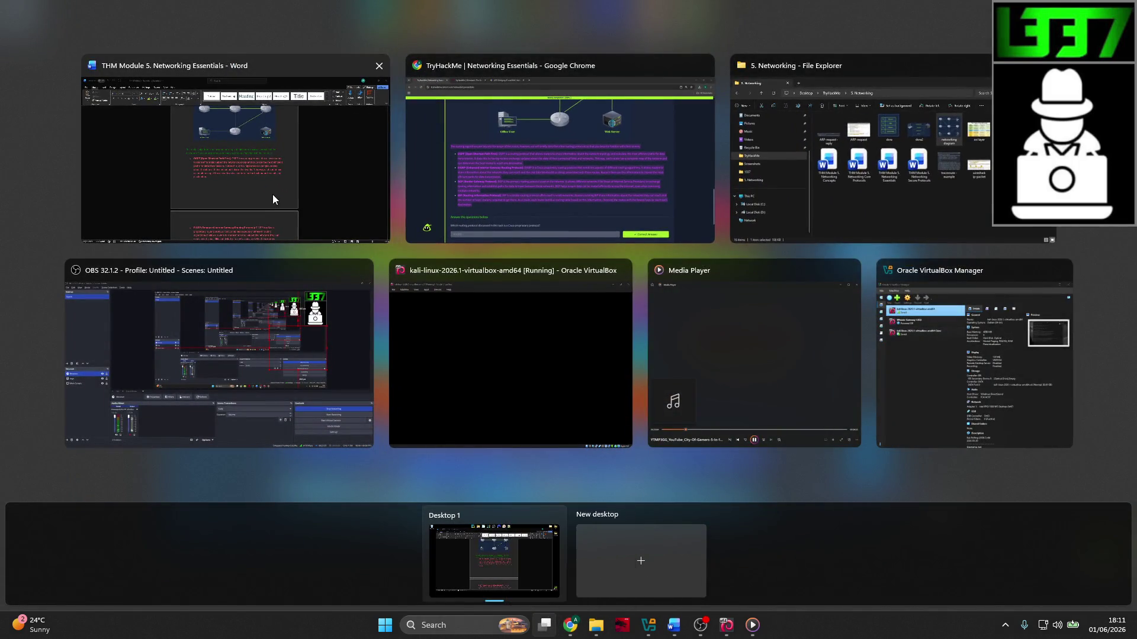
Step: Switch between the Word notes and the Networking Essentials room, then collapse Task 5 Routing
{"action": "left_click", "coordinate": [272, 195]}
{"action": "key", "text": "alt+Tab"}
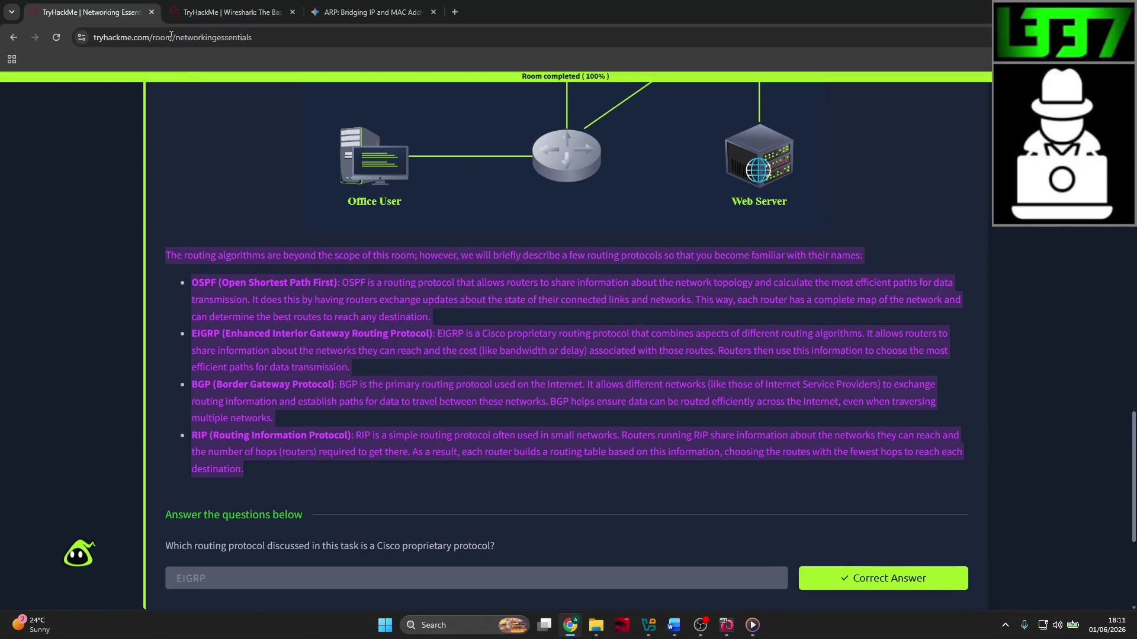
{"action": "scroll", "coordinate": [372, 342], "scroll_direction": "up", "scroll_amount": 2}
{"action": "scroll", "coordinate": [260, 363], "scroll_direction": "down", "scroll_amount": 2}
{"action": "scroll", "coordinate": [379, 562], "scroll_direction": "up", "scroll_amount": 5}
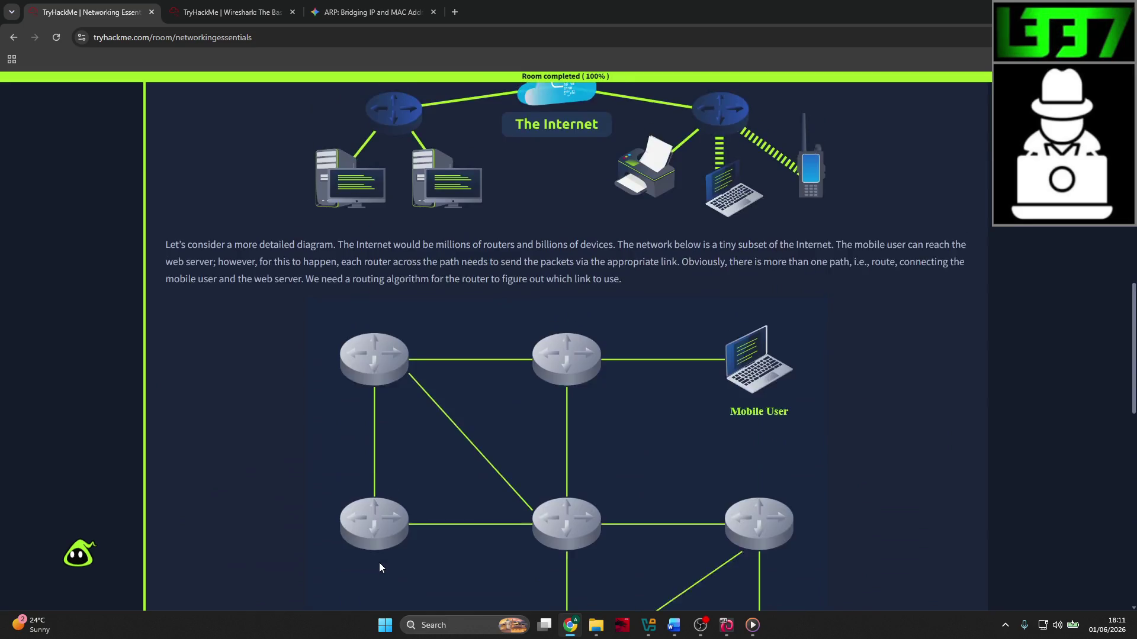
{"action": "scroll", "coordinate": [379, 560], "scroll_direction": "up", "scroll_amount": 5}
{"action": "scroll", "coordinate": [378, 561], "scroll_direction": "up", "scroll_amount": 5}
{"action": "scroll", "coordinate": [379, 560], "scroll_direction": "down", "scroll_amount": 1}
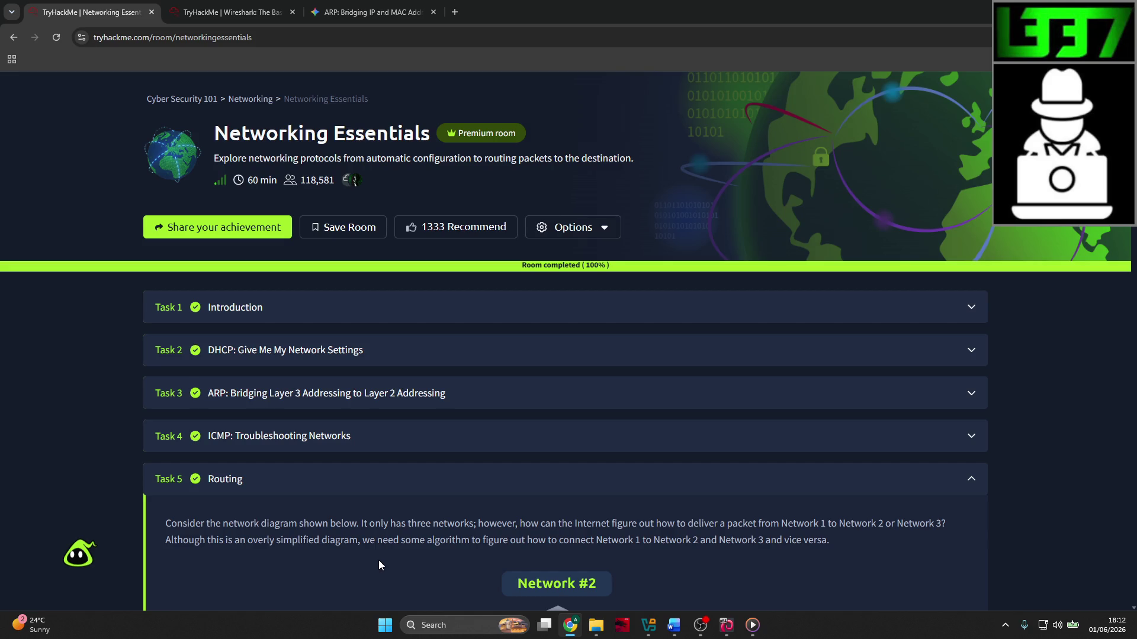
{"action": "scroll", "coordinate": [381, 559], "scroll_direction": "down", "scroll_amount": 5}
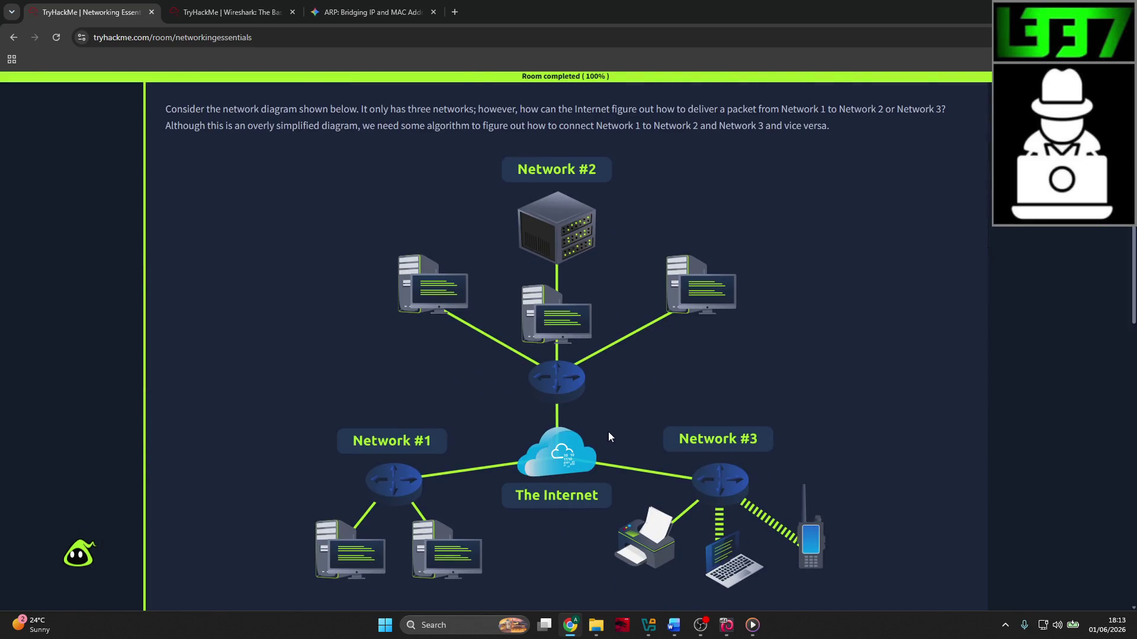
{"action": "key", "text": "alt+Tab"}
{"action": "scroll", "coordinate": [536, 392], "scroll_direction": "down", "scroll_amount": 5}
{"action": "scroll", "coordinate": [621, 389], "scroll_direction": "down", "scroll_amount": 4}
{"action": "scroll", "coordinate": [674, 388], "scroll_direction": "up", "scroll_amount": 5}
{"action": "scroll", "coordinate": [673, 387], "scroll_direction": "up", "scroll_amount": 1}
{"action": "scroll", "coordinate": [673, 387], "scroll_direction": "up", "scroll_amount": 2}
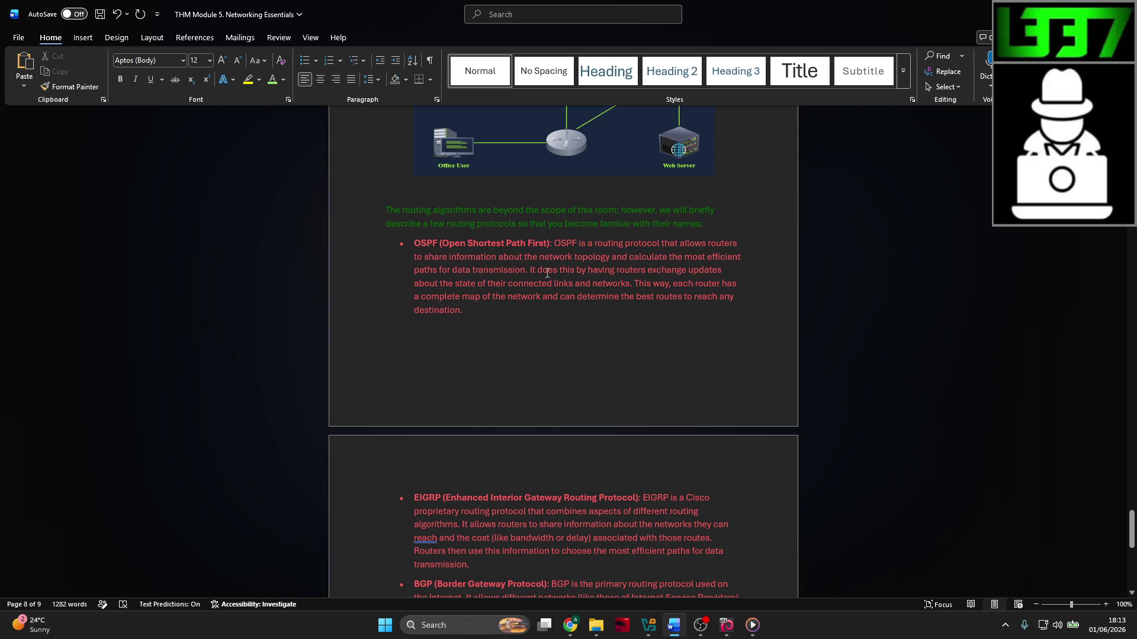
{"action": "scroll", "coordinate": [547, 272], "scroll_direction": "down", "scroll_amount": 2}
{"action": "scroll", "coordinate": [521, 330], "scroll_direction": "down", "scroll_amount": 3}
{"action": "scroll", "coordinate": [587, 350], "scroll_direction": "down", "scroll_amount": 2}
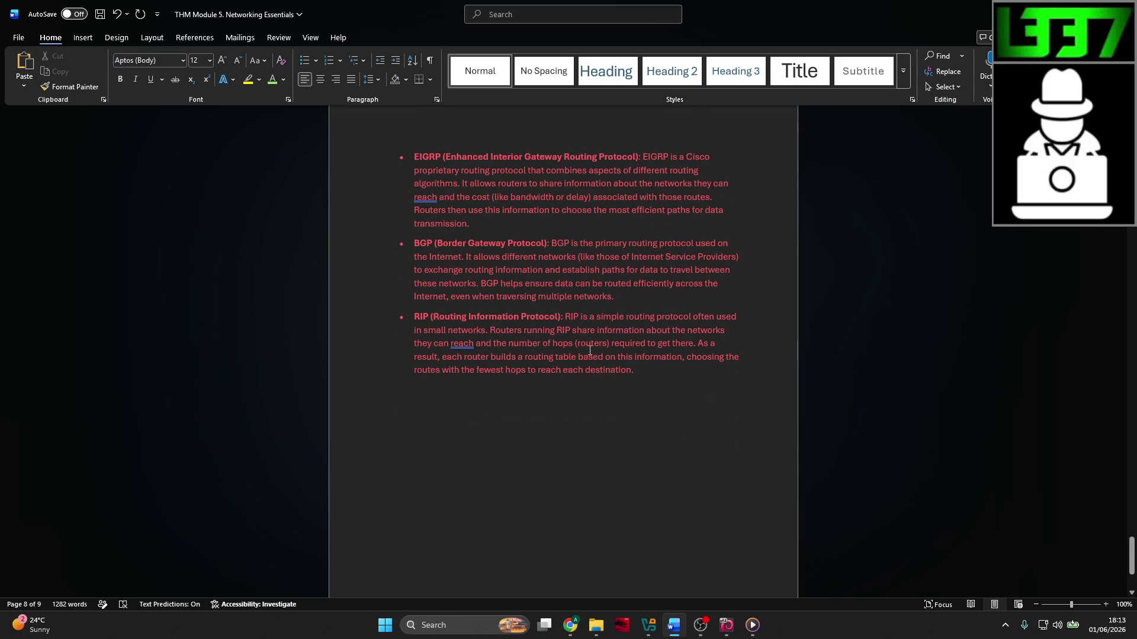
{"action": "key", "text": "alt+Tab"}
{"action": "scroll", "coordinate": [533, 330], "scroll_direction": "up", "scroll_amount": 4}
{"action": "left_click", "coordinate": [586, 369]}
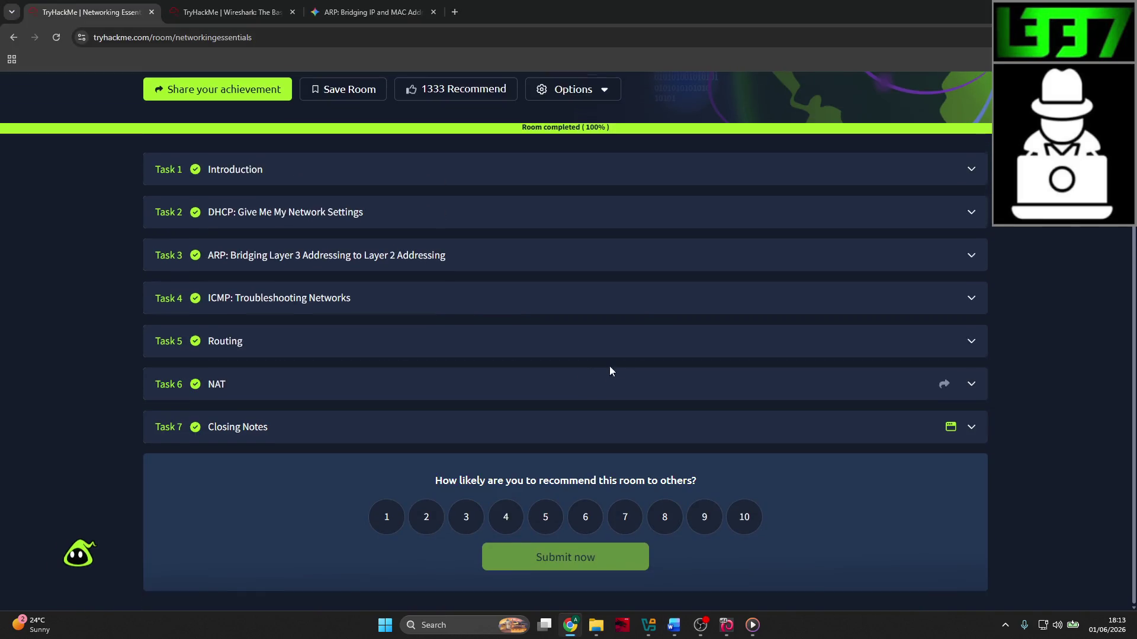
Step: Expand and re-collapse Task 6 NAT, then switch to the Wireshark: The Basics room
{"action": "mouse_move", "coordinate": [582, 342]}
{"action": "left_click", "coordinate": [483, 384]}
{"action": "scroll", "coordinate": [529, 360], "scroll_direction": "down", "scroll_amount": 5}
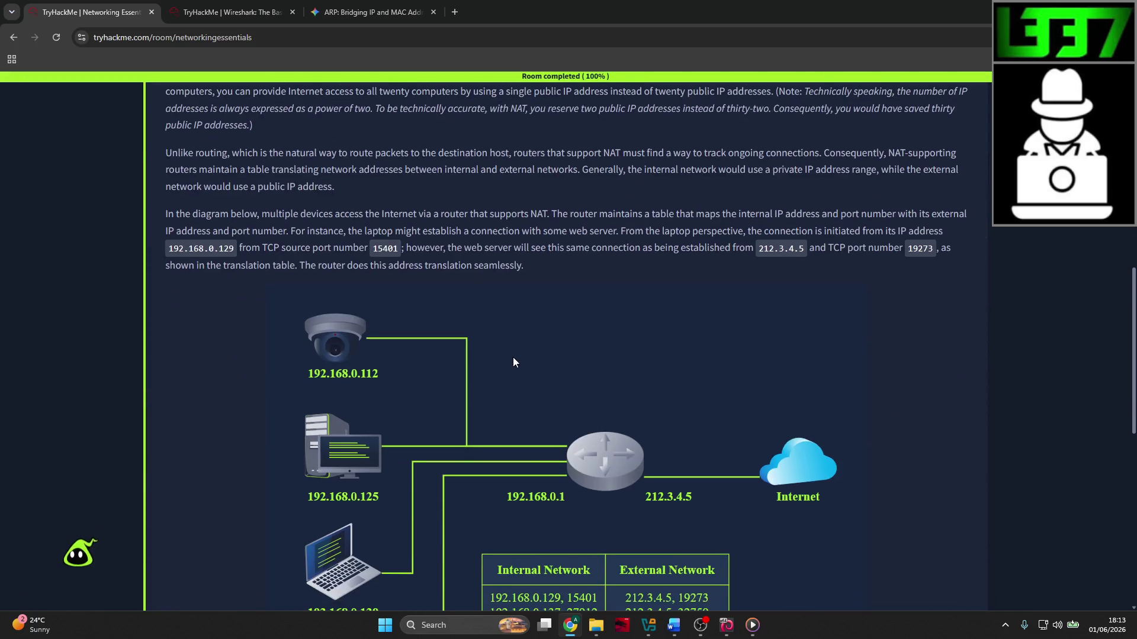
{"action": "scroll", "coordinate": [603, 349], "scroll_direction": "up", "scroll_amount": 3}
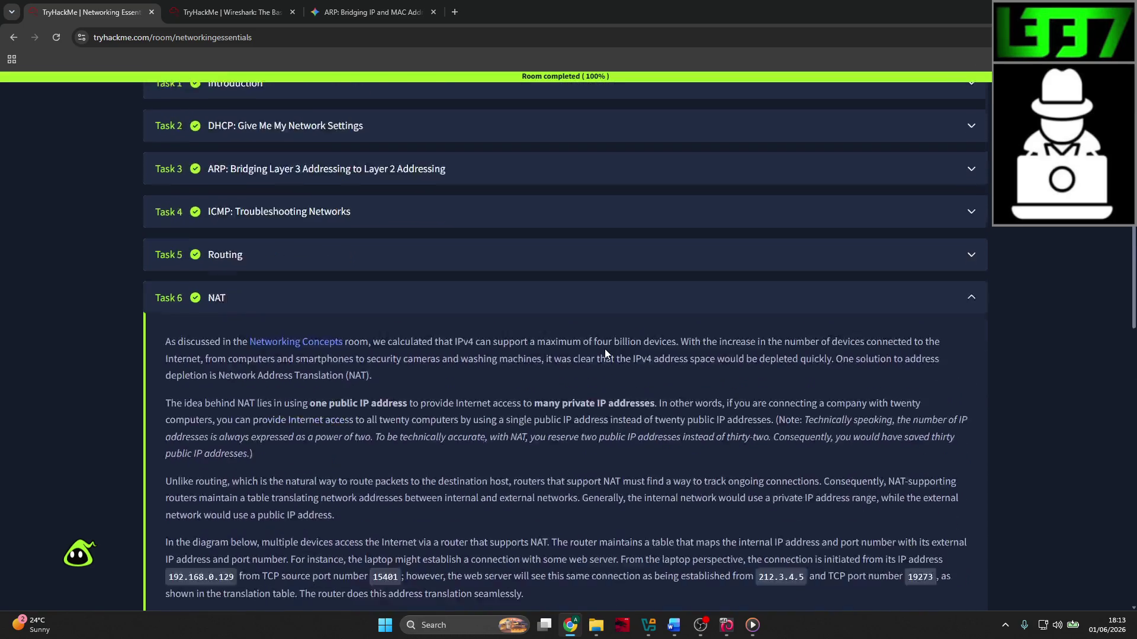
{"action": "scroll", "coordinate": [605, 349], "scroll_direction": "up", "scroll_amount": 1}
{"action": "left_click", "coordinate": [601, 382]}
{"action": "scroll", "coordinate": [595, 367], "scroll_direction": "up", "scroll_amount": 1}
{"action": "scroll", "coordinate": [401, 235], "scroll_direction": "down", "scroll_amount": 1}
{"action": "scroll", "coordinate": [524, 329], "scroll_direction": "up", "scroll_amount": 2}
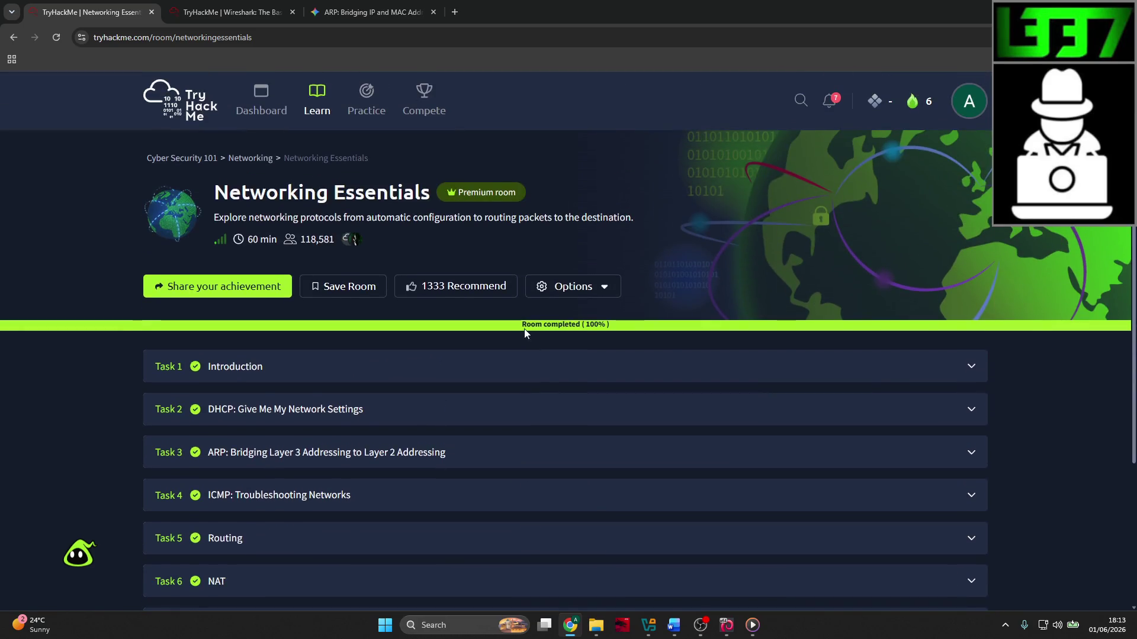
{"action": "left_click", "coordinate": [222, 14]}
{"action": "scroll", "coordinate": [397, 273], "scroll_direction": "up", "scroll_amount": 3}
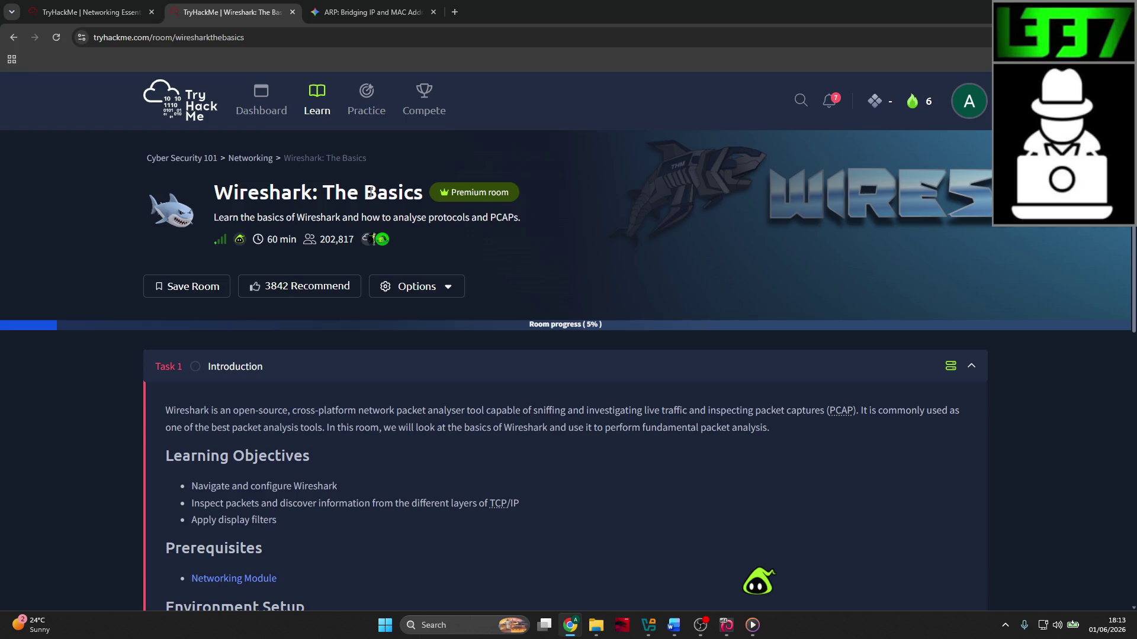
{"action": "left_click", "coordinate": [266, 111]}
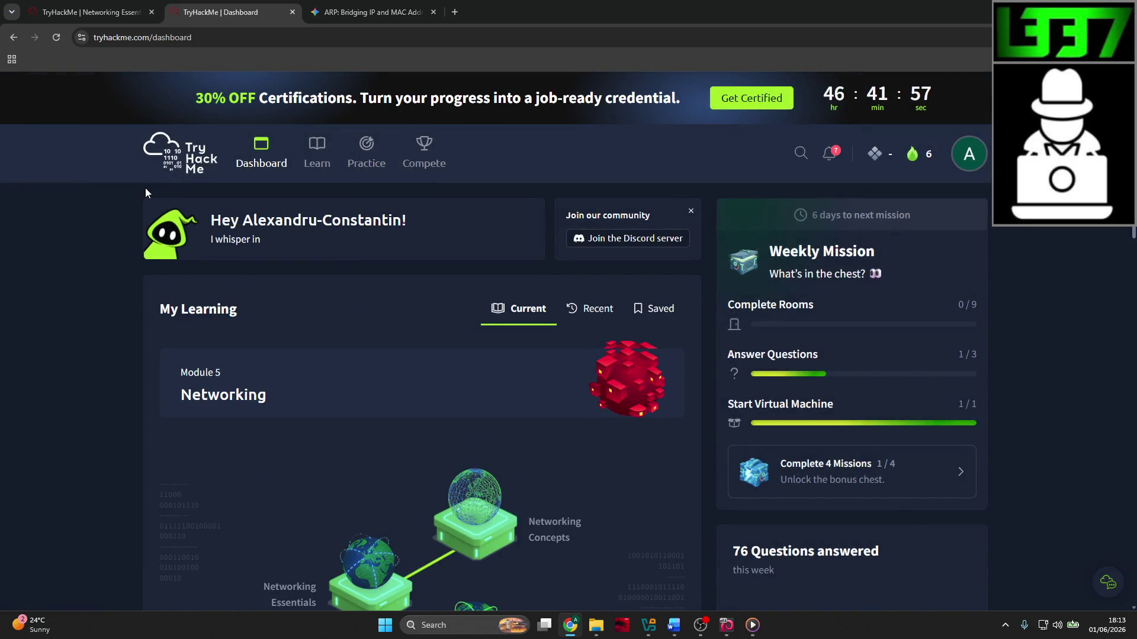
{"action": "scroll", "coordinate": [146, 192], "scroll_direction": "down", "scroll_amount": 3}
{"action": "scroll", "coordinate": [145, 187], "scroll_direction": "up", "scroll_amount": 2}
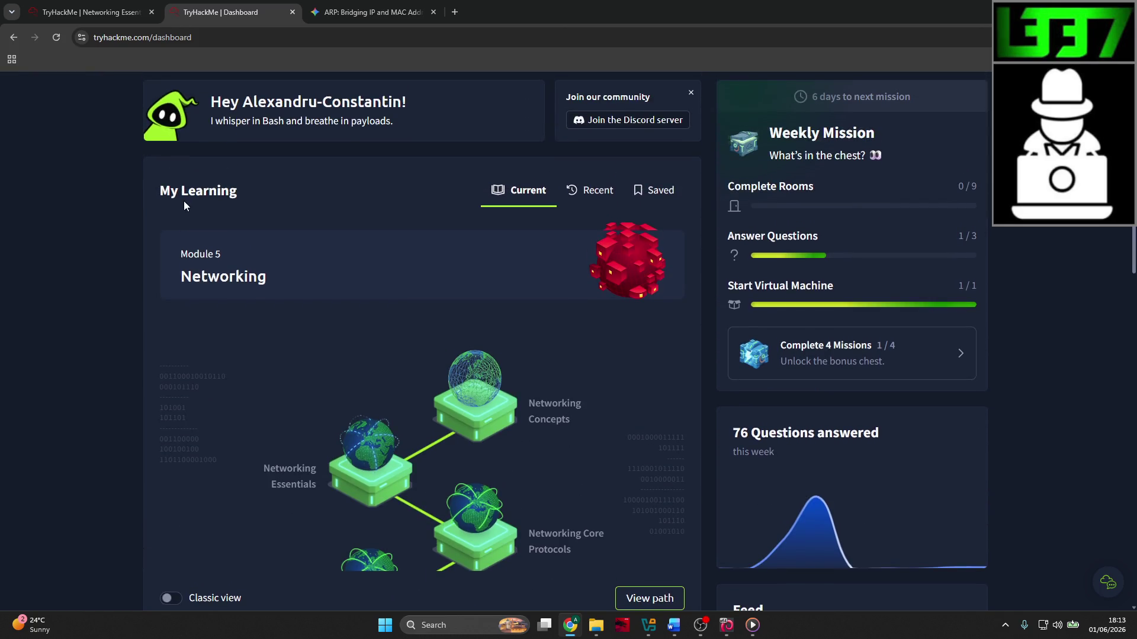
{"action": "scroll", "coordinate": [184, 201], "scroll_direction": "down", "scroll_amount": 2}
{"action": "scroll", "coordinate": [133, 339], "scroll_direction": "down", "scroll_amount": 3}
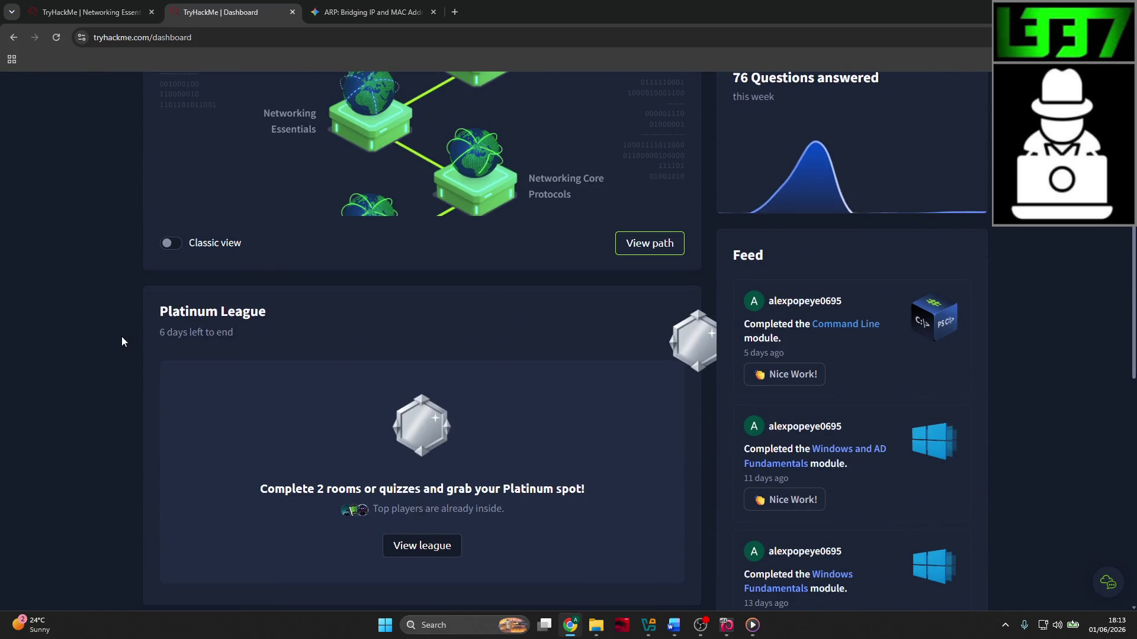
{"action": "scroll", "coordinate": [122, 336], "scroll_direction": "down", "scroll_amount": 1}
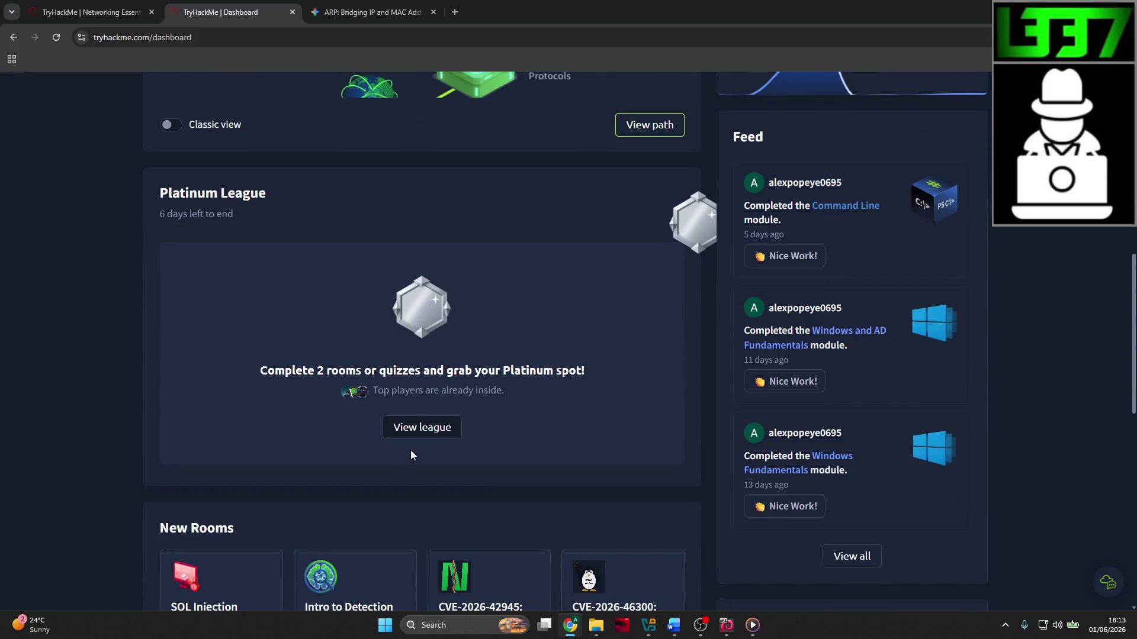
{"action": "left_click", "coordinate": [410, 428]}
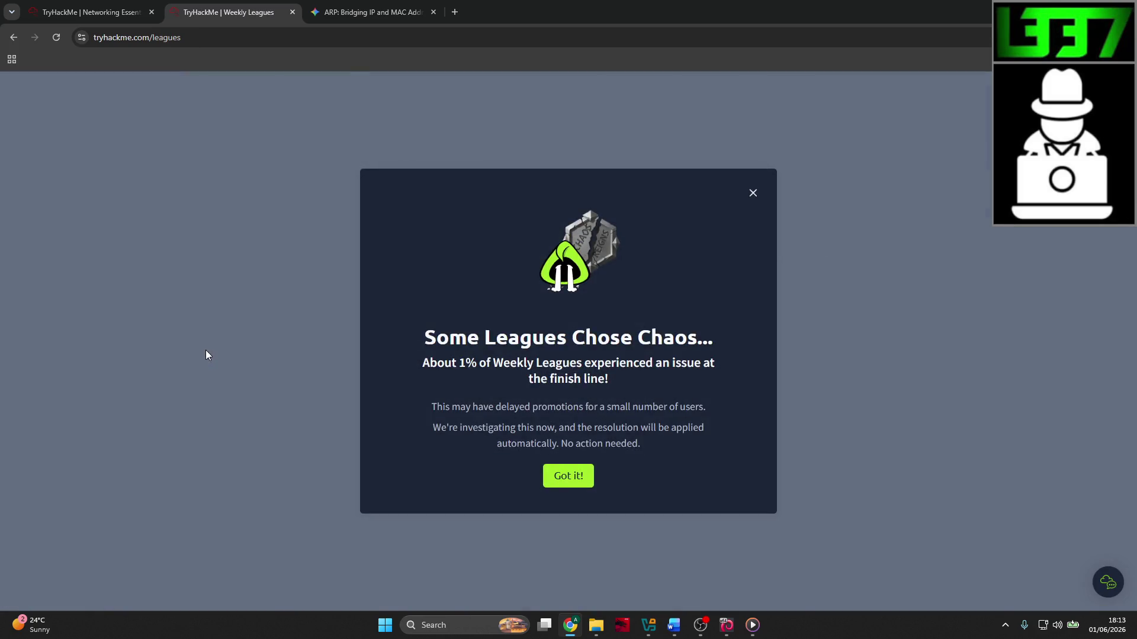
{"action": "left_click", "coordinate": [566, 477]}
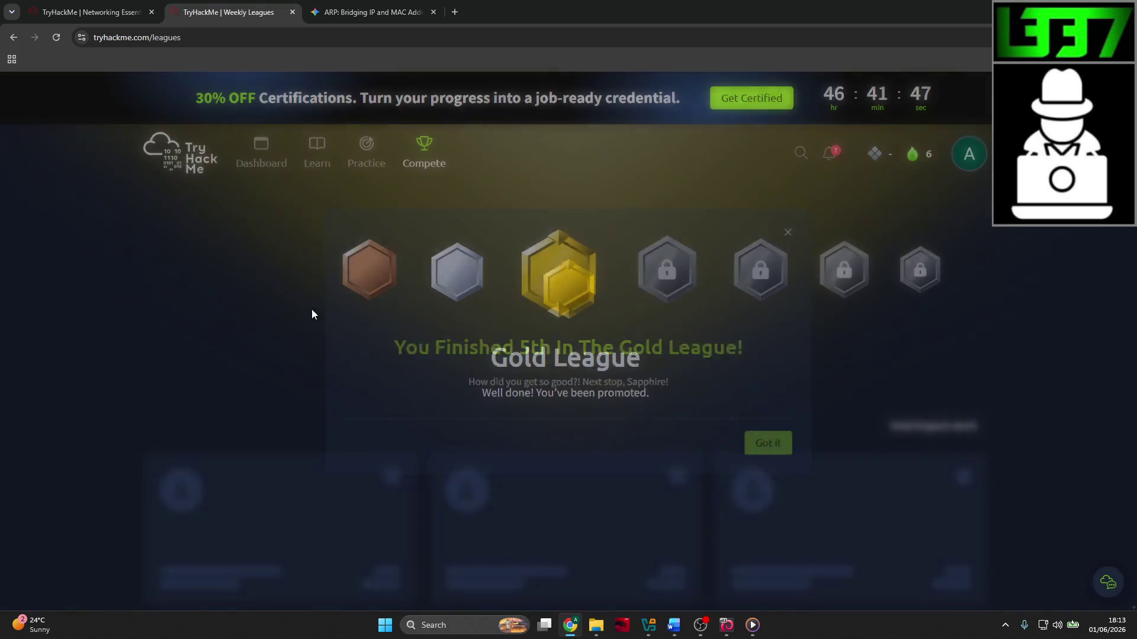
{"action": "left_click", "coordinate": [775, 446]}
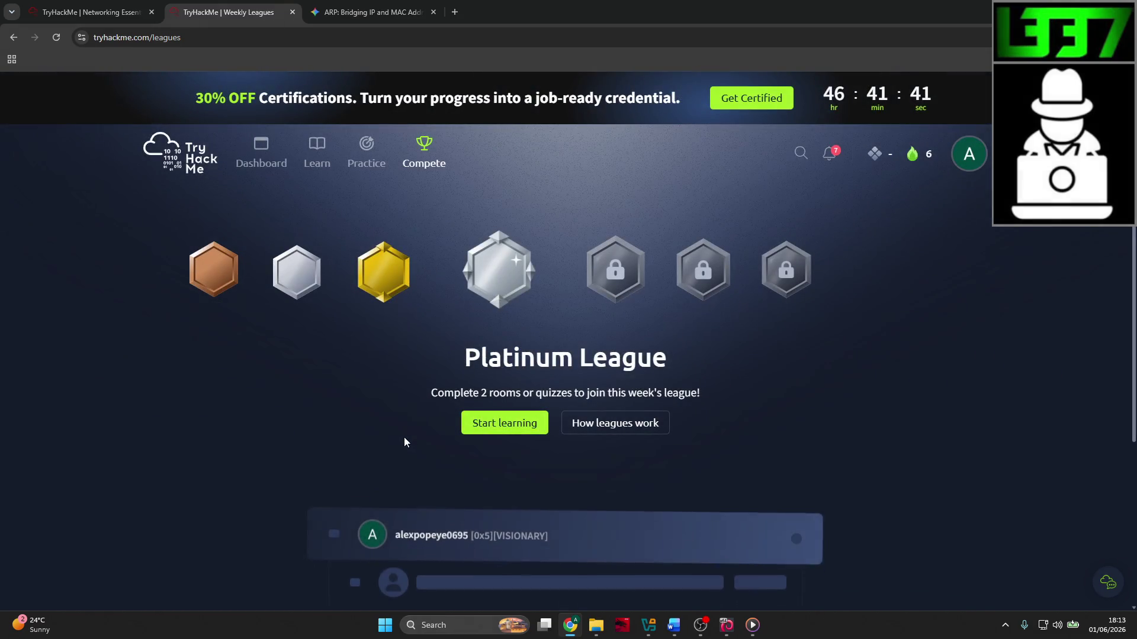
{"action": "scroll", "coordinate": [373, 409], "scroll_direction": "down", "scroll_amount": 2}
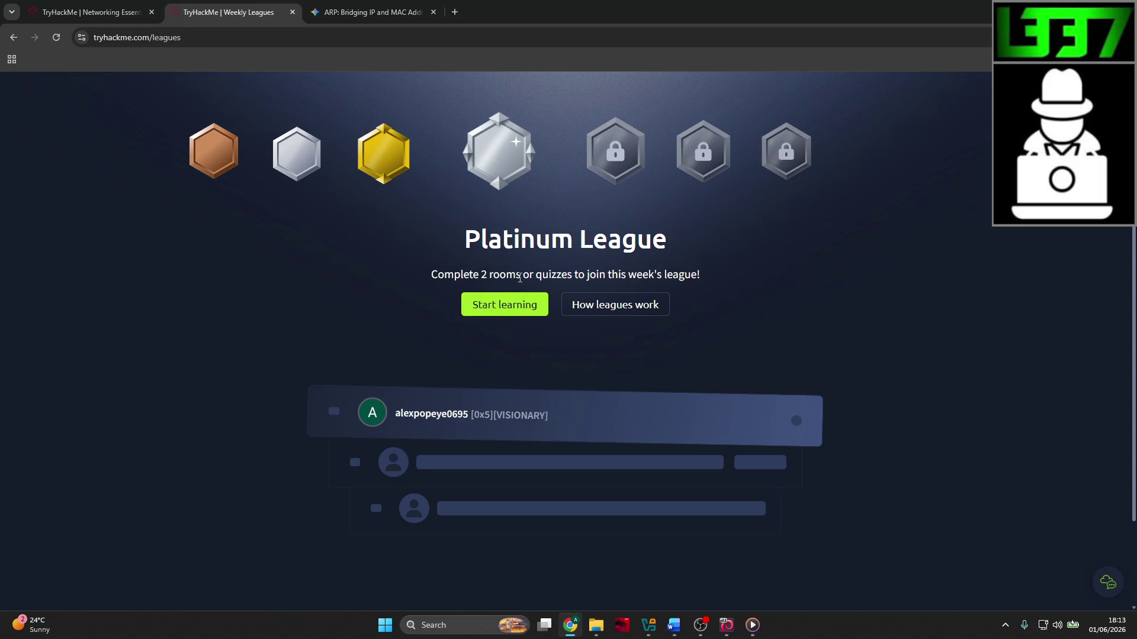
{"action": "scroll", "coordinate": [528, 355], "scroll_direction": "up", "scroll_amount": 2}
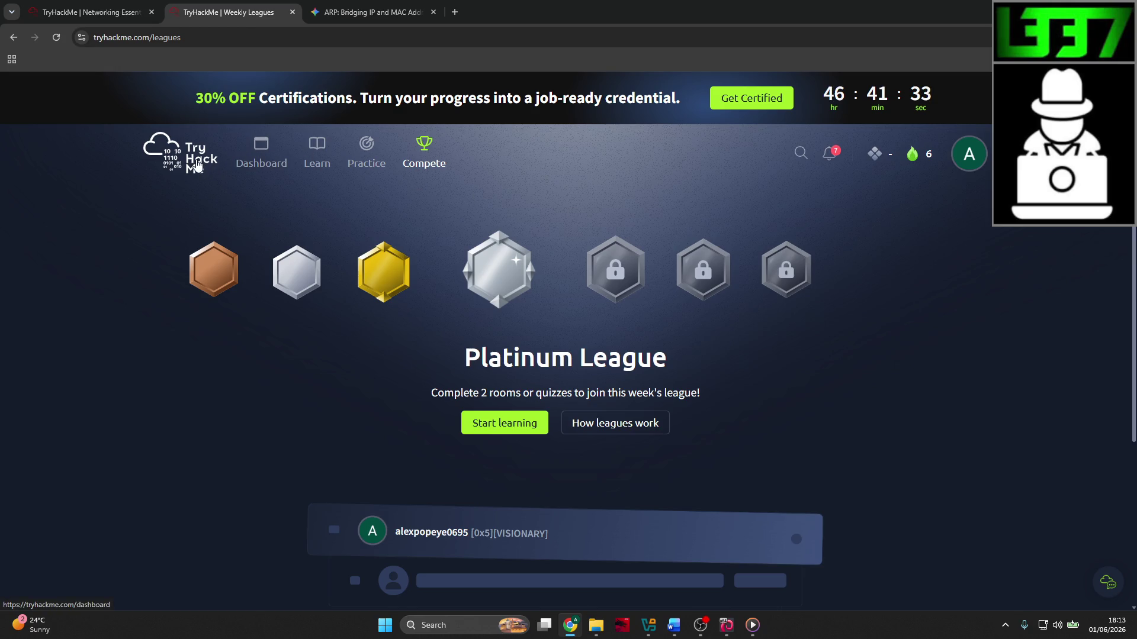
{"action": "left_click", "coordinate": [196, 166]}
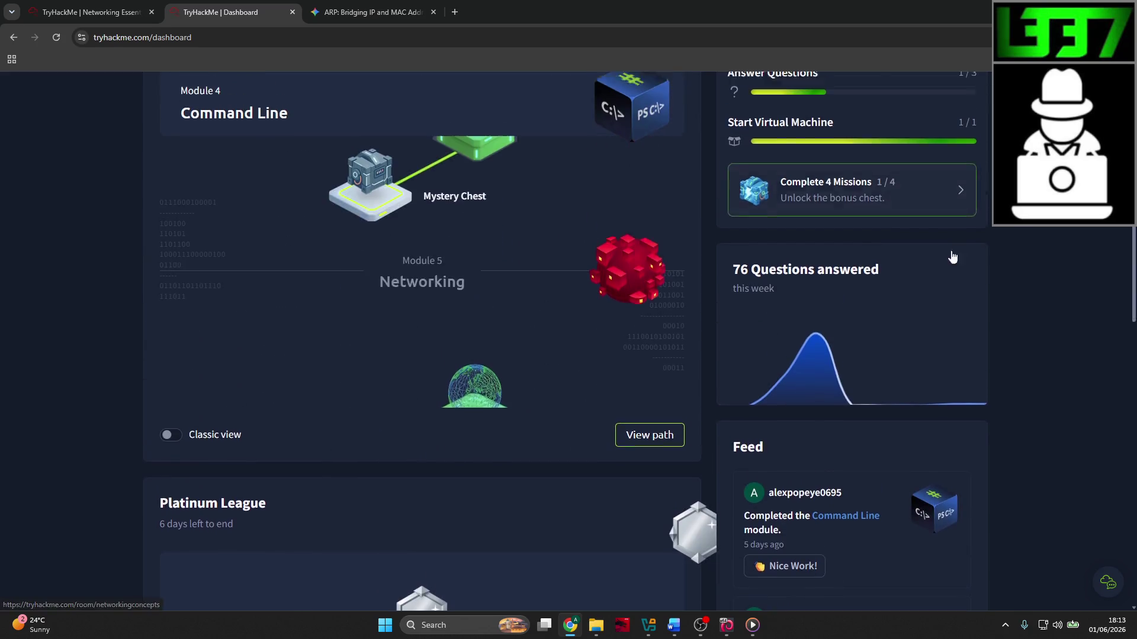
{"action": "scroll", "coordinate": [952, 243], "scroll_direction": "up", "scroll_amount": 5}
{"action": "left_click", "coordinate": [969, 154]}
{"action": "left_click", "coordinate": [915, 194]}
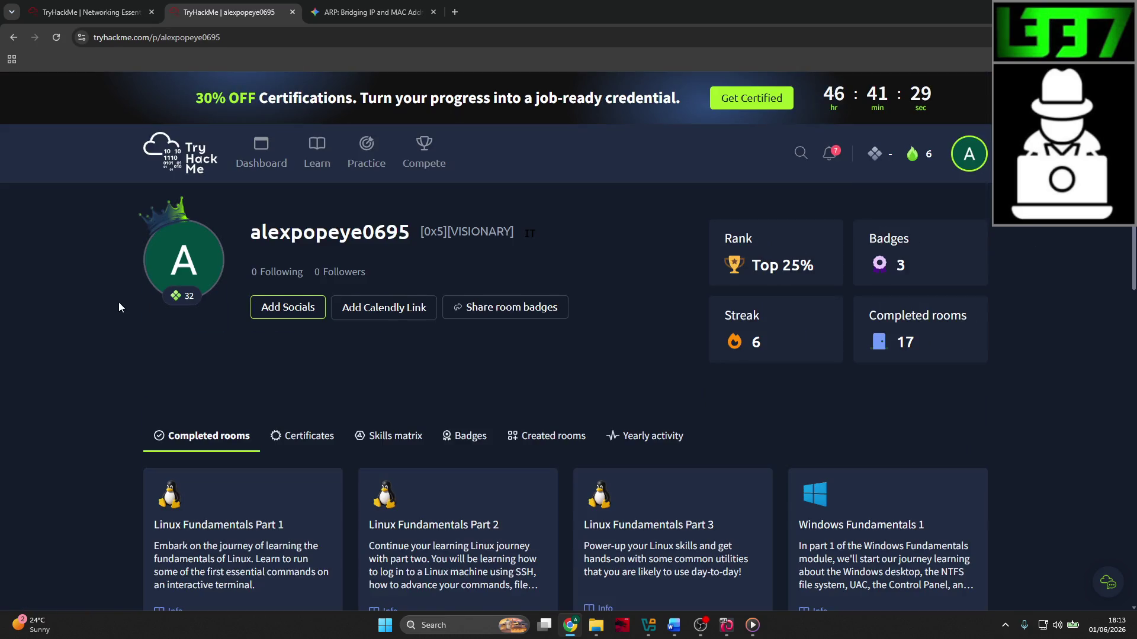
{"action": "scroll", "coordinate": [77, 308], "scroll_direction": "down", "scroll_amount": 2}
{"action": "scroll", "coordinate": [78, 308], "scroll_direction": "down", "scroll_amount": 1}
{"action": "scroll", "coordinate": [77, 308], "scroll_direction": "down", "scroll_amount": 2}
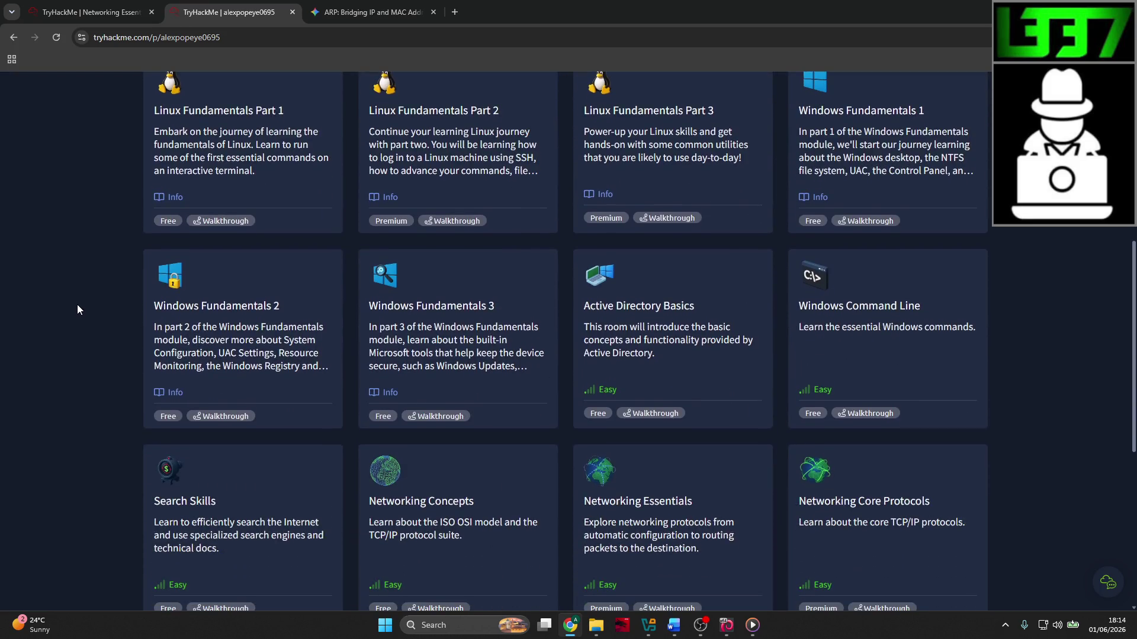
{"action": "scroll", "coordinate": [72, 312], "scroll_direction": "up", "scroll_amount": 5}
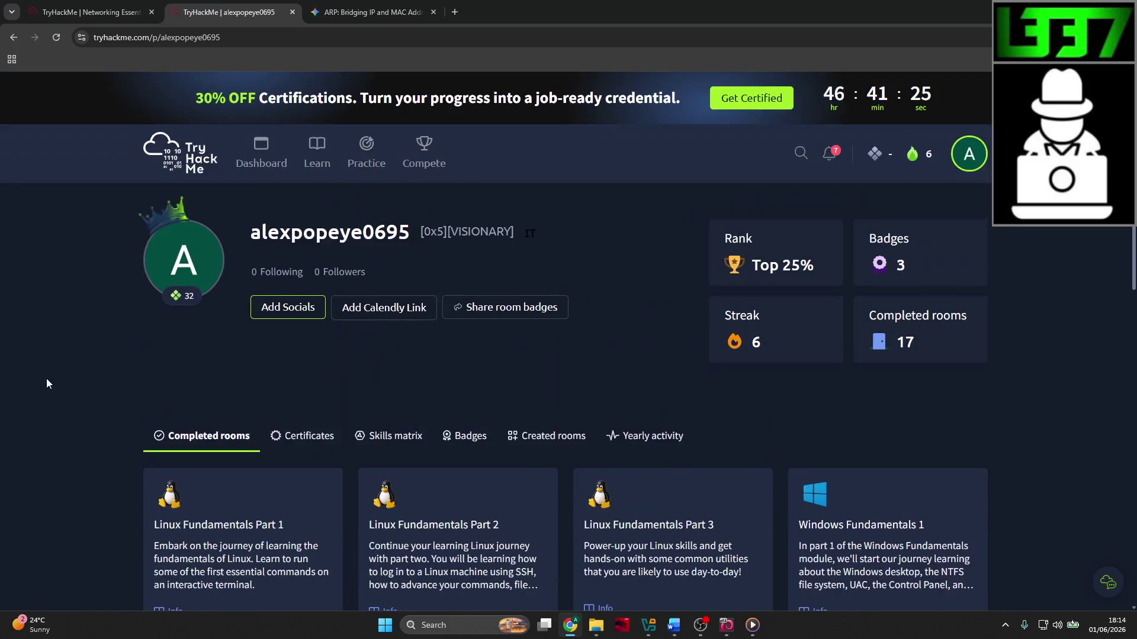
{"action": "left_click", "coordinate": [178, 153]}
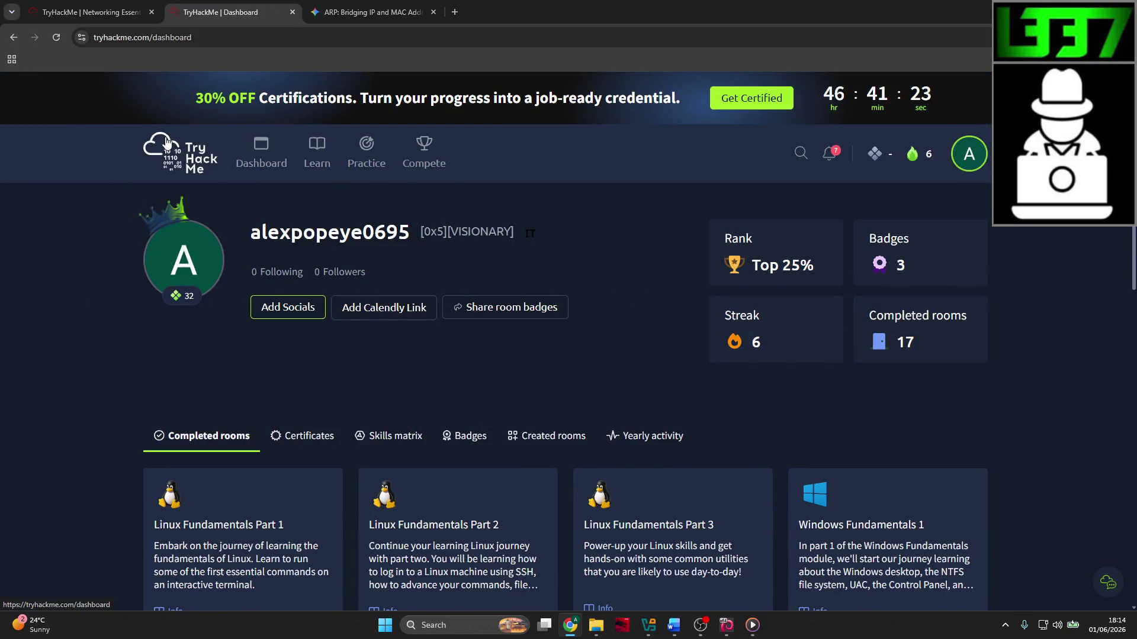
{"action": "scroll", "coordinate": [87, 241], "scroll_direction": "down", "scroll_amount": 2}
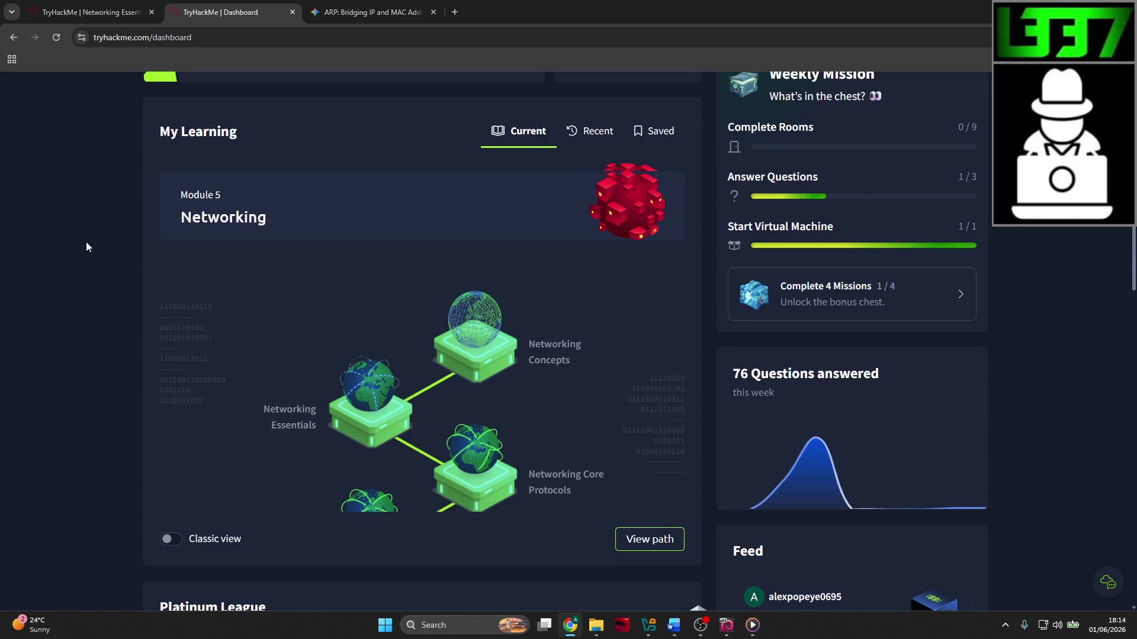
{"action": "scroll", "coordinate": [87, 245], "scroll_direction": "down", "scroll_amount": 2}
{"action": "scroll", "coordinate": [86, 246], "scroll_direction": "down", "scroll_amount": 2}
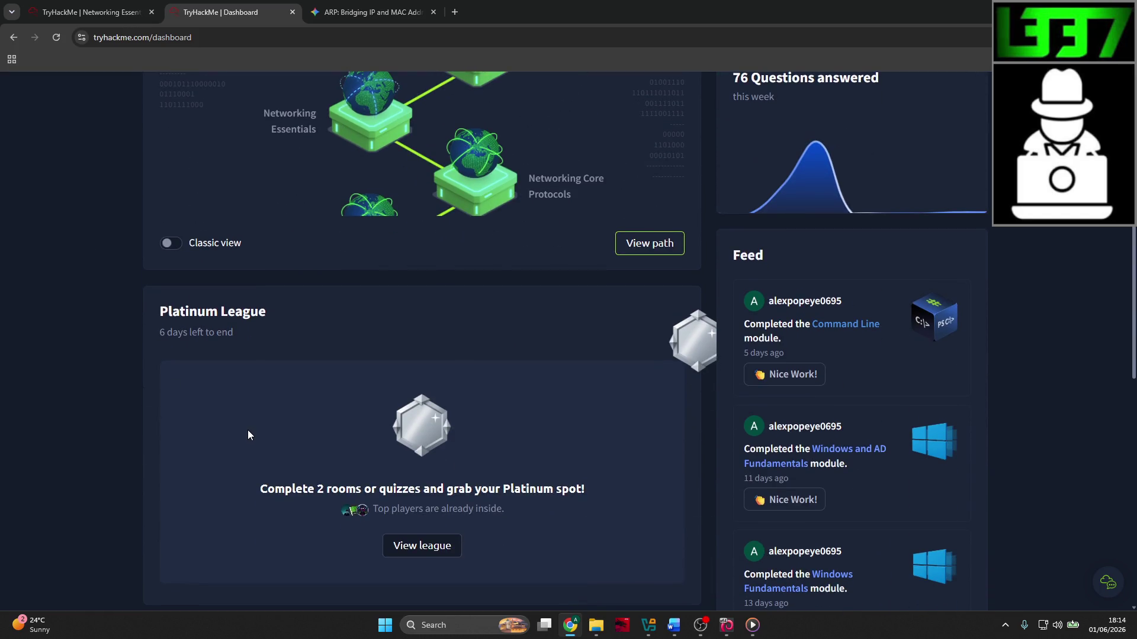
{"action": "scroll", "coordinate": [248, 435], "scroll_direction": "up", "scroll_amount": 2}
{"action": "scroll", "coordinate": [250, 358], "scroll_direction": "up", "scroll_amount": 2}
{"action": "scroll", "coordinate": [250, 360], "scroll_direction": "down", "scroll_amount": 2}
{"action": "scroll", "coordinate": [366, 378], "scroll_direction": "down", "scroll_amount": 1}
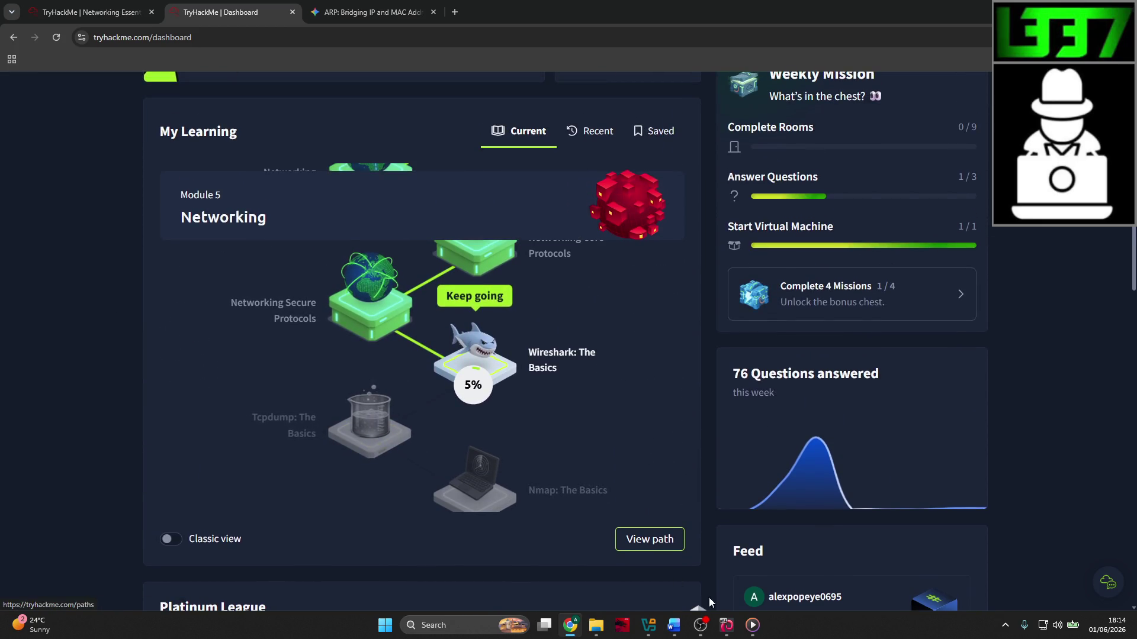
{"action": "left_click", "coordinate": [673, 624]}
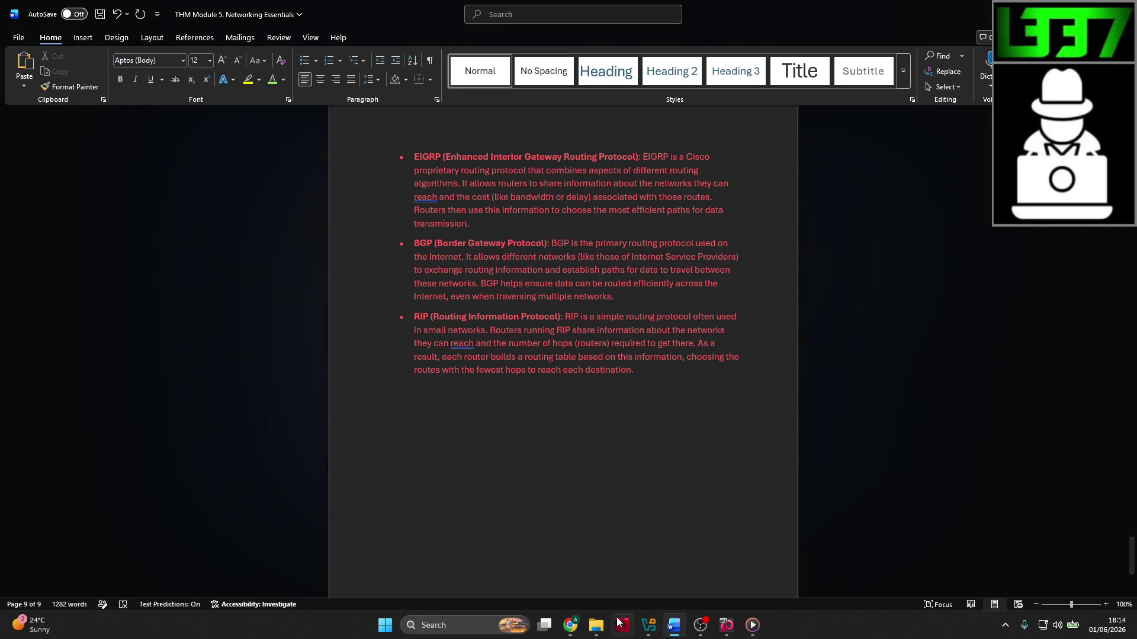
Step: Return to the Networking Essentials room and expand Task 6 NAT, glancing at the Word notes
{"action": "left_click", "coordinate": [571, 624]}
{"action": "left_click", "coordinate": [89, 12]}
{"action": "scroll", "coordinate": [486, 358], "scroll_direction": "down", "scroll_amount": 2}
{"action": "scroll", "coordinate": [487, 362], "scroll_direction": "down", "scroll_amount": 1}
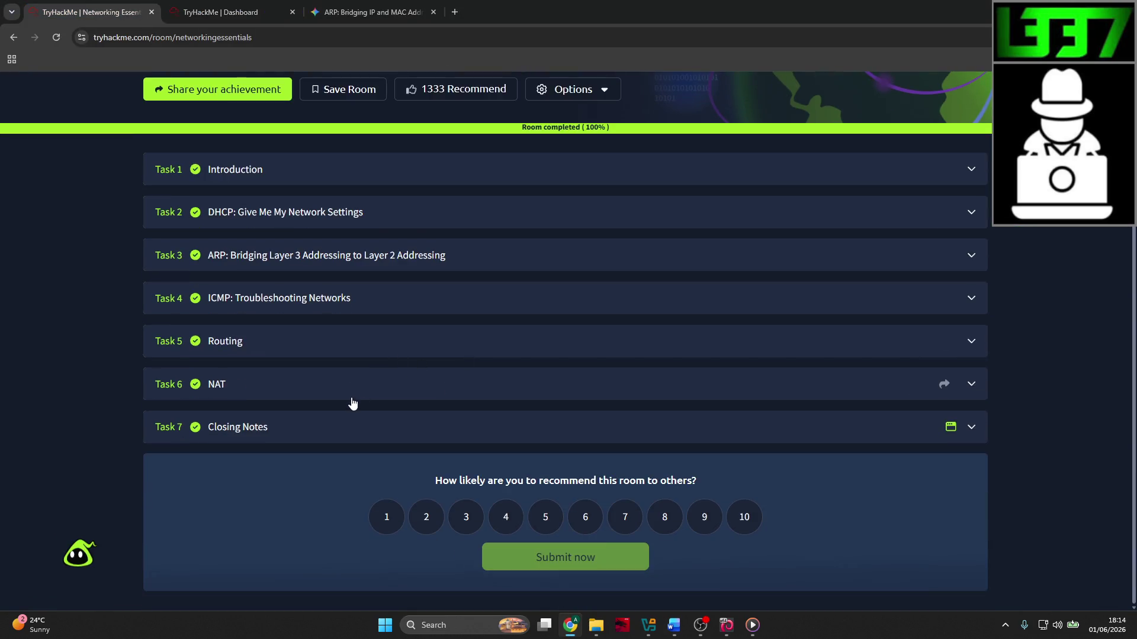
{"action": "left_click", "coordinate": [353, 402]}
{"action": "scroll", "coordinate": [452, 356], "scroll_direction": "down", "scroll_amount": 3}
{"action": "key", "text": "alt+Tab"}
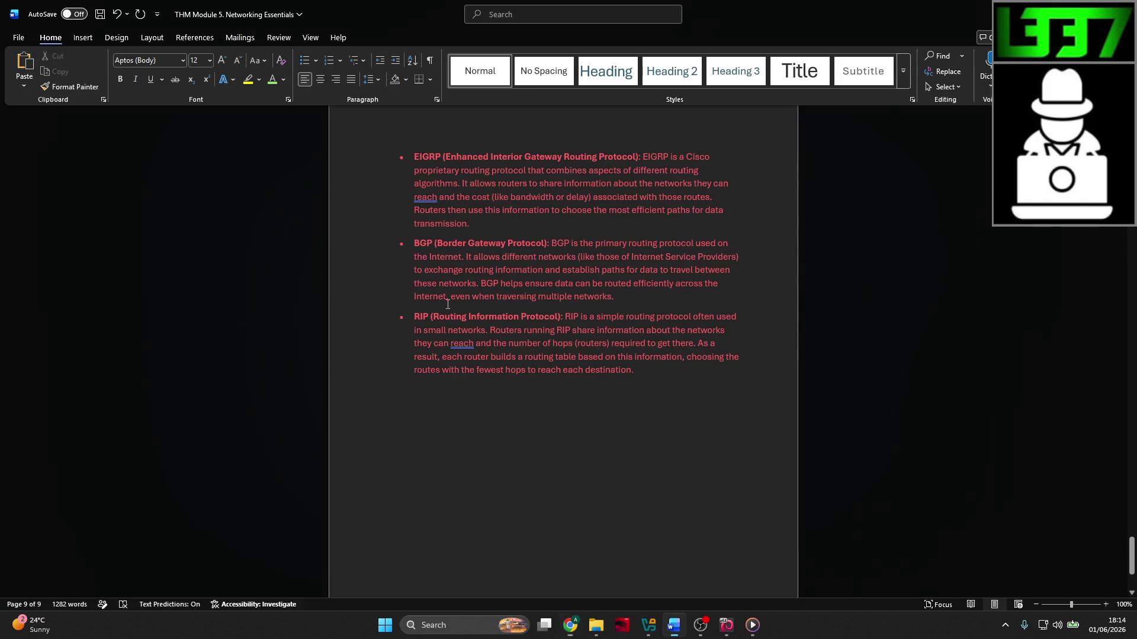
{"action": "scroll", "coordinate": [663, 417], "scroll_direction": "down", "scroll_amount": 3}
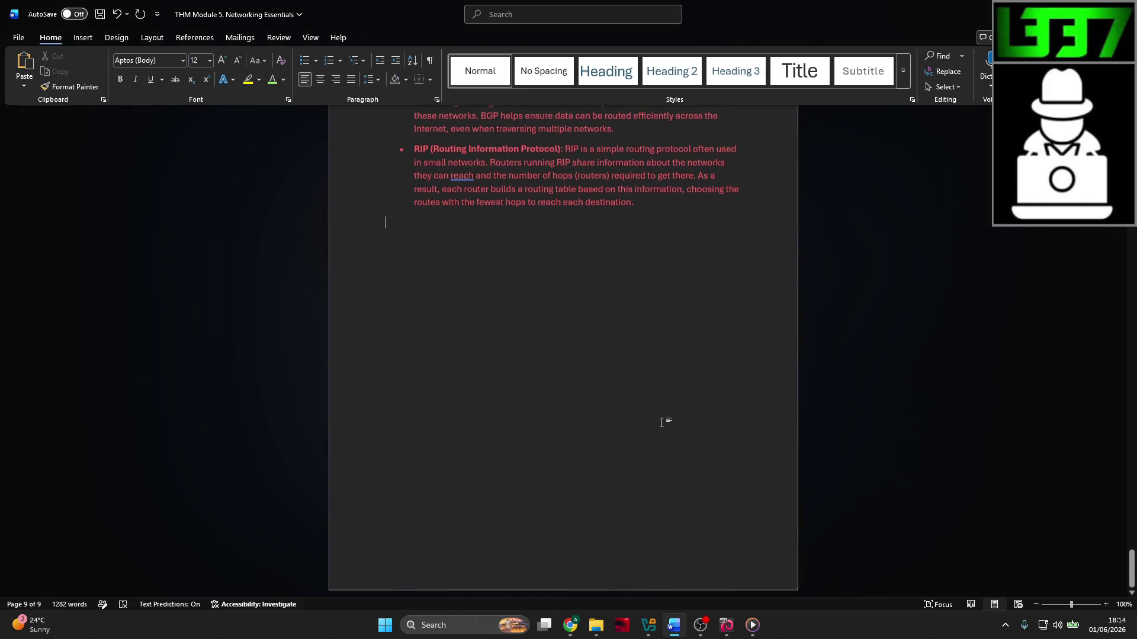
{"action": "key", "text": "alt+Tab"}
{"action": "scroll", "coordinate": [622, 371], "scroll_direction": "down", "scroll_amount": 3}
{"action": "scroll", "coordinate": [615, 367], "scroll_direction": "down", "scroll_amount": 1}
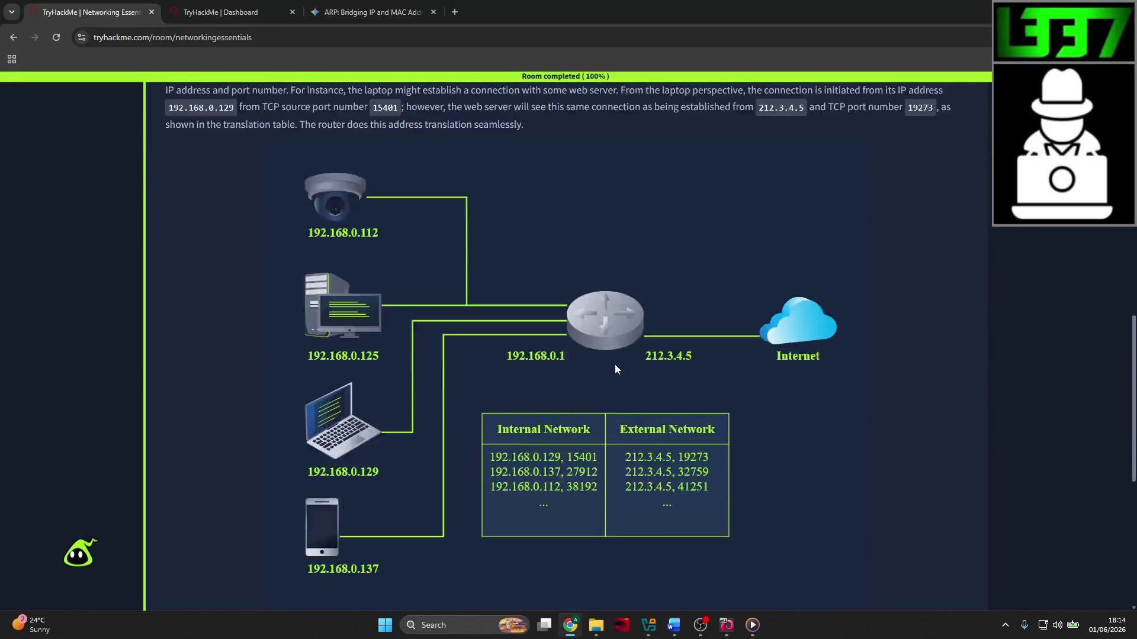
{"action": "scroll", "coordinate": [615, 368], "scroll_direction": "down", "scroll_amount": 2}
{"action": "scroll", "coordinate": [615, 365], "scroll_direction": "up", "scroll_amount": 5}
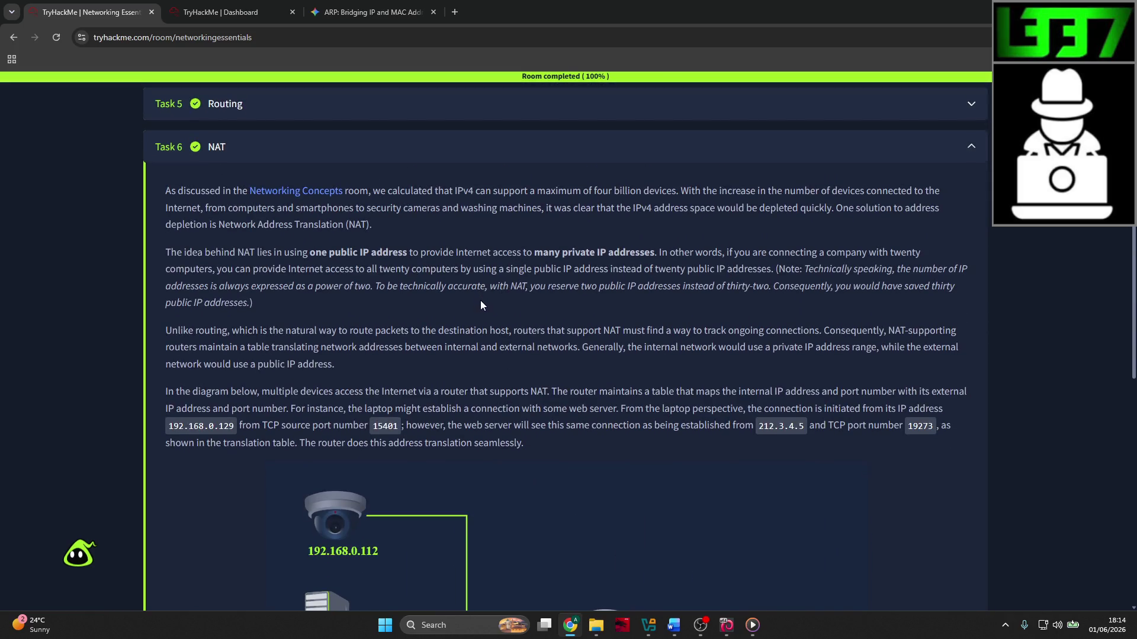
{"action": "scroll", "coordinate": [499, 309], "scroll_direction": "up", "scroll_amount": 1}
Step: Review the routing algorithms sentence in the Word notes, then return to the NAT task
{"action": "key", "text": "alt+Tab"}
{"action": "scroll", "coordinate": [633, 310], "scroll_direction": "up", "scroll_amount": 2}
{"action": "scroll", "coordinate": [626, 346], "scroll_direction": "up", "scroll_amount": 1}
{"action": "scroll", "coordinate": [619, 380], "scroll_direction": "up", "scroll_amount": 1}
{"action": "scroll", "coordinate": [620, 380], "scroll_direction": "up", "scroll_amount": 2}
{"action": "scroll", "coordinate": [564, 360], "scroll_direction": "up", "scroll_amount": 1}
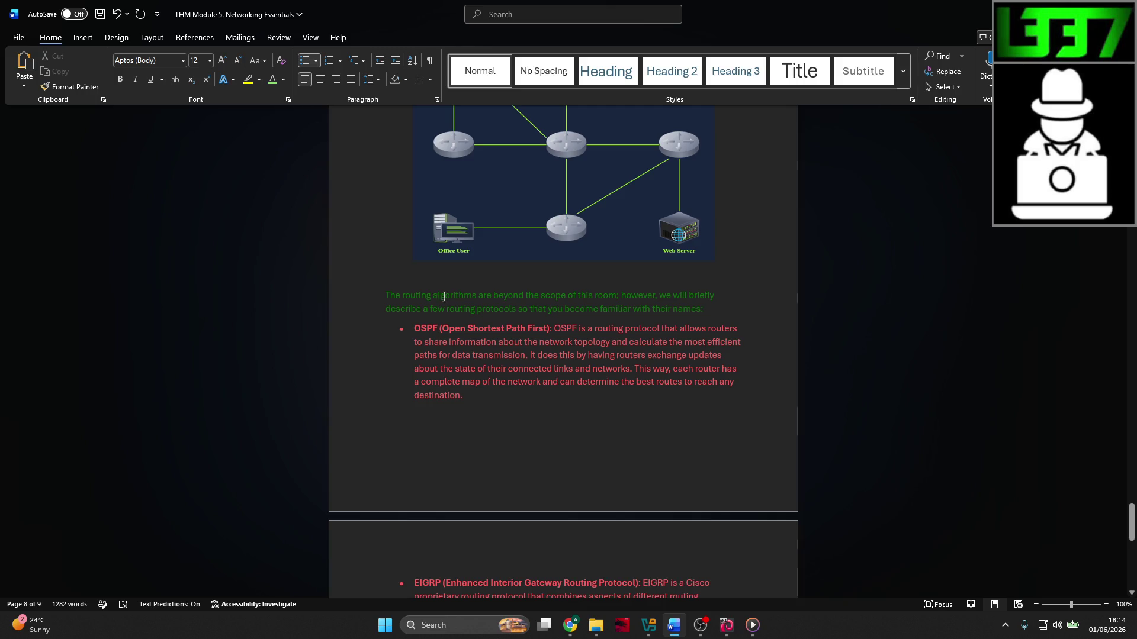
{"action": "left_click_drag", "start_coordinate": [433, 295], "coordinate": [634, 295]}
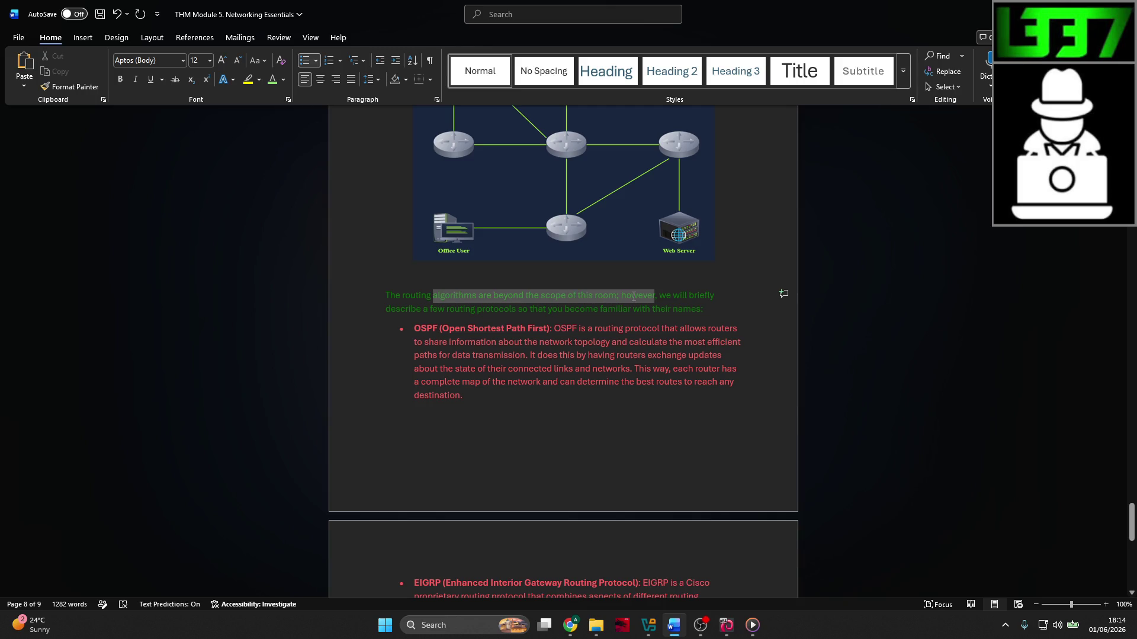
{"action": "left_click", "coordinate": [463, 295]}
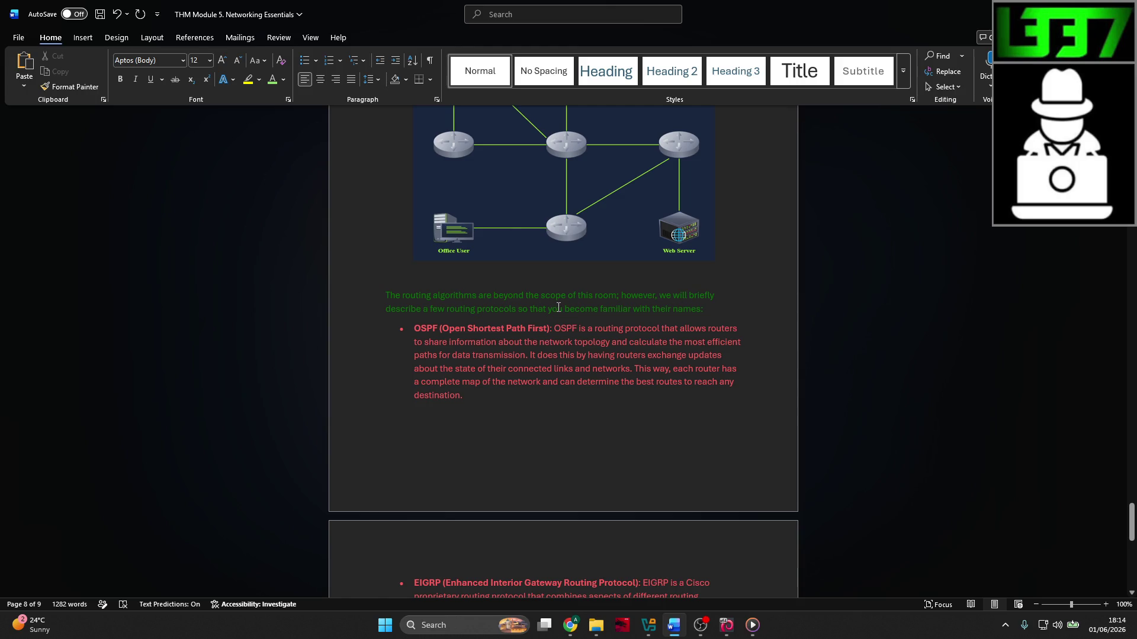
{"action": "key", "text": "alt+Tab"}
{"action": "scroll", "coordinate": [583, 420], "scroll_direction": "down", "scroll_amount": 2}
{"action": "scroll", "coordinate": [583, 420], "scroll_direction": "up", "scroll_amount": 2}
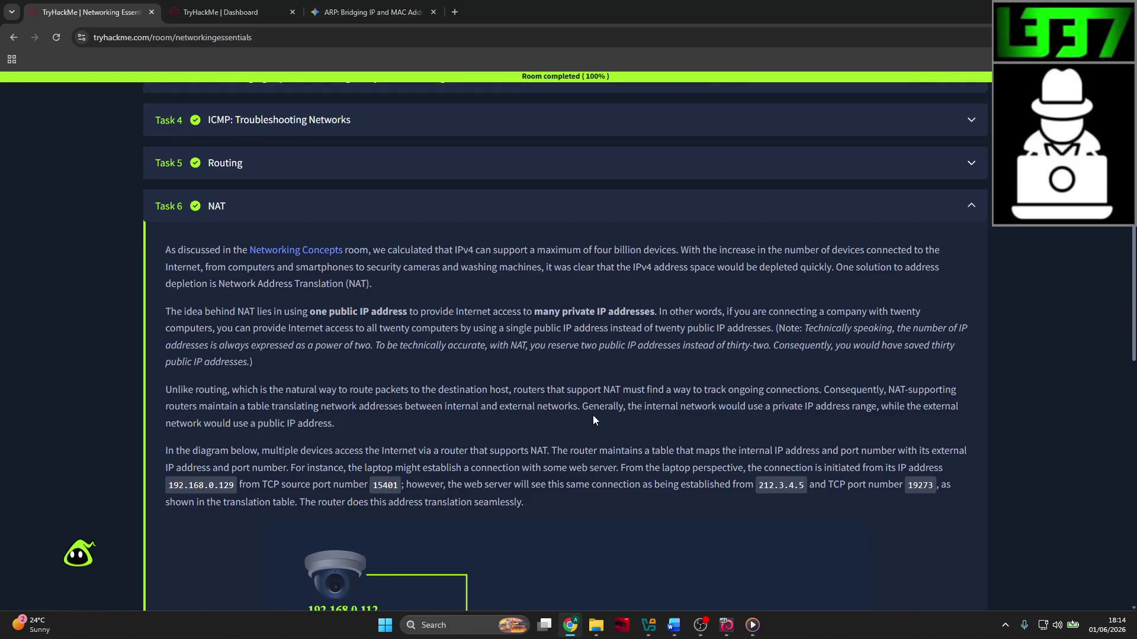
{"action": "scroll", "coordinate": [587, 415], "scroll_direction": "up", "scroll_amount": 2}
{"action": "scroll", "coordinate": [569, 416], "scroll_direction": "down", "scroll_amount": 2}
{"action": "scroll", "coordinate": [562, 414], "scroll_direction": "down", "scroll_amount": 1}
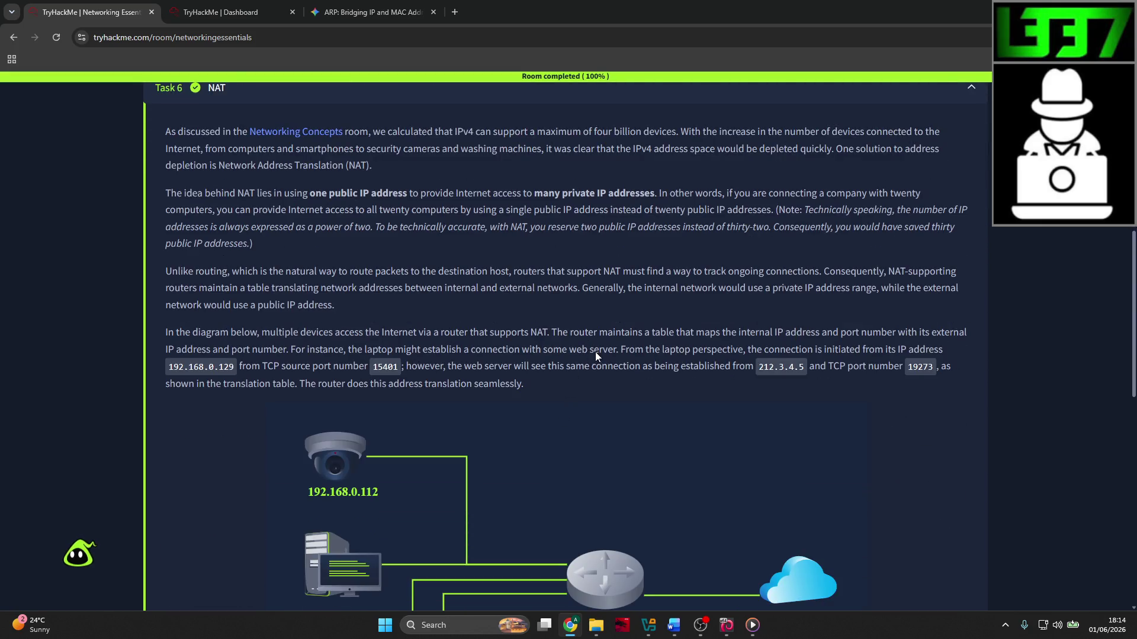
{"action": "scroll", "coordinate": [592, 350], "scroll_direction": "up", "scroll_amount": 1}
{"action": "scroll", "coordinate": [593, 349], "scroll_direction": "down", "scroll_amount": 1}
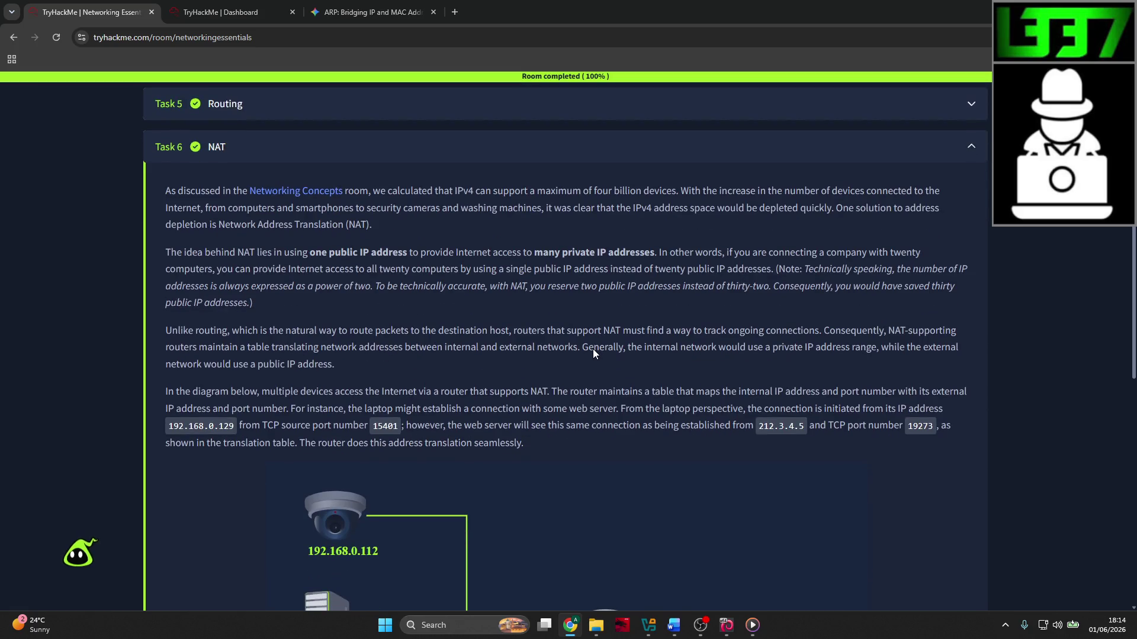
{"action": "scroll", "coordinate": [593, 353], "scroll_direction": "down", "scroll_amount": 1}
{"action": "scroll", "coordinate": [592, 349], "scroll_direction": "down", "scroll_amount": 2}
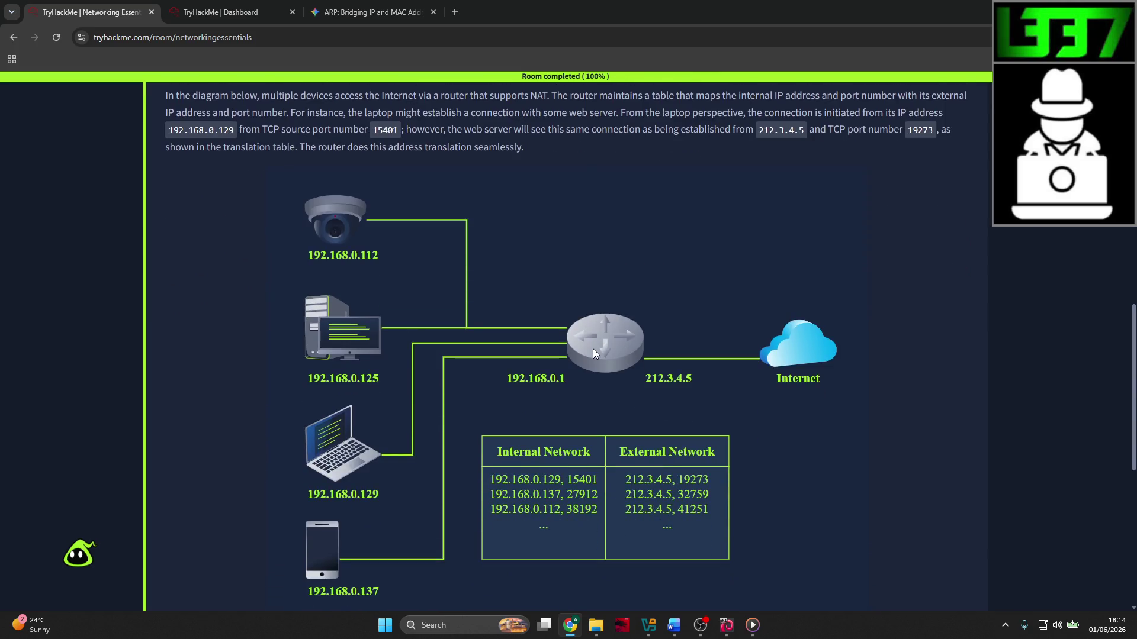
{"action": "scroll", "coordinate": [593, 349], "scroll_direction": "down", "scroll_amount": 1}
{"action": "scroll", "coordinate": [593, 350], "scroll_direction": "up", "scroll_amount": 2}
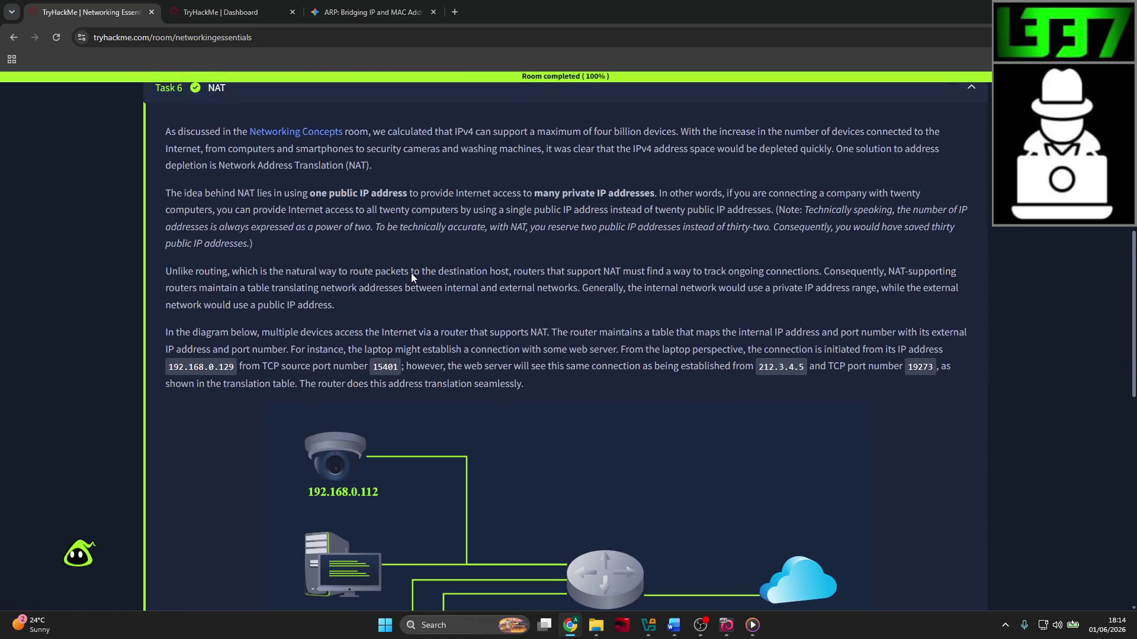
{"action": "scroll", "coordinate": [412, 277], "scroll_direction": "up", "scroll_amount": 1}
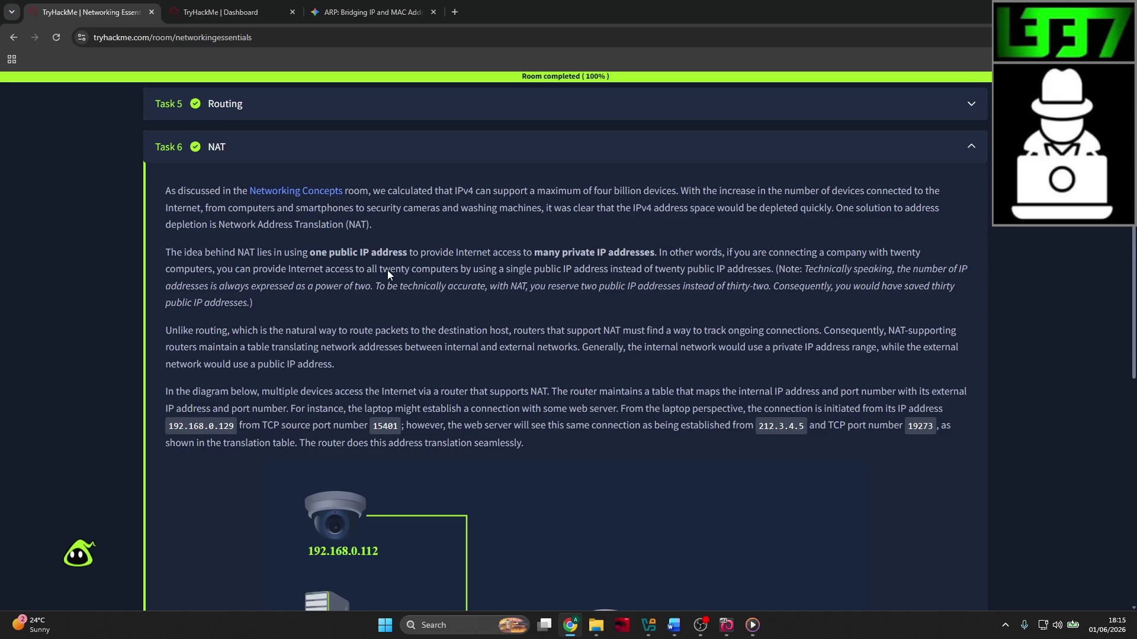
{"action": "scroll", "coordinate": [508, 269], "scroll_direction": "down", "scroll_amount": 1}
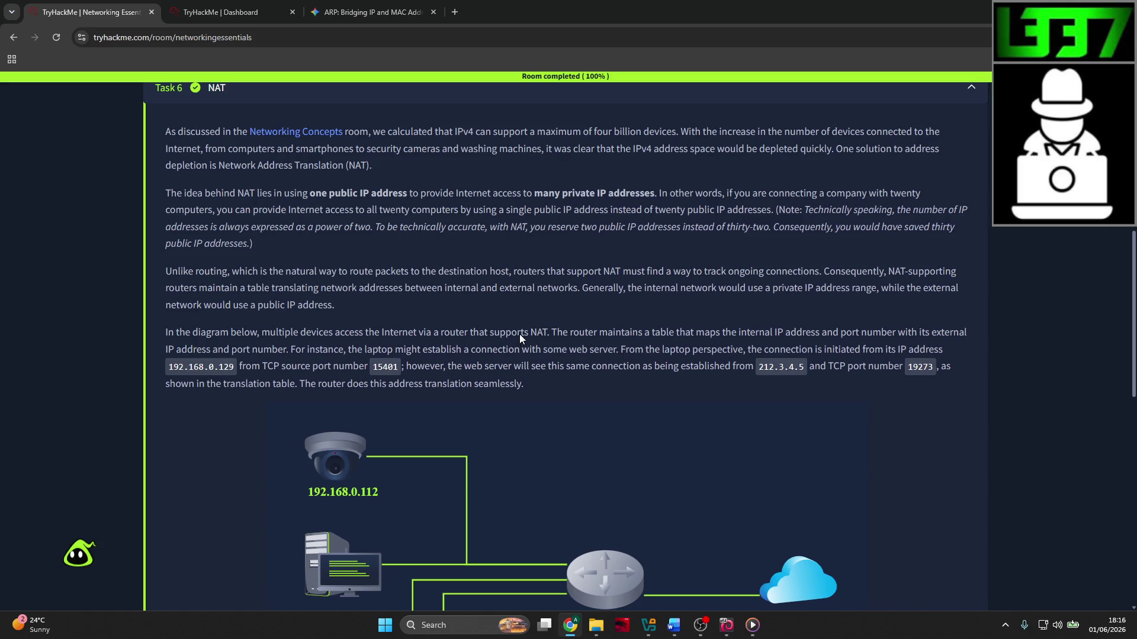
{"action": "scroll", "coordinate": [519, 335], "scroll_direction": "up", "scroll_amount": 1}
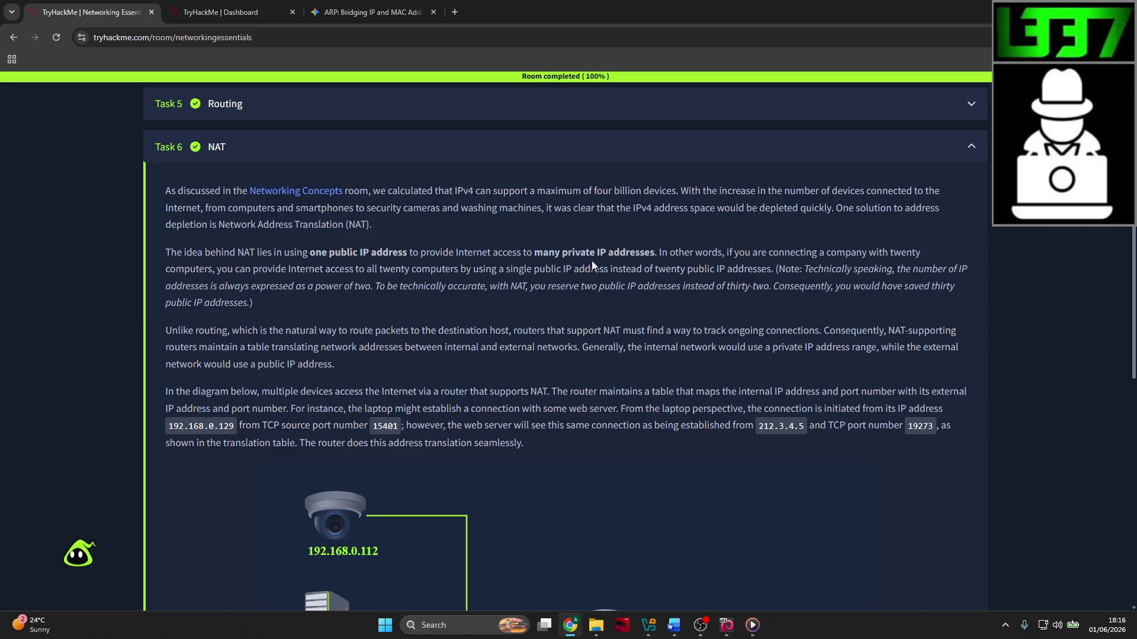
{"action": "scroll", "coordinate": [616, 258], "scroll_direction": "down", "scroll_amount": 1}
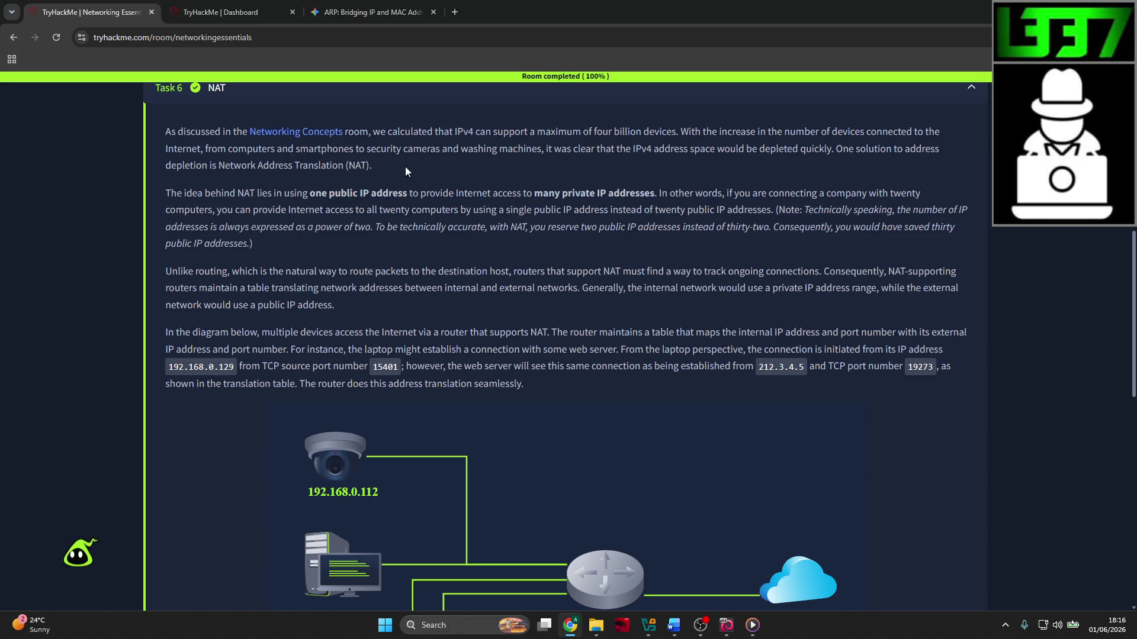
{"action": "scroll", "coordinate": [608, 229], "scroll_direction": "up", "scroll_amount": 1}
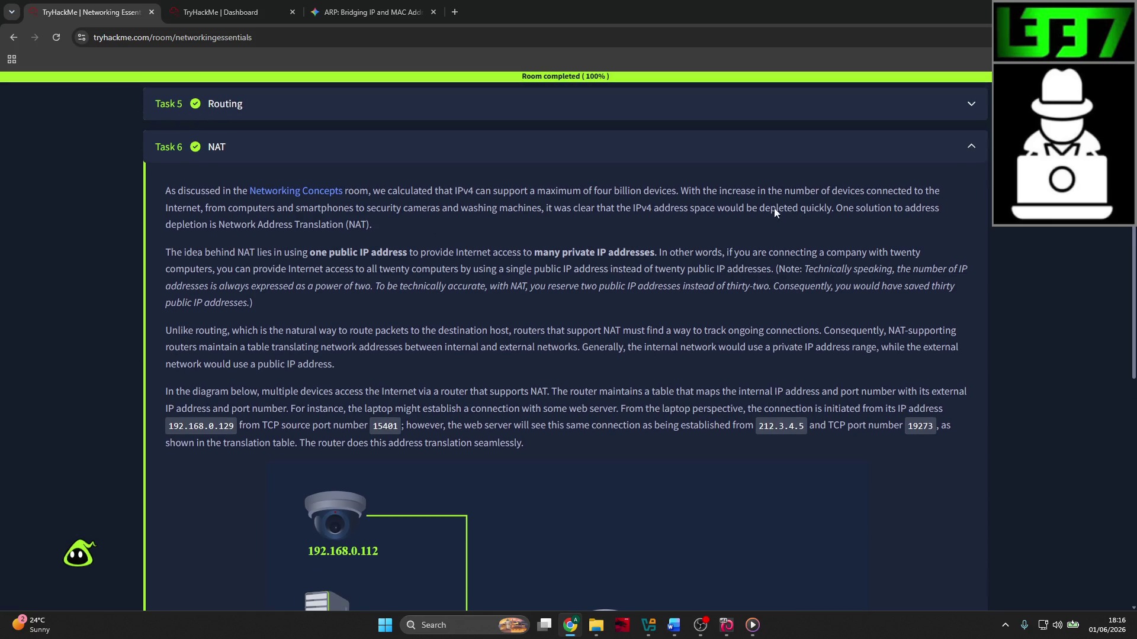
Step: Copy the NAT introduction sentences from the TryHackMe task
{"action": "left_click_drag", "start_coordinate": [219, 225], "coordinate": [370, 224]}
{"action": "left_click", "coordinate": [371, 223]}
{"action": "mouse_move", "coordinate": [682, 189]}
{"action": "left_mouse_down"}
{"action": "mouse_move", "coordinate": [344, 211]}
{"action": "mouse_move", "coordinate": [508, 222]}
{"action": "left_mouse_up"}
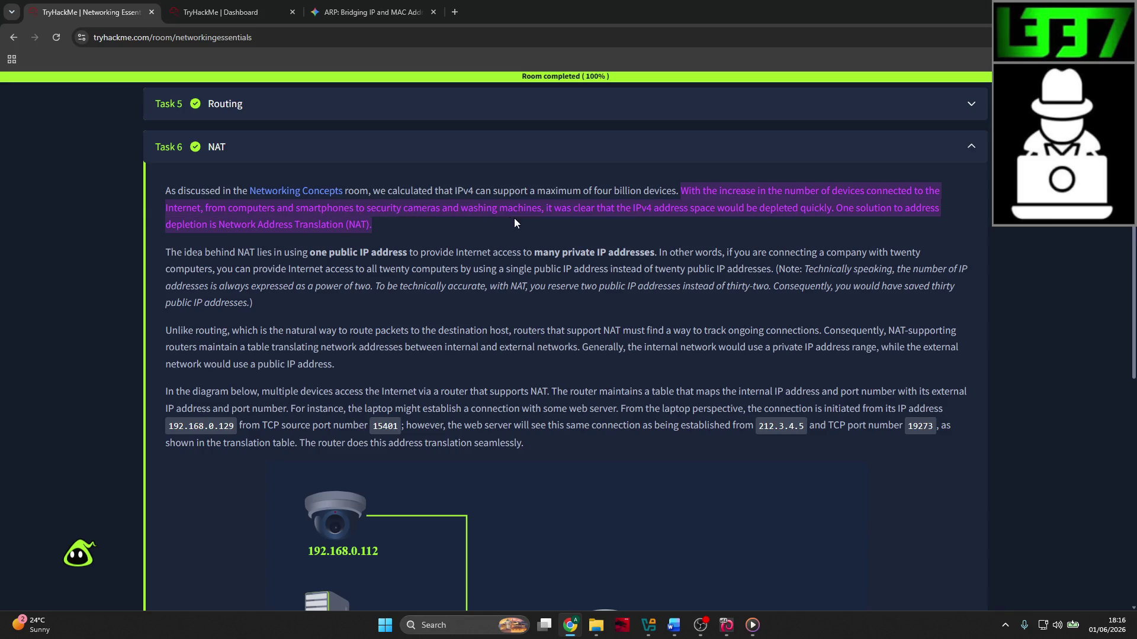
{"action": "key", "text": "ctrl+c"}
Step: Place the insertion point below the RIP bullet in the Word notes for the NAT heading
{"action": "key", "text": "alt+Tab"}
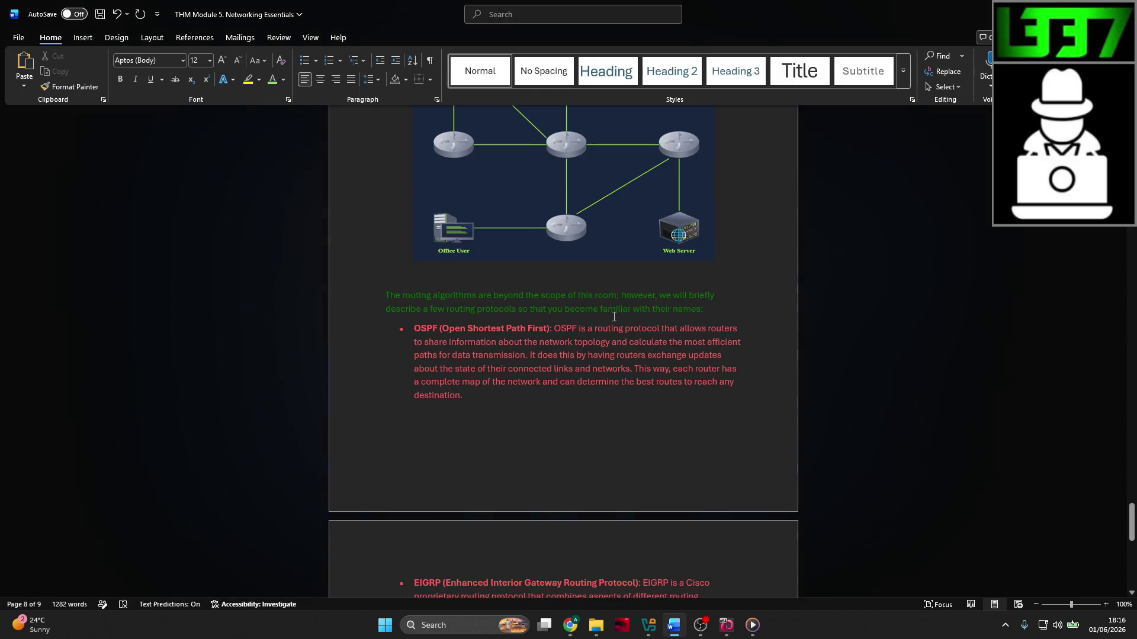
{"action": "scroll", "coordinate": [617, 365], "scroll_direction": "down", "scroll_amount": 10}
{"action": "left_click", "coordinate": [584, 302]}
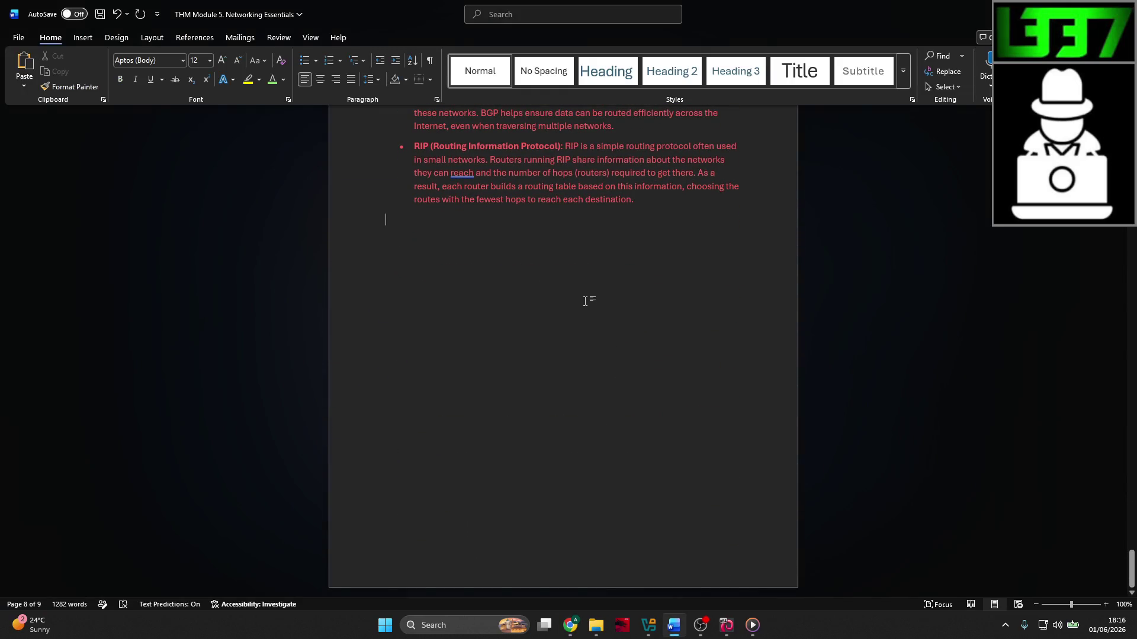
{"action": "key", "text": "alt+Tab"}
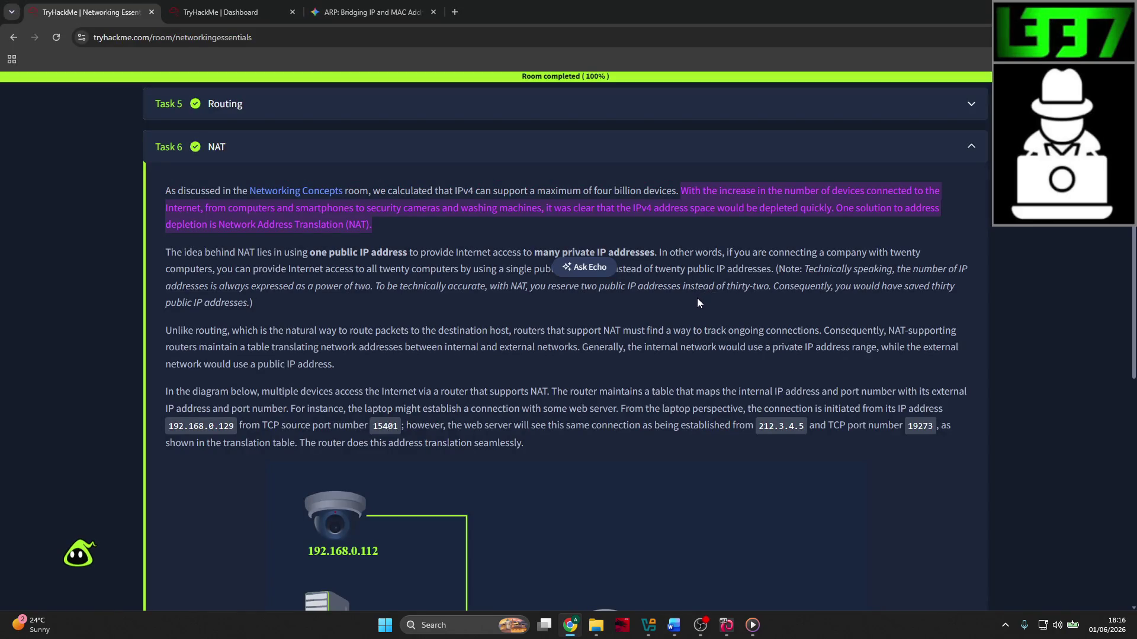
{"action": "key", "text": "alt+Tab"}
{"action": "type", "text": "Network Address Translation ( NAT )"}
Step: Make the 'Network Address Translation (NAT)' line a centred Heading 1
{"action": "key", "text": "BackSpace"}
{"action": "key", "text": "BackSpace"}
{"action": "key", "text": "BackSpace"}
{"action": "type", "text": "NAT)"}
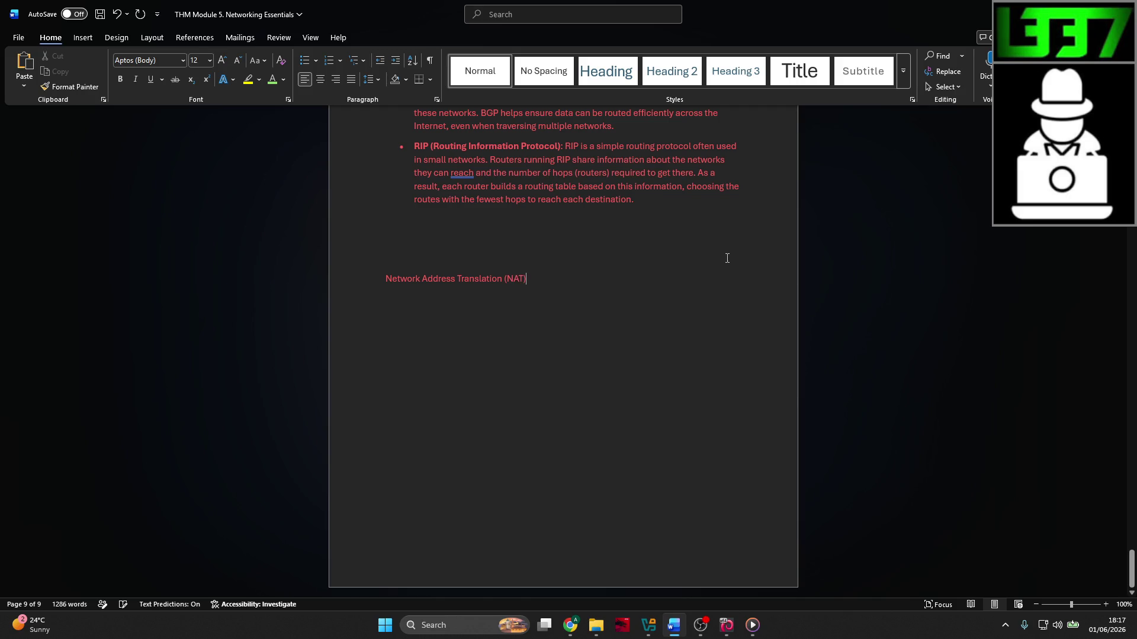
{"action": "key", "text": "shift+Home"}
{"action": "key", "text": "ctrl+alt+1"}
{"action": "key", "text": "End"}
{"action": "left_click", "coordinate": [574, 291]}
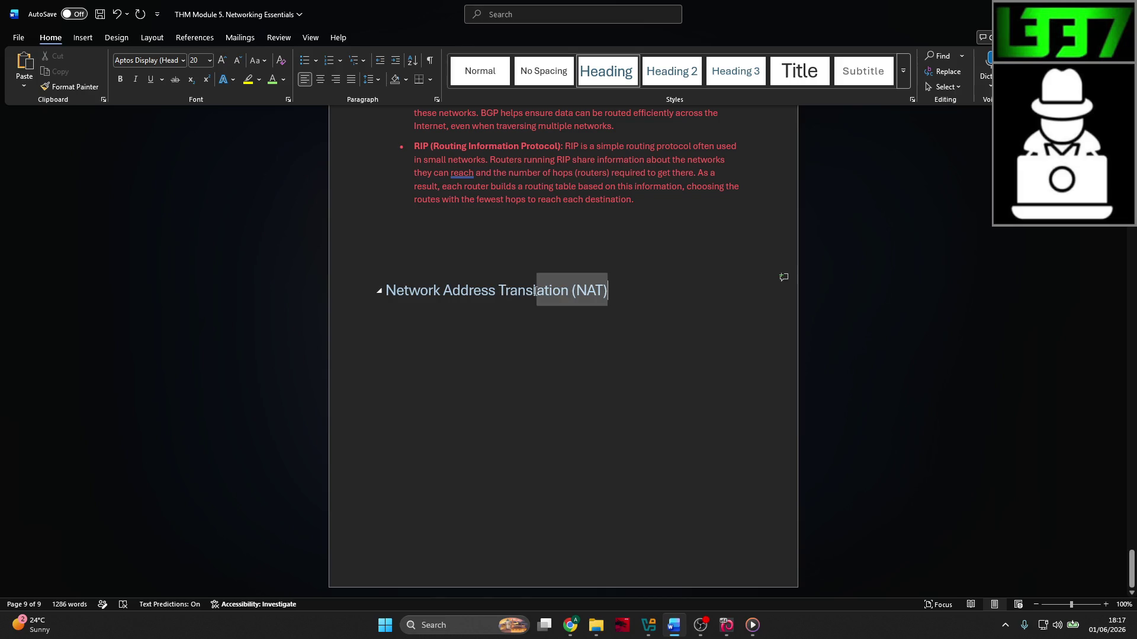
{"action": "left_click_drag", "start_coordinate": [613, 290], "coordinate": [385, 291]}
{"action": "left_click", "coordinate": [320, 79]}
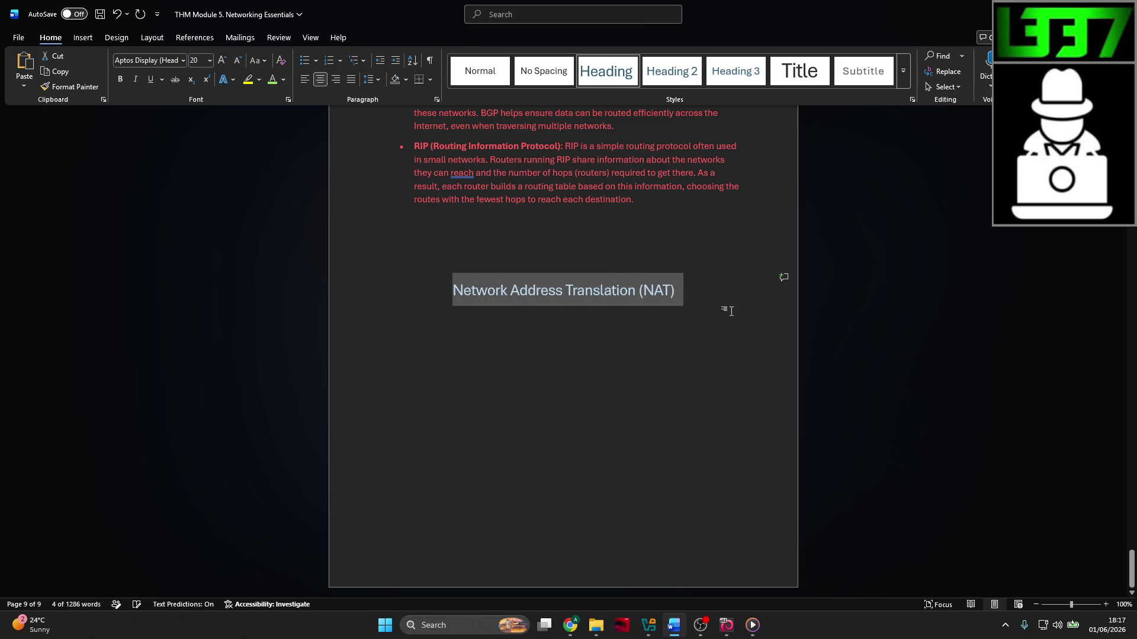
{"action": "left_click", "coordinate": [698, 274]}
Step: Paste the NAT introduction paragraph below the heading and colour it green
{"action": "key", "text": "Return"}
{"action": "key", "text": "ctrl+v"}
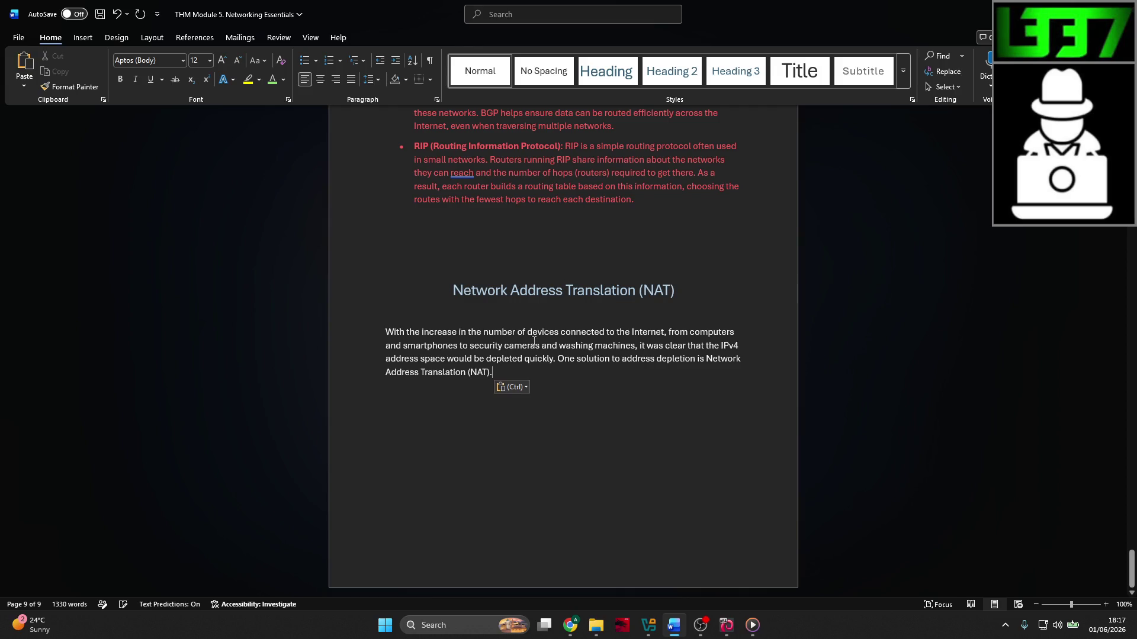
{"action": "left_click_drag", "start_coordinate": [492, 372], "coordinate": [382, 332]}
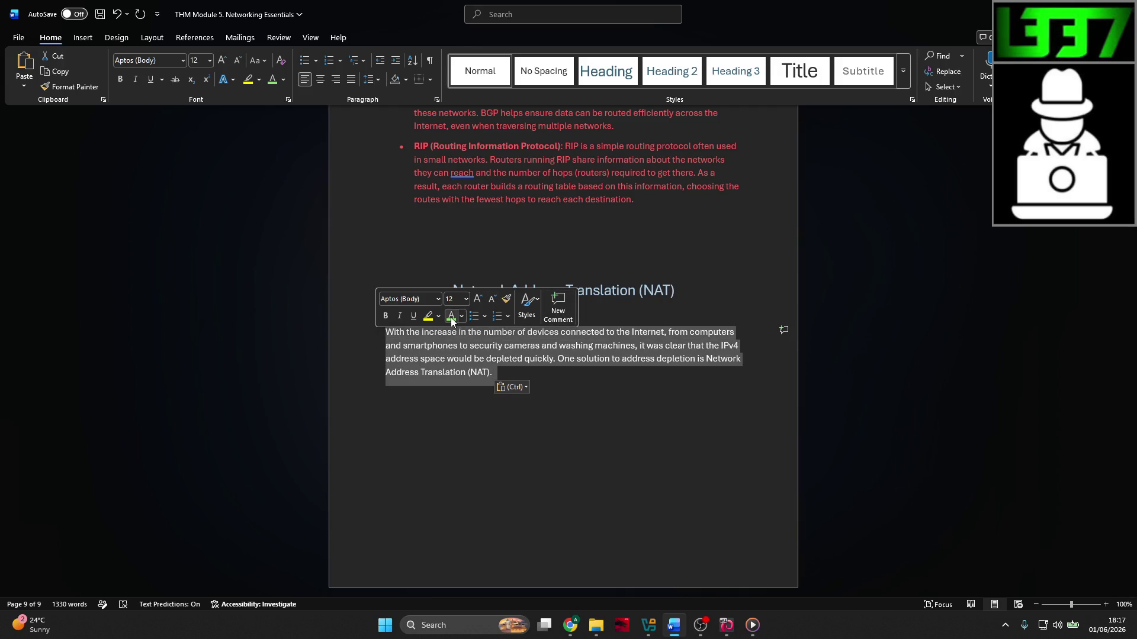
{"action": "left_click", "coordinate": [452, 317]}
{"action": "left_click", "coordinate": [505, 372]}
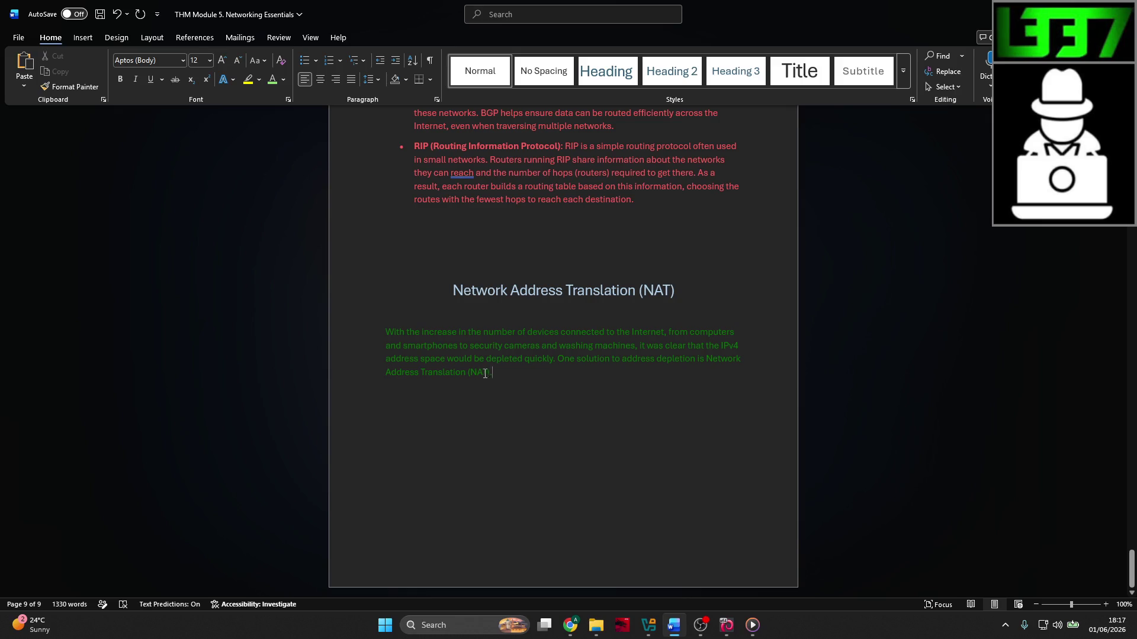
Step: Colour the closing term 'Address Translation (NAT)' red and remove the stray period
{"action": "left_click_drag", "start_coordinate": [491, 372], "coordinate": [382, 332]}
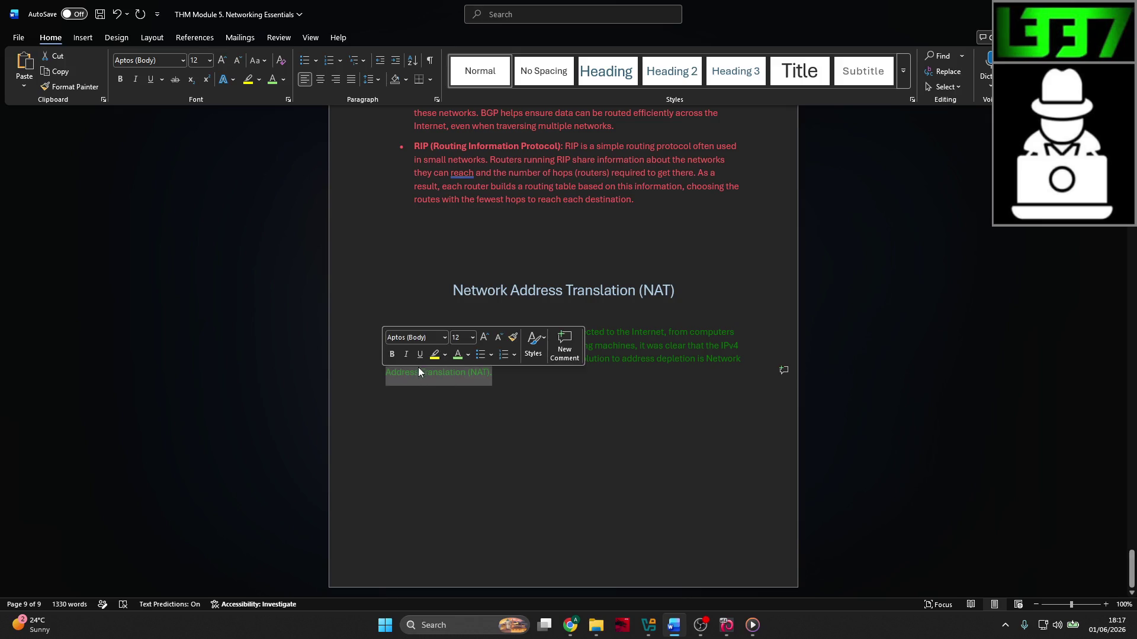
{"action": "left_click", "coordinate": [489, 373]}
{"action": "left_click_drag", "start_coordinate": [490, 372], "coordinate": [385, 372]}
{"action": "left_click", "coordinate": [489, 372]}
{"action": "left_click_drag", "start_coordinate": [490, 373], "coordinate": [417, 372]}
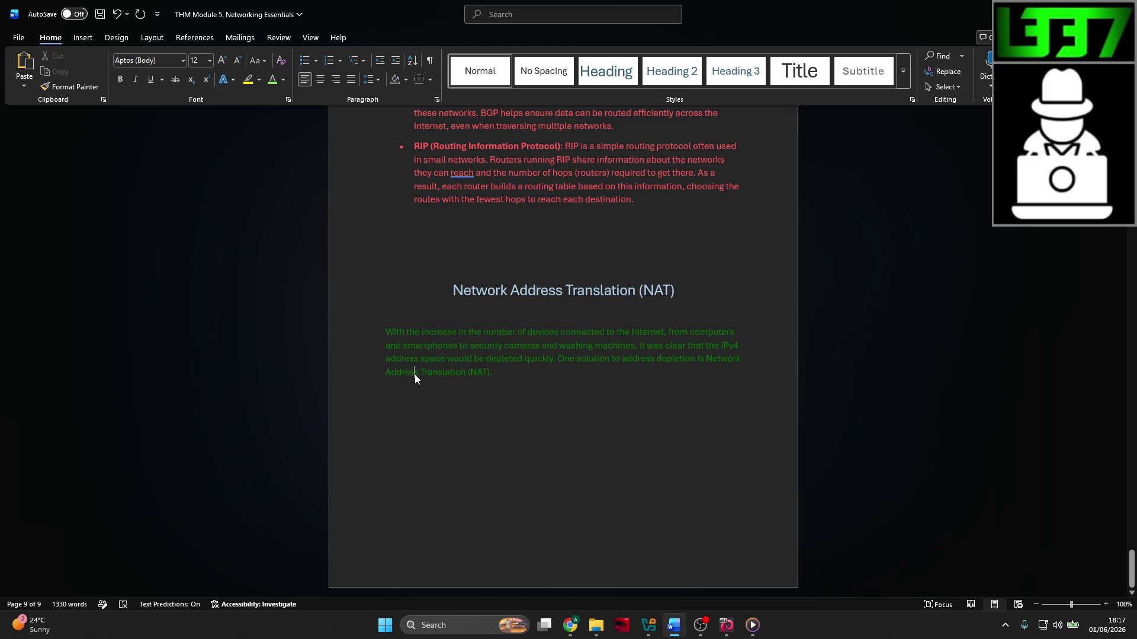
{"action": "triple_click", "coordinate": [415, 373]}
{"action": "left_click", "coordinate": [489, 373]}
{"action": "left_click_drag", "start_coordinate": [489, 374], "coordinate": [391, 373]}
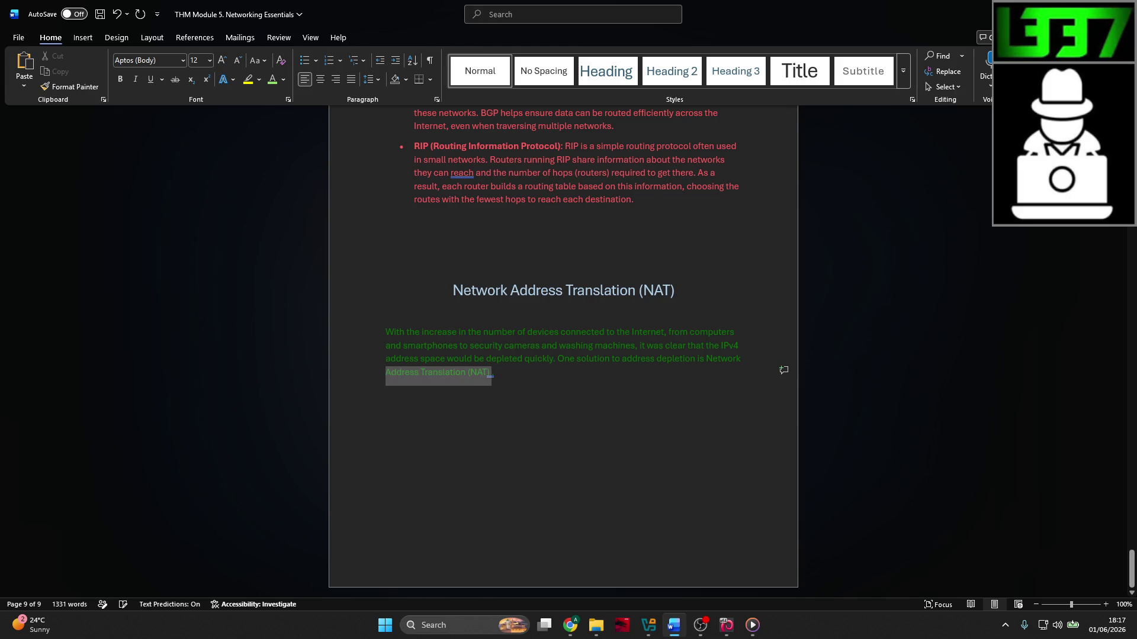
{"action": "left_click", "coordinate": [484, 354]}
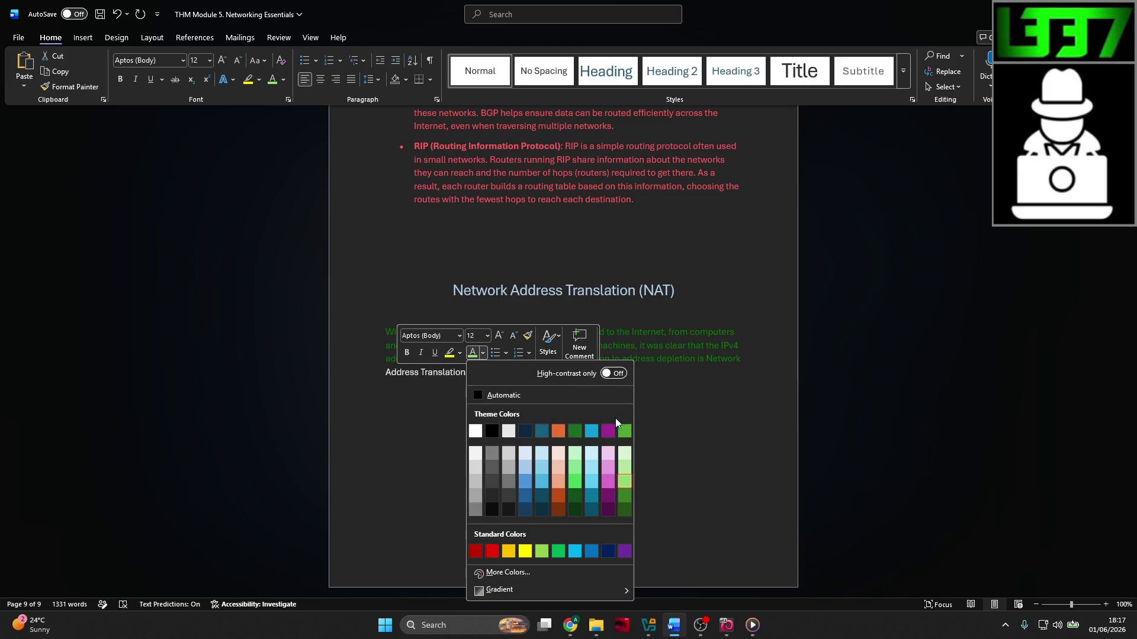
{"action": "left_click", "coordinate": [491, 555]}
{"action": "left_click", "coordinate": [496, 374]}
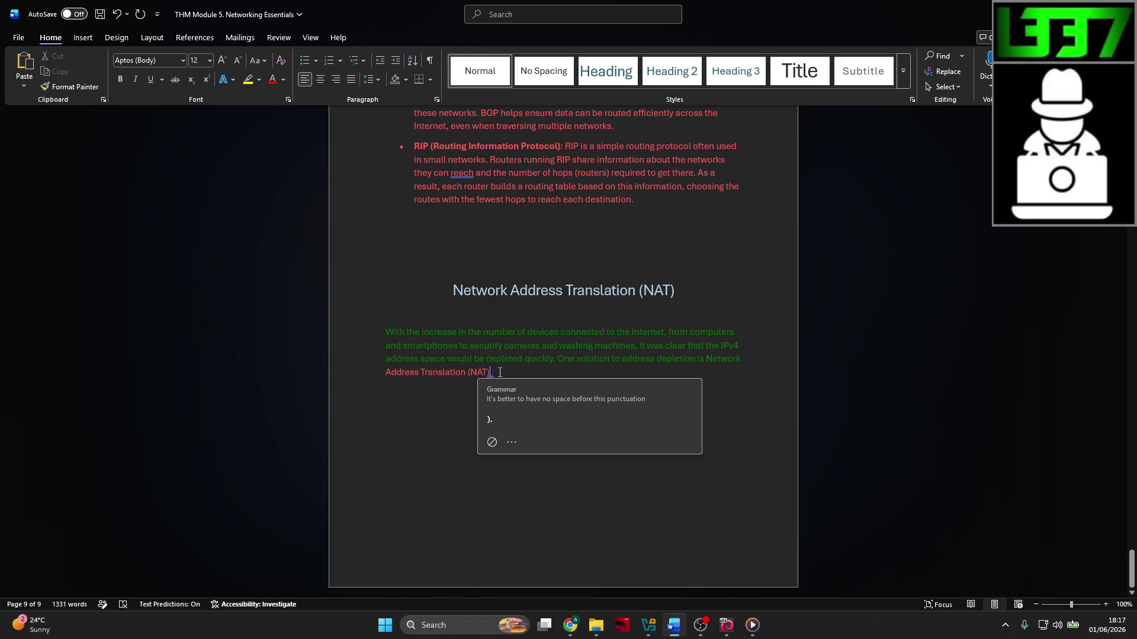
{"action": "key", "text": "BackSpace"}
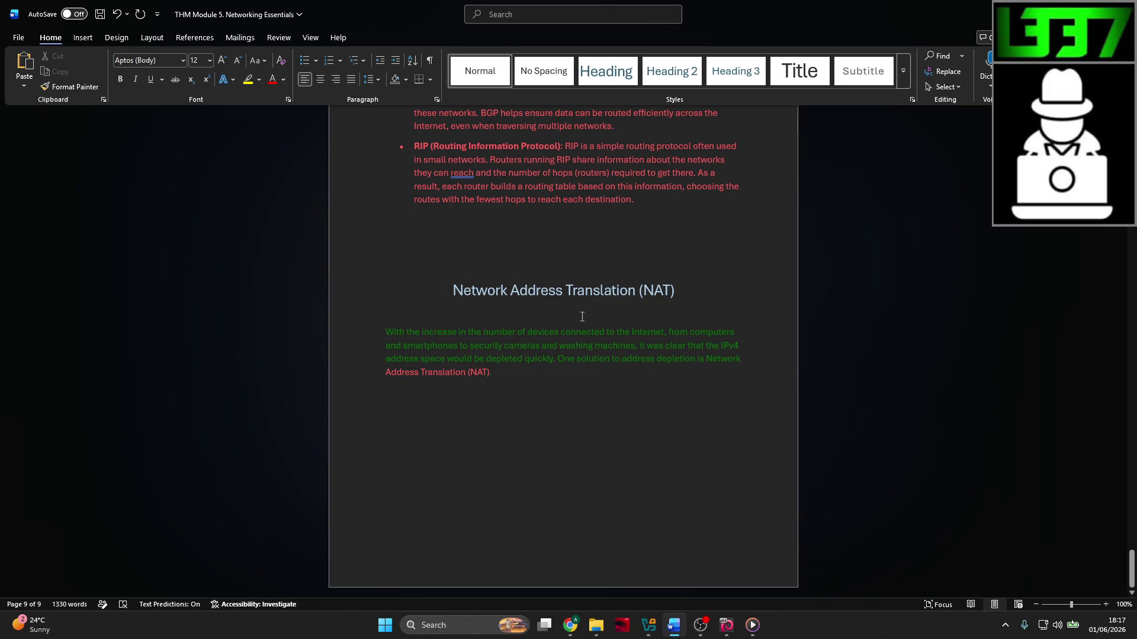
{"action": "key", "text": "alt+Tab"}
{"action": "scroll", "coordinate": [677, 270], "scroll_direction": "down", "scroll_amount": 1}
{"action": "scroll", "coordinate": [453, 253], "scroll_direction": "up", "scroll_amount": 2}
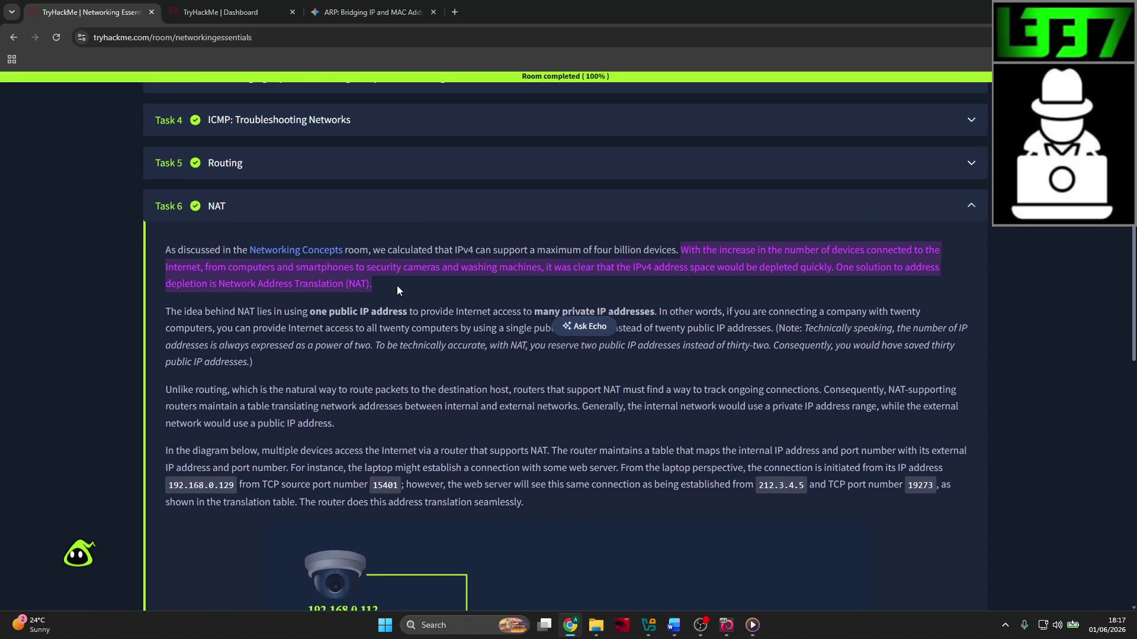
Step: Select the 'The idea behind NAT' paragraph in the task and paste it into the Word notes
{"action": "left_click", "coordinate": [268, 310]}
{"action": "mouse_move", "coordinate": [489, 304]}
{"action": "left_mouse_down"}
{"action": "mouse_move", "coordinate": [851, 317]}
{"action": "mouse_move", "coordinate": [442, 327]}
{"action": "left_mouse_up"}
{"action": "left_click", "coordinate": [243, 313]}
{"action": "left_click_drag", "start_coordinate": [167, 311], "coordinate": [569, 333]}
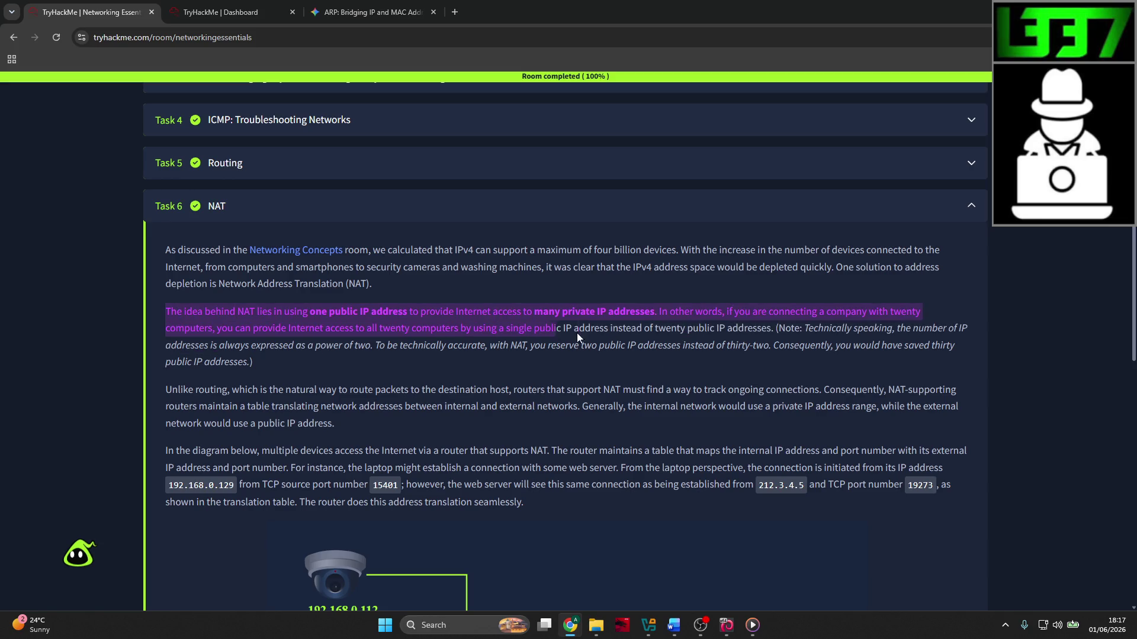
{"action": "left_click_drag", "start_coordinate": [688, 334], "coordinate": [773, 335]}
{"action": "key", "text": "ctrl+c"}
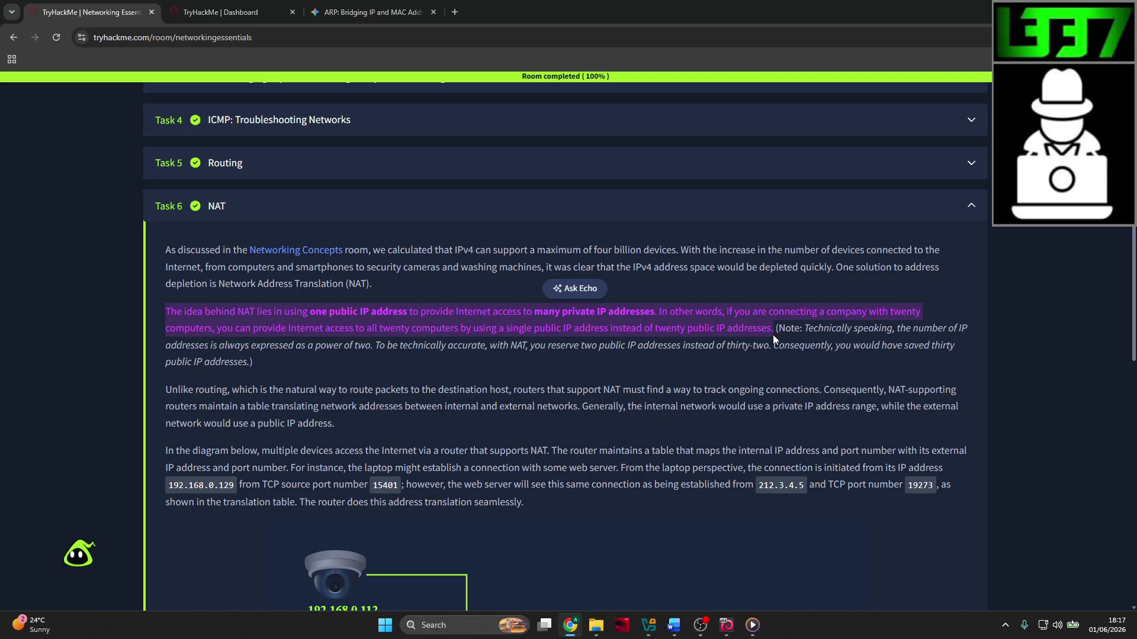
{"action": "key", "text": "alt+Tab"}
{"action": "key", "text": "ctrl+v"}
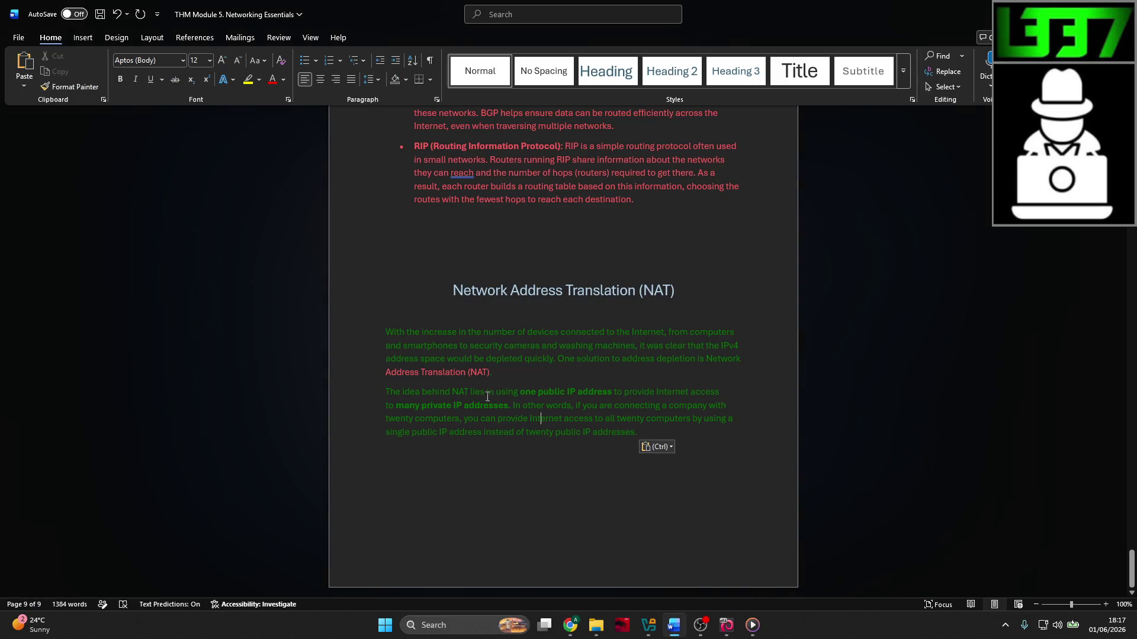
Step: Colour 'one public IP address' and 'many private IP addresses' red in the new paragraph
{"action": "left_click_drag", "start_coordinate": [487, 392], "coordinate": [622, 391]}
{"action": "left_click", "coordinate": [628, 392]}
{"action": "left_click_drag", "start_coordinate": [396, 406], "coordinate": [508, 406]}
{"action": "left_click", "coordinate": [530, 405]}
{"action": "left_click_drag", "start_coordinate": [520, 392], "coordinate": [612, 392]}
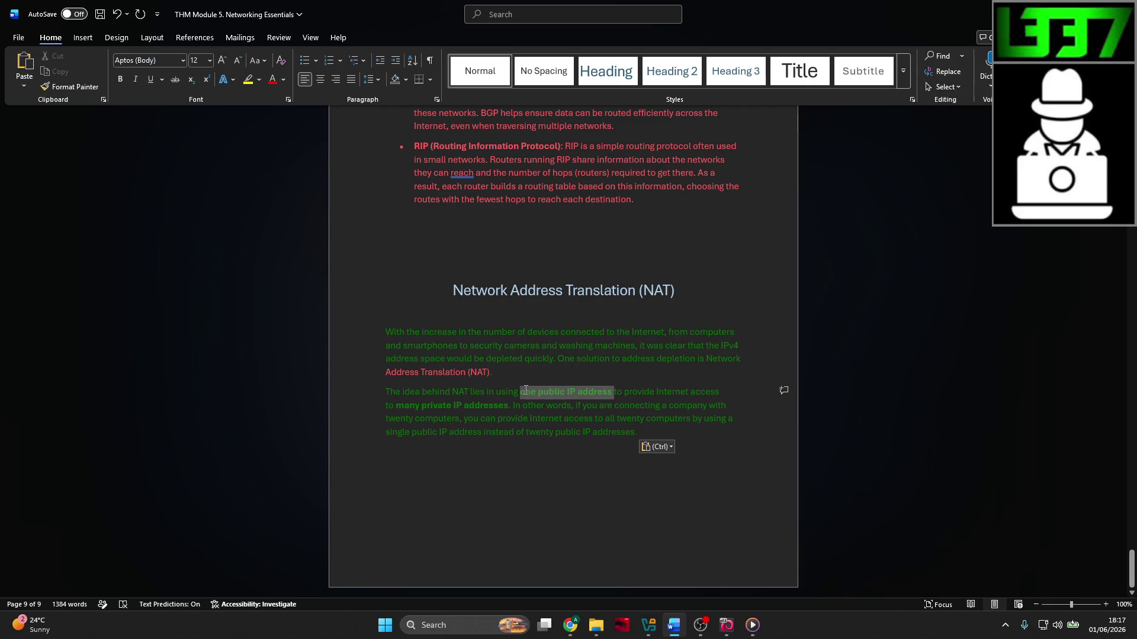
{"action": "left_click", "coordinate": [597, 372]}
{"action": "left_click", "coordinate": [509, 405]}
{"action": "left_click_drag", "start_coordinate": [509, 405], "coordinate": [396, 405]}
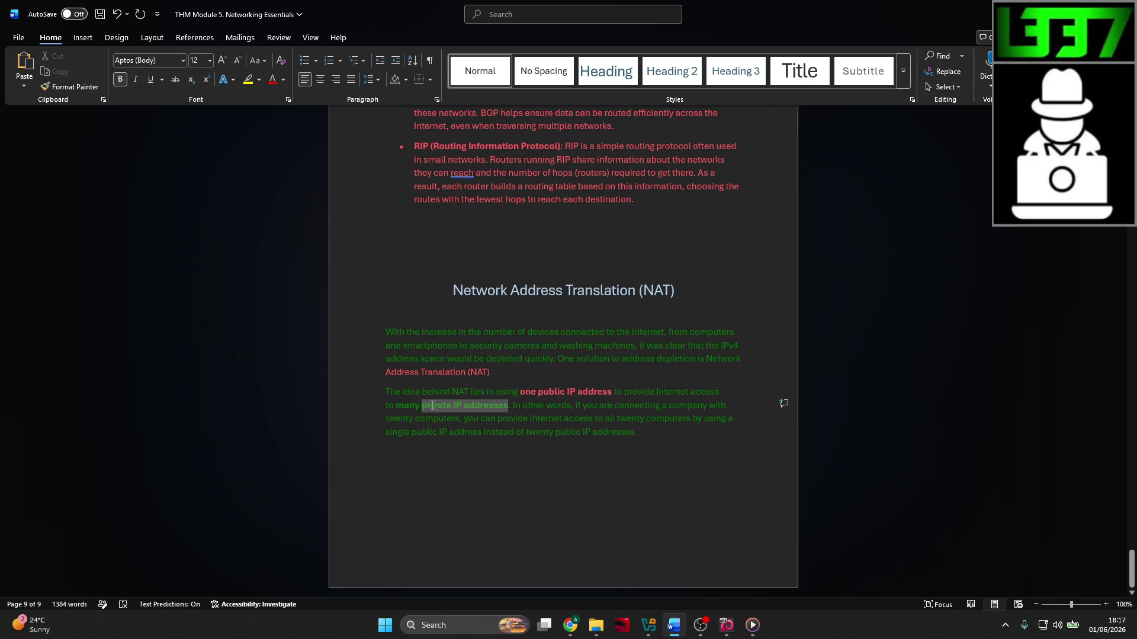
{"action": "left_click", "coordinate": [483, 386]}
{"action": "left_click", "coordinate": [552, 433]}
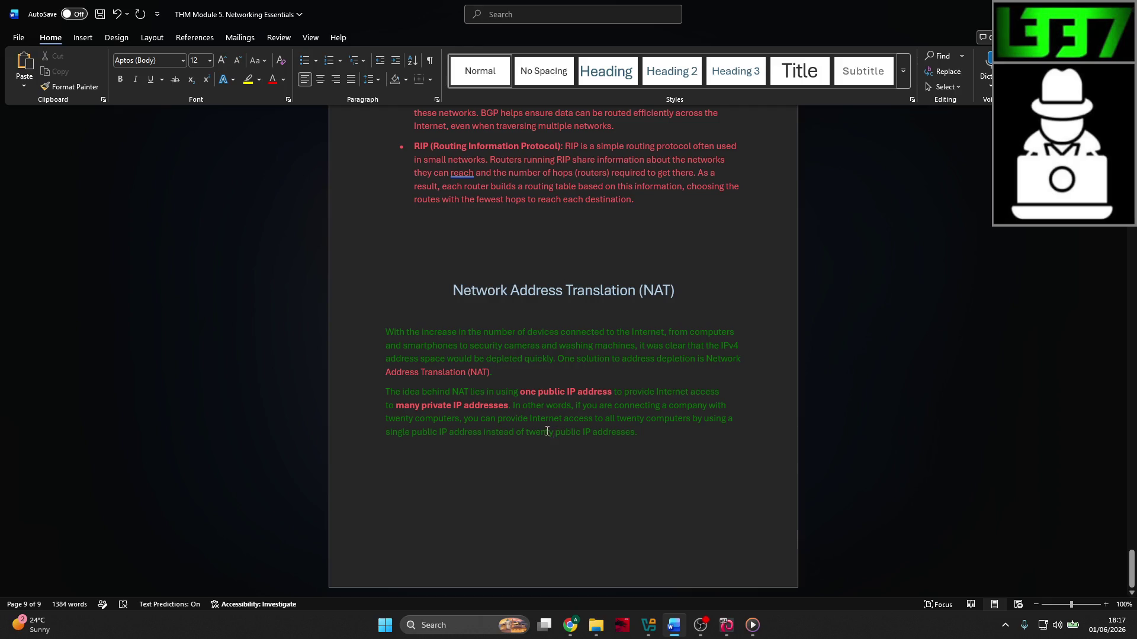
Step: Review the rest of the idea-behind-NAT paragraph by selecting its later lines
{"action": "left_click_drag", "start_coordinate": [452, 412], "coordinate": [551, 432]}
{"action": "left_click", "coordinate": [551, 432]}
{"action": "left_click_drag", "start_coordinate": [616, 418], "coordinate": [706, 418]}
{"action": "left_click", "coordinate": [478, 419]}
{"action": "left_click_drag", "start_coordinate": [397, 433], "coordinate": [637, 434]}
{"action": "left_click", "coordinate": [640, 433]}
Step: Select the whole 'Unlike routing…' paragraph in the NAT task and return to Word
{"action": "key", "text": "alt+Tab"}
{"action": "scroll", "coordinate": [673, 341], "scroll_direction": "down", "scroll_amount": 2}
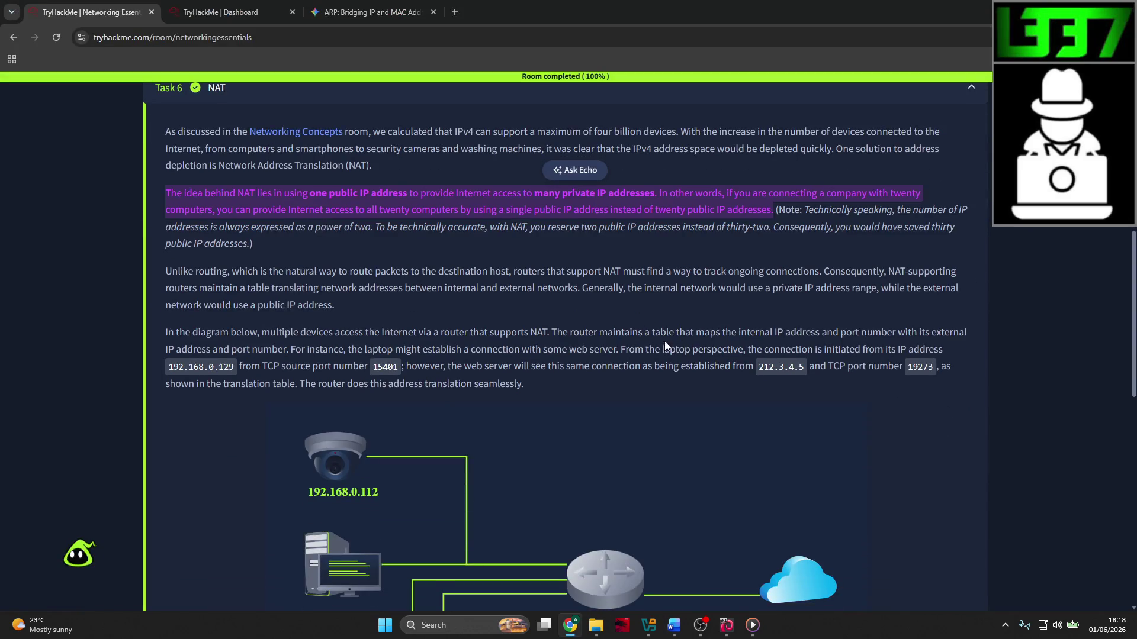
{"action": "left_click", "coordinate": [560, 326]}
{"action": "scroll", "coordinate": [486, 353], "scroll_direction": "up", "scroll_amount": 1}
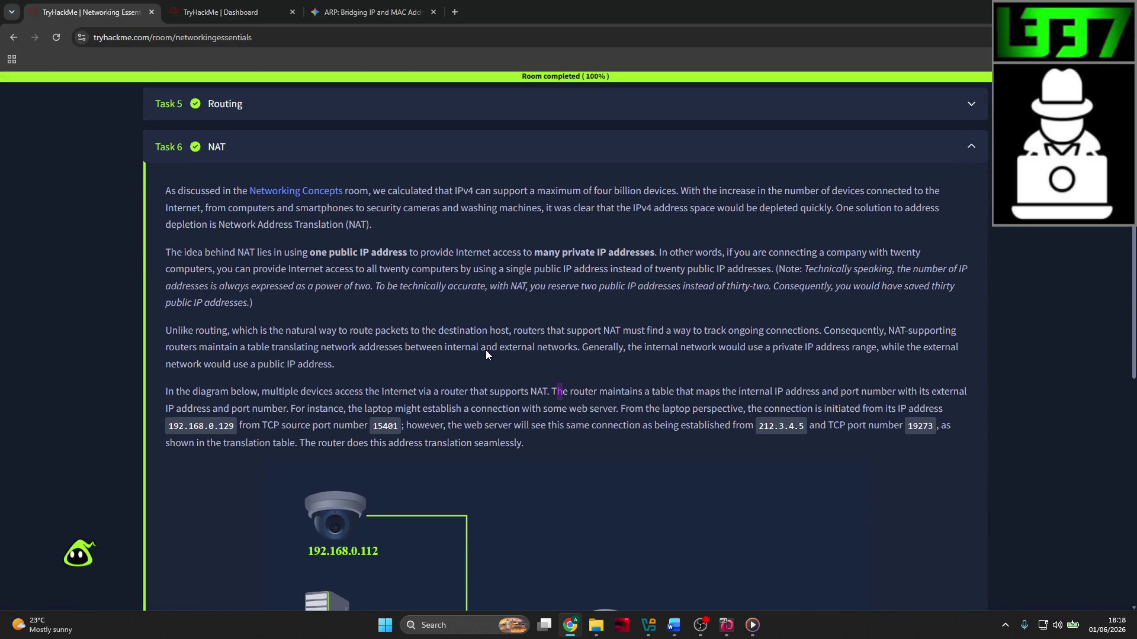
{"action": "double_click", "coordinate": [615, 328]}
{"action": "left_click_drag", "start_coordinate": [812, 338], "coordinate": [834, 336]}
{"action": "left_click", "coordinate": [382, 324]}
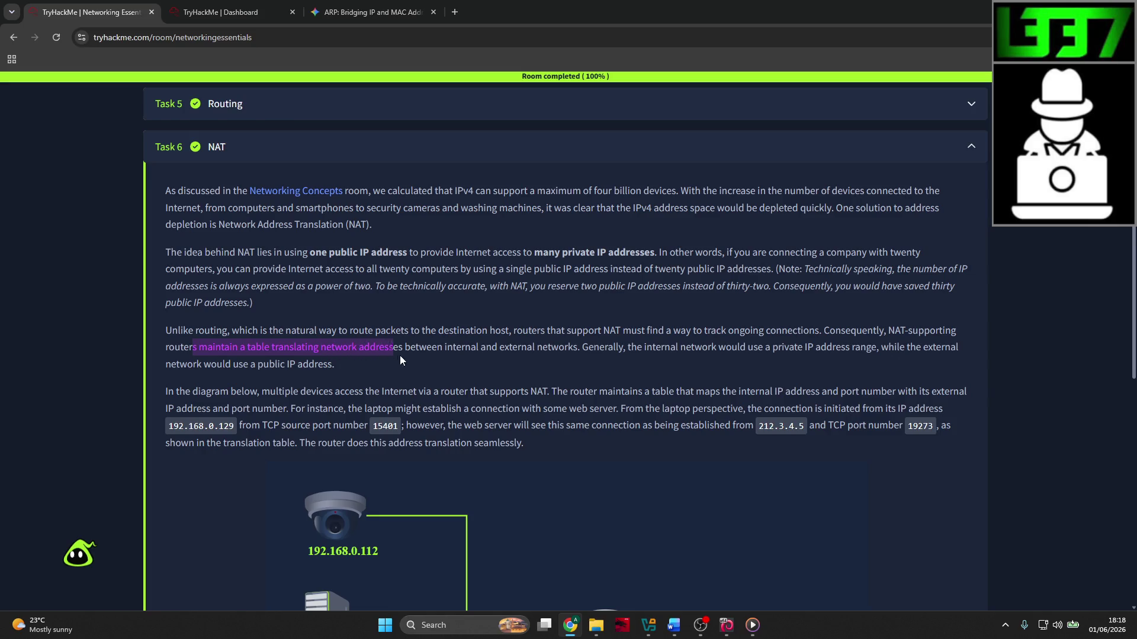
{"action": "left_click_drag", "start_coordinate": [457, 353], "coordinate": [522, 354]}
{"action": "left_click", "coordinate": [560, 354]}
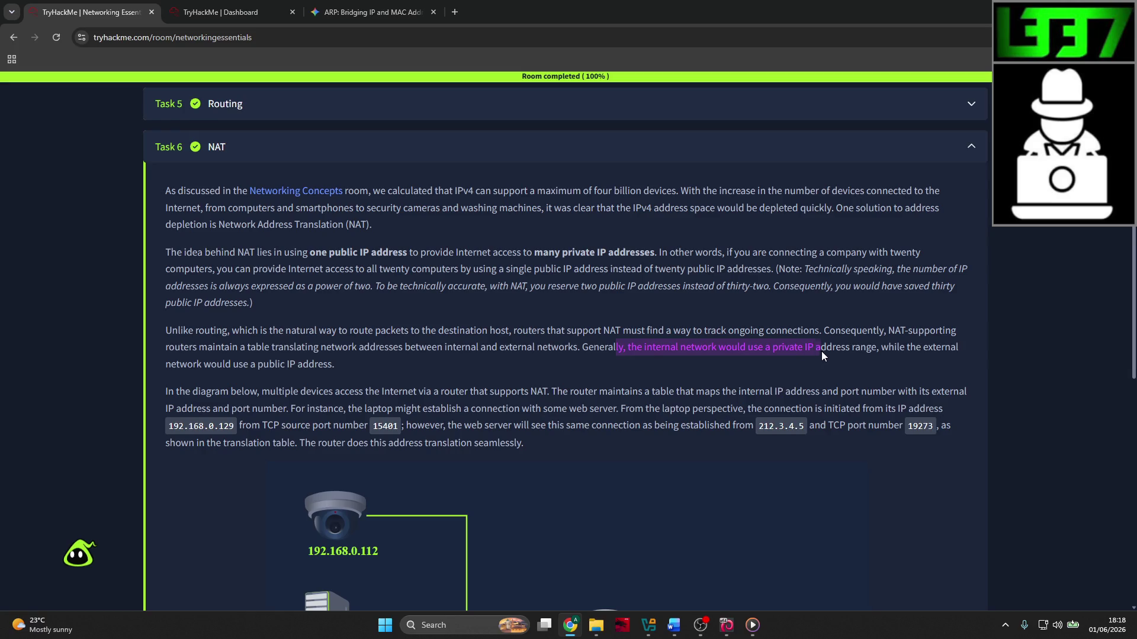
{"action": "left_click_drag", "start_coordinate": [369, 358], "coordinate": [131, 334]}
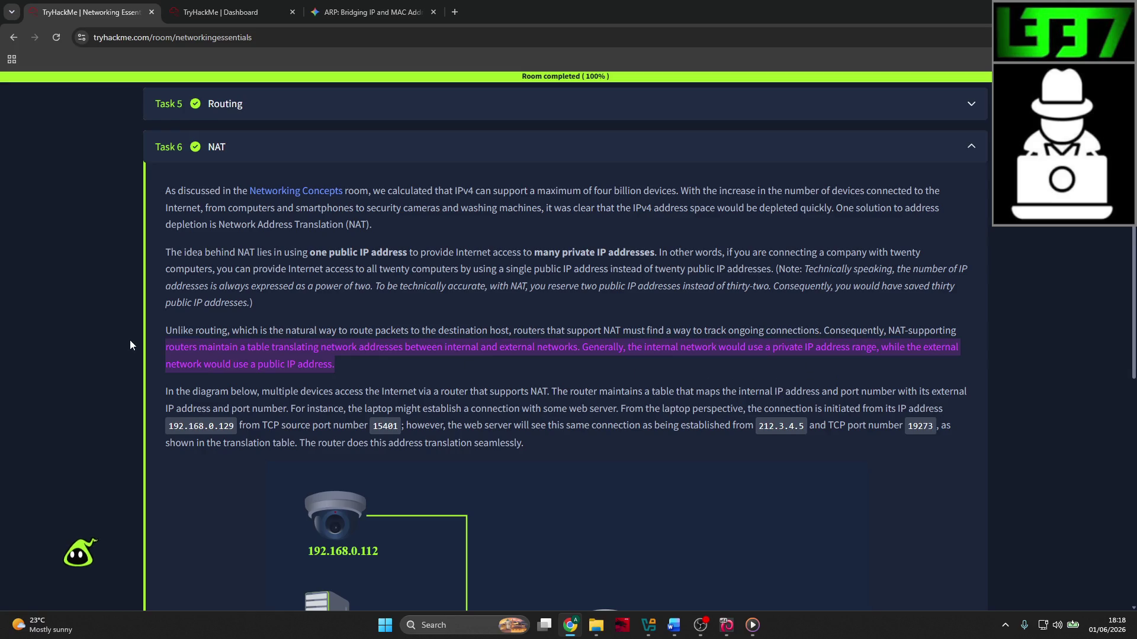
{"action": "key", "text": "alt+Tab"}
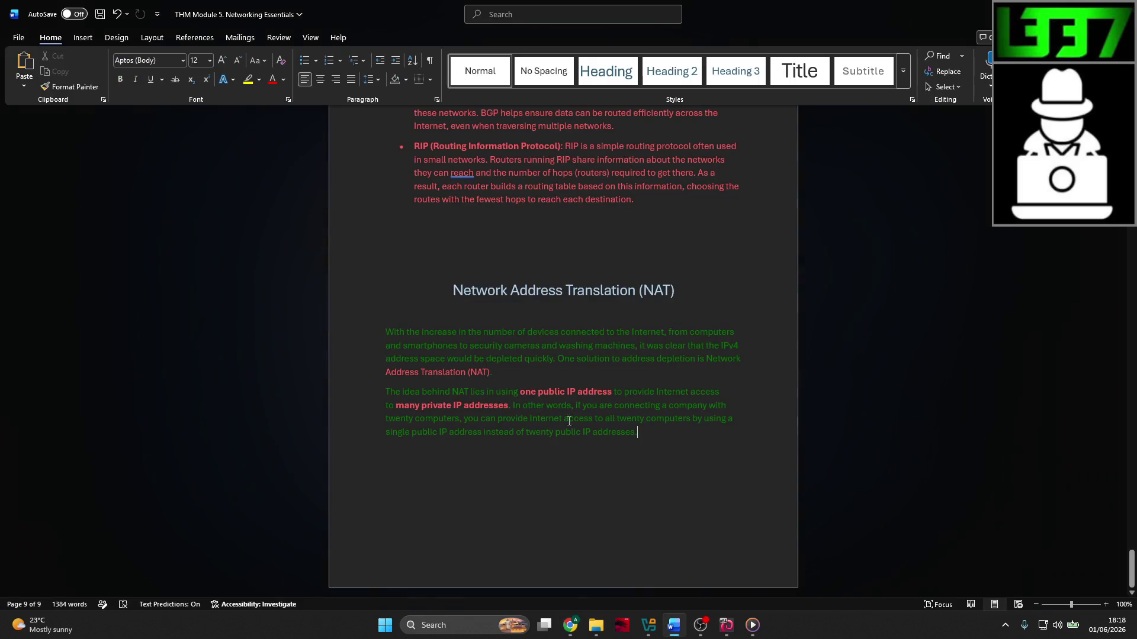
Step: Paste the routing-contrast text, breaking 'One solution…' and 'Consequently…' into their own paragraphs
{"action": "type", "text": "Unlike routing, which is the natural way to route packets to the destination host, routers that support NAT must find a way to track ongoing connections. Consequently, NAT-supporting routers maintain a table translating network addresses between internal and external networks. Generally, the internal network would use a private IP address range, while the external network would use a public IP address."}
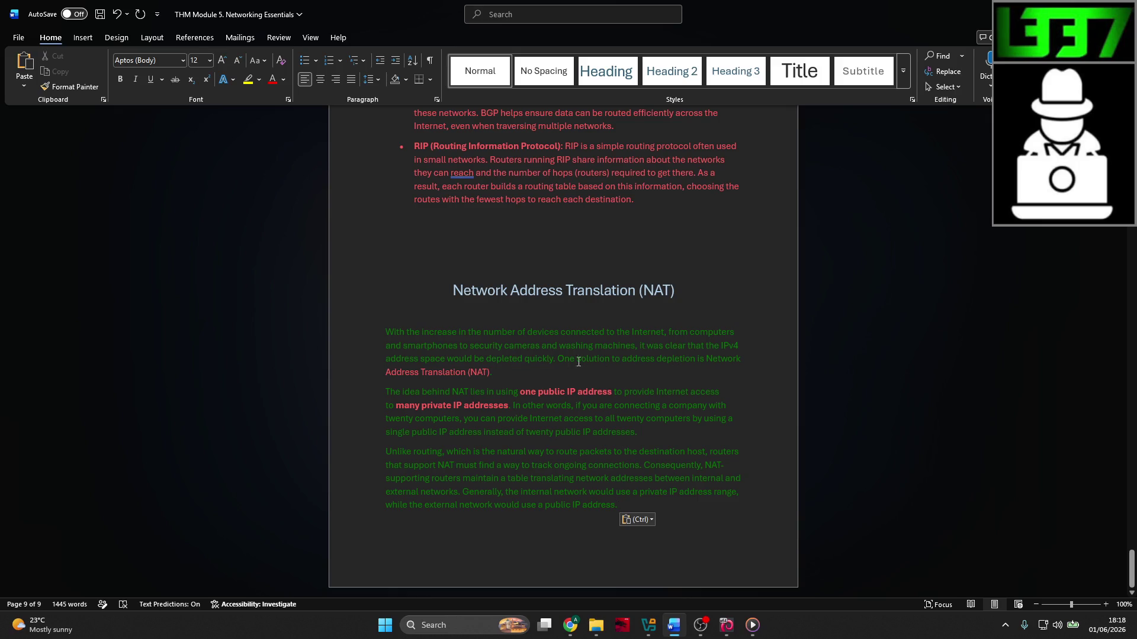
{"action": "key", "text": "Return"}
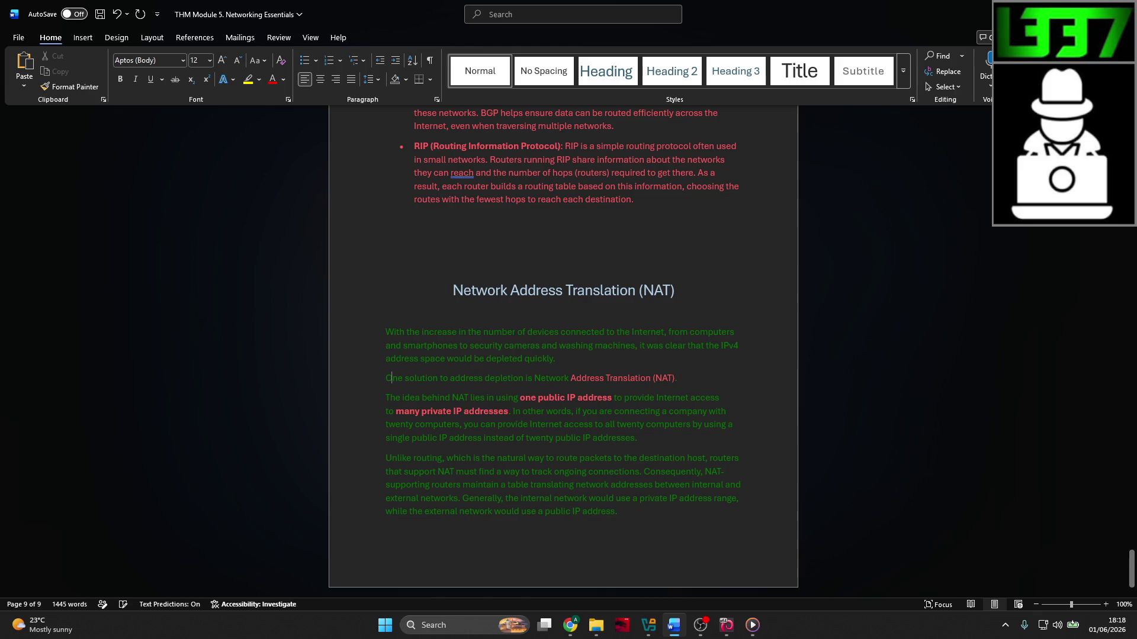
{"action": "left_click", "coordinate": [519, 411]}
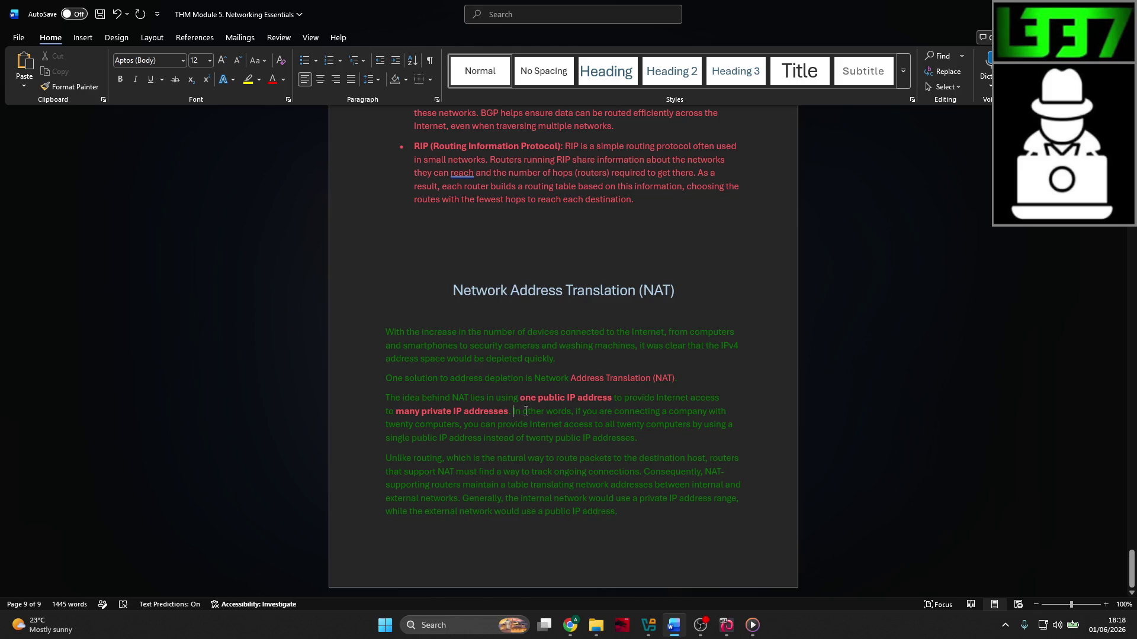
{"action": "left_click", "coordinate": [486, 279]}
{"action": "scroll", "coordinate": [497, 293], "scroll_direction": "up", "scroll_amount": 3}
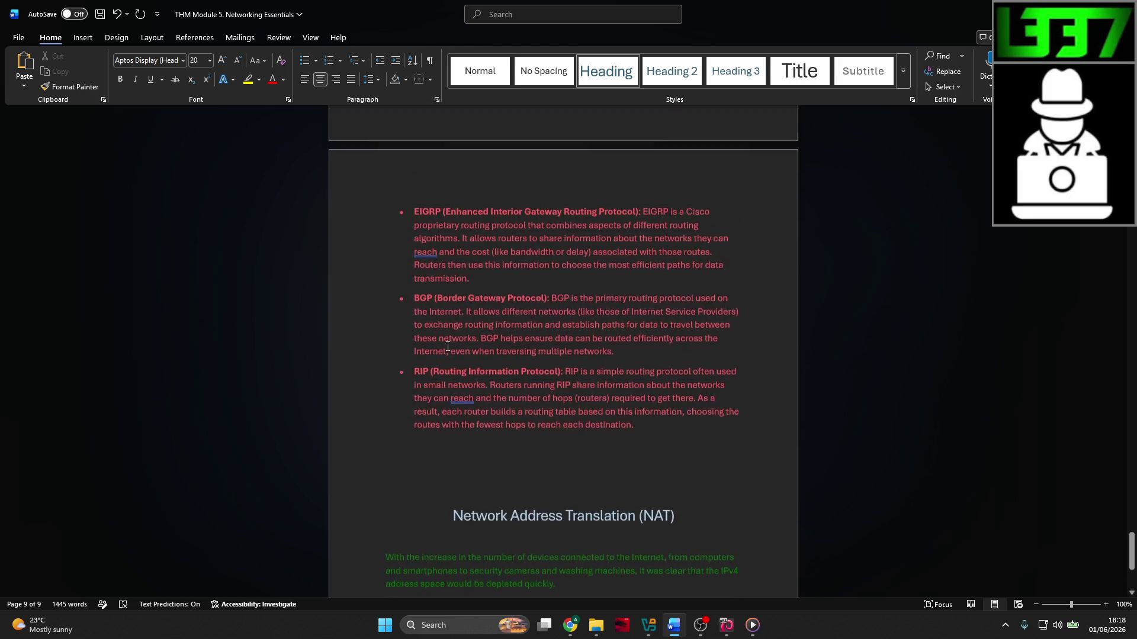
{"action": "scroll", "coordinate": [534, 417], "scroll_direction": "down", "scroll_amount": 2}
{"action": "scroll", "coordinate": [550, 398], "scroll_direction": "down", "scroll_amount": 1}
{"action": "left_click", "coordinate": [593, 438]}
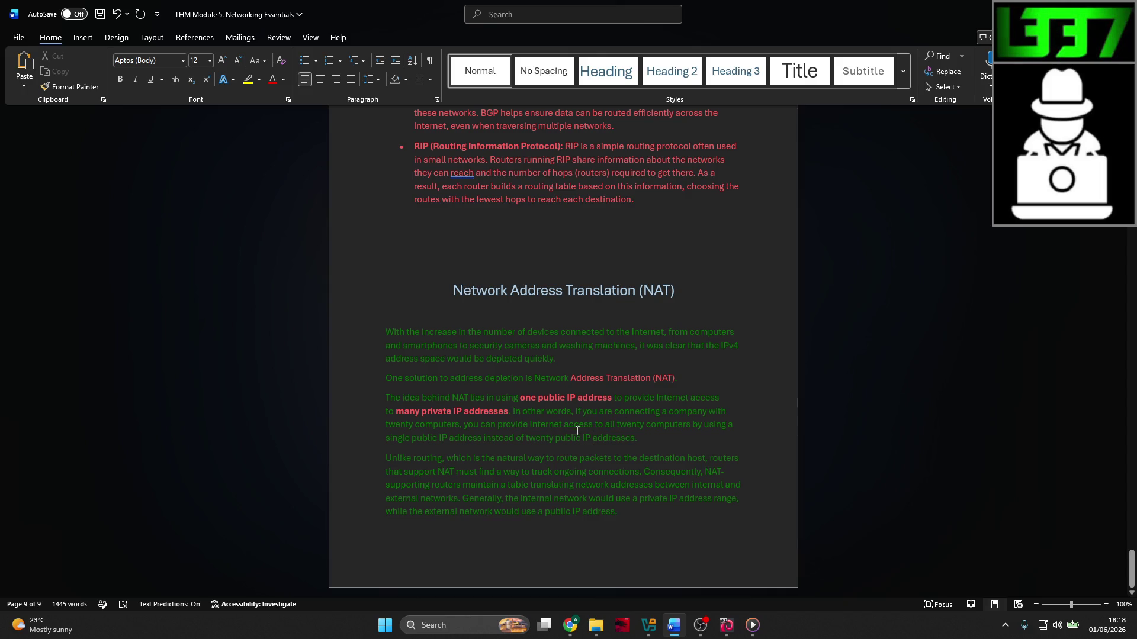
{"action": "left_click", "coordinate": [643, 472]}
{"action": "key", "text": "Return"}
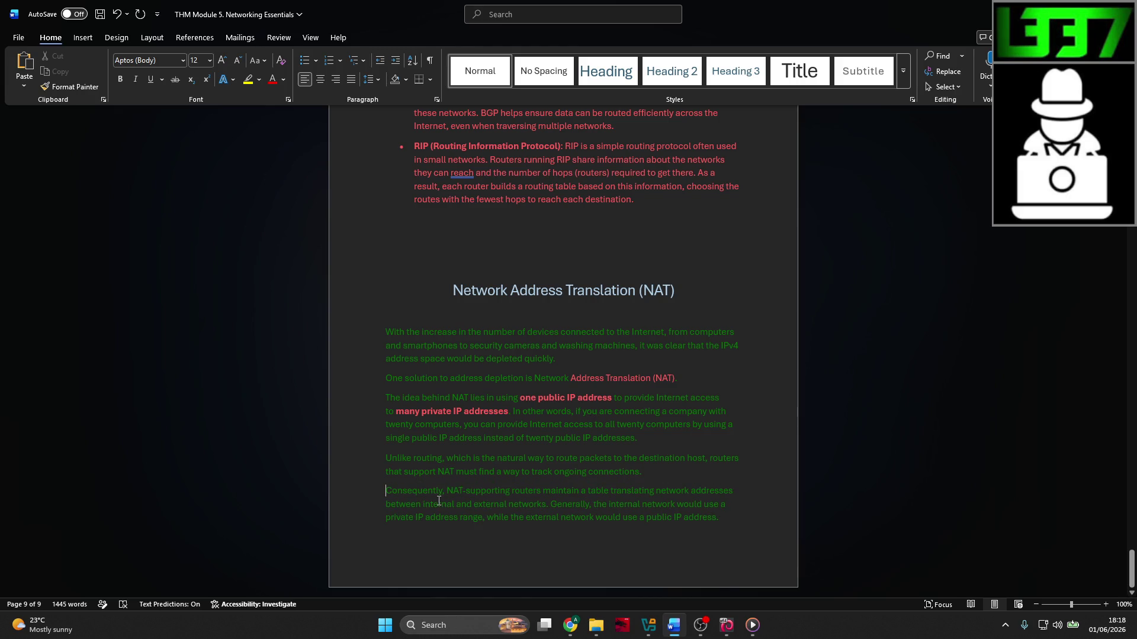
{"action": "key", "text": "ctrl+shift+Right"}
{"action": "key", "text": "ctrl+shift+Right"}
{"action": "key", "text": "ctrl+shift+Right"}
{"action": "key", "text": "ctrl+shift+Right"}
{"action": "key", "text": "ctrl+shift+Right"}
{"action": "key", "text": "Left"}
Step: Colour the NAT-supporting routers translation-table sentence red
{"action": "left_click_drag", "start_coordinate": [542, 491], "coordinate": [690, 490]}
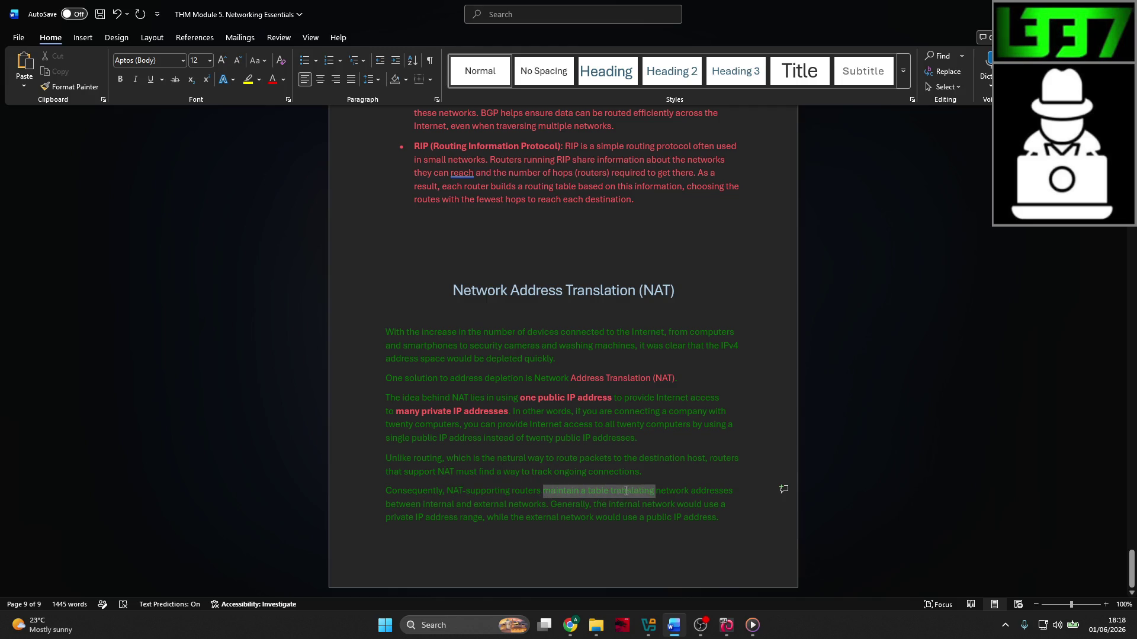
{"action": "left_click", "coordinate": [689, 491]}
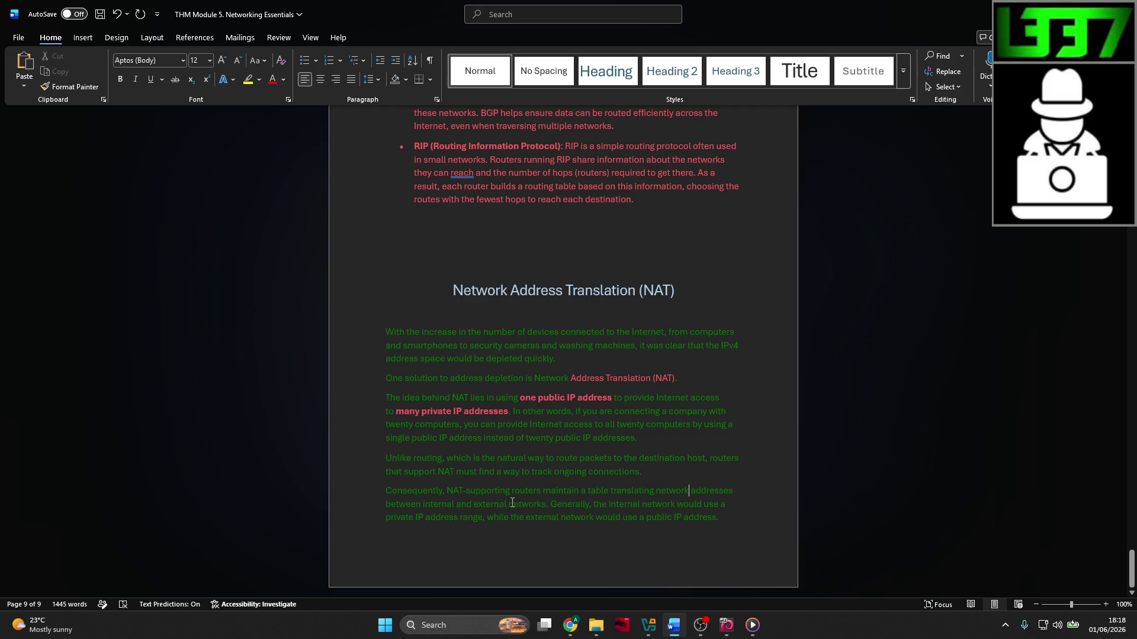
{"action": "left_click_drag", "start_coordinate": [546, 504], "coordinate": [446, 492]}
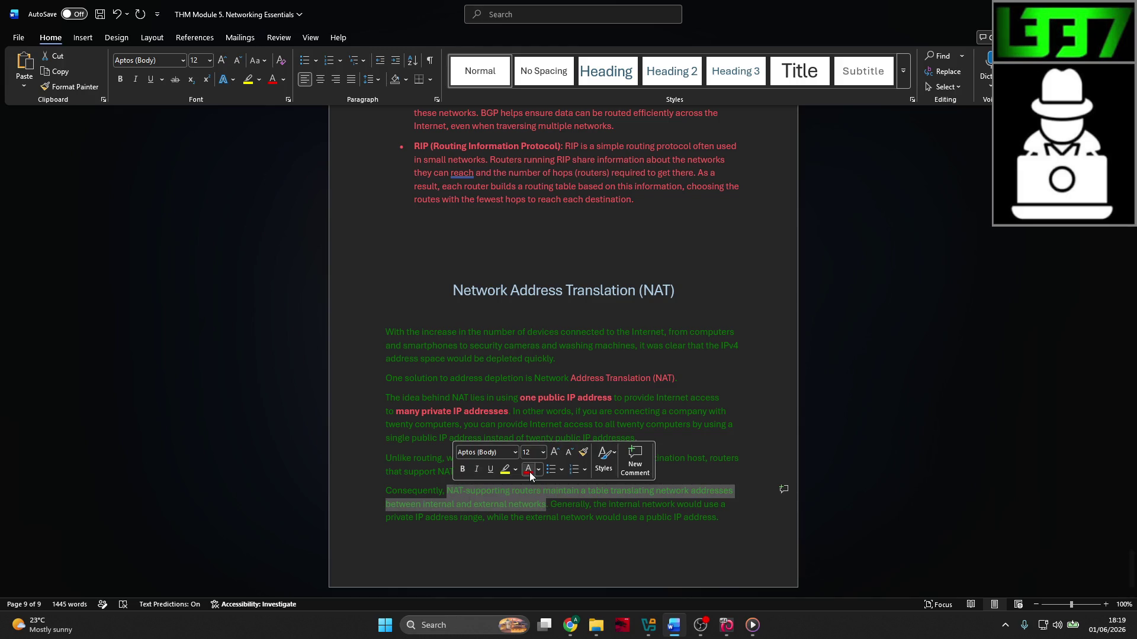
{"action": "left_click", "coordinate": [528, 468]}
{"action": "left_click", "coordinate": [620, 439]}
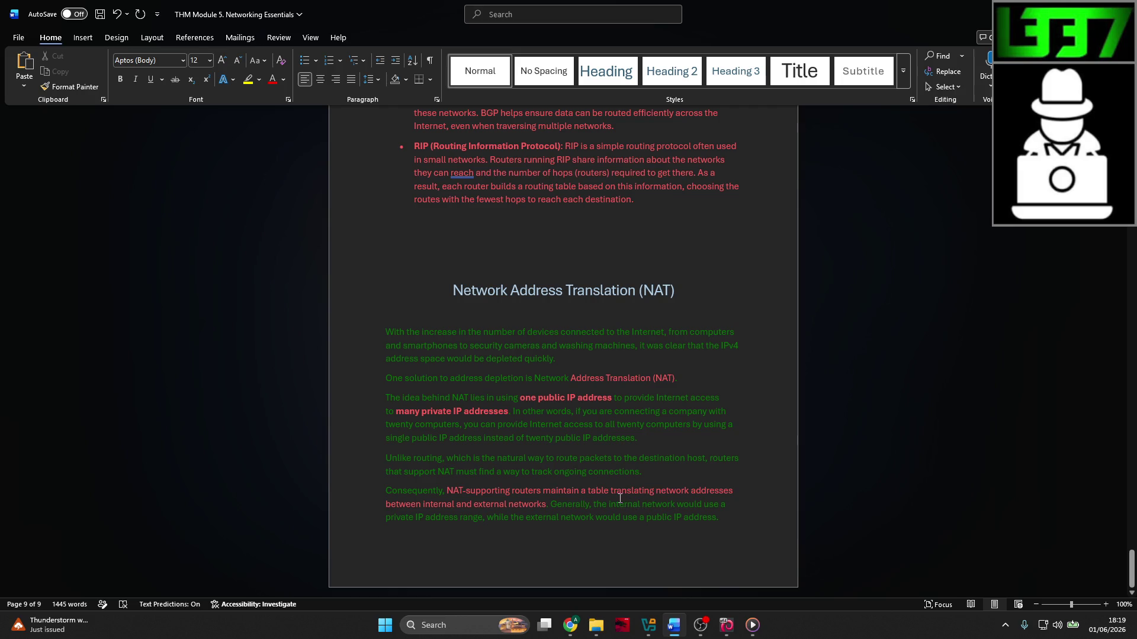
Step: Colour the 'Generally,' sentence on private and public IP ranges red
{"action": "mouse_move", "coordinate": [609, 499]}
{"action": "left_mouse_down"}
{"action": "mouse_move", "coordinate": [551, 491]}
{"action": "mouse_move", "coordinate": [717, 518]}
{"action": "left_mouse_up"}
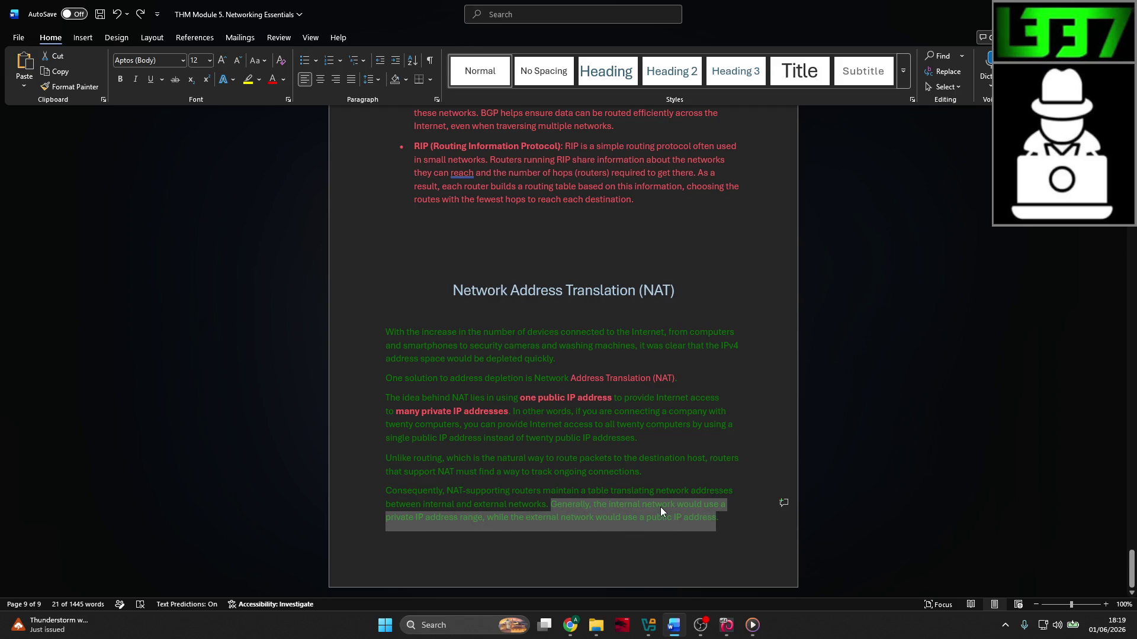
{"action": "left_click", "coordinate": [273, 80]}
{"action": "left_click", "coordinate": [640, 437]}
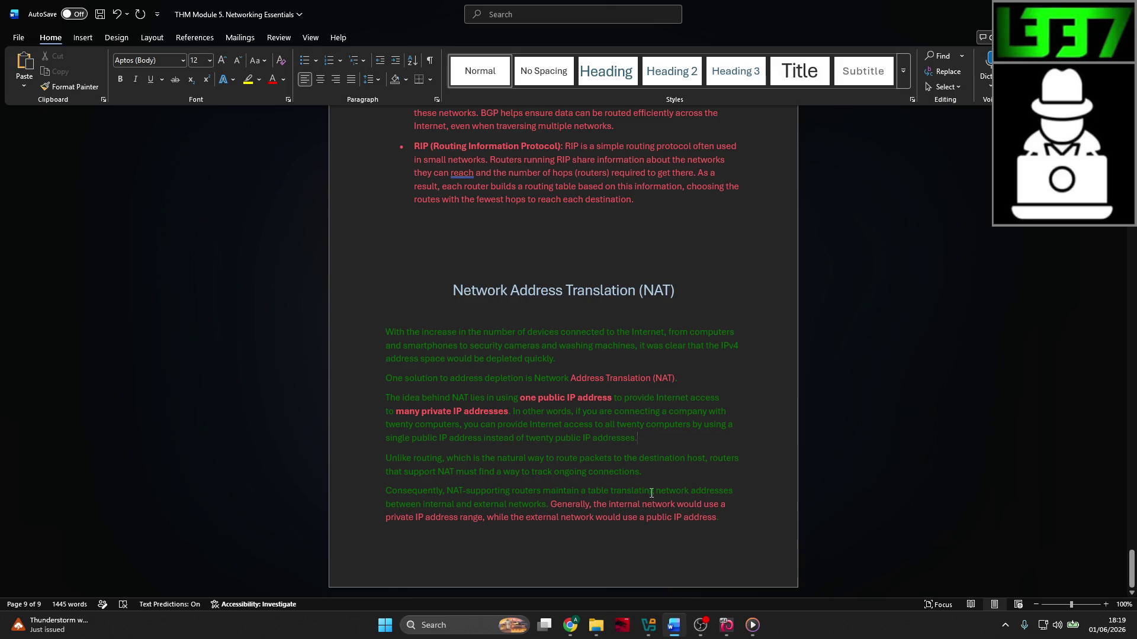
{"action": "left_click", "coordinate": [731, 519]}
{"action": "left_click", "coordinate": [83, 38]}
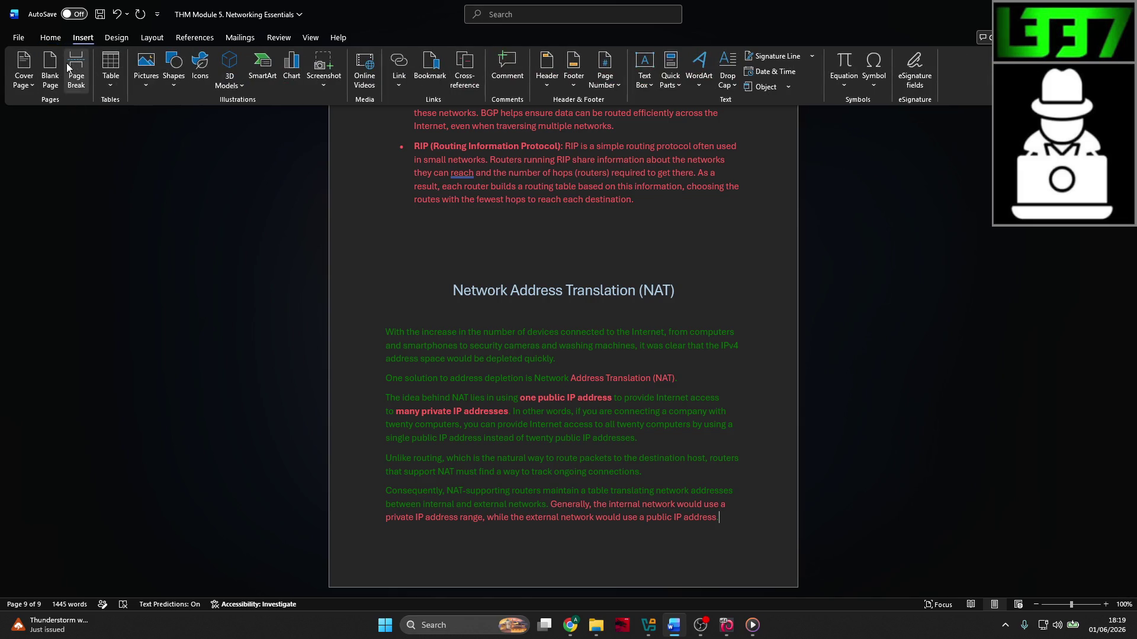
Step: Insert a blank page after the NAT notes and bring the TryHackMe NAT lesson back
{"action": "left_click", "coordinate": [50, 71]}
{"action": "scroll", "coordinate": [678, 394], "scroll_direction": "up", "scroll_amount": 5}
{"action": "scroll", "coordinate": [699, 419], "scroll_direction": "down", "scroll_amount": 3}
{"action": "scroll", "coordinate": [688, 403], "scroll_direction": "down", "scroll_amount": 3}
{"action": "scroll", "coordinate": [655, 390], "scroll_direction": "up", "scroll_amount": 5}
{"action": "scroll", "coordinate": [655, 391], "scroll_direction": "up", "scroll_amount": 4}
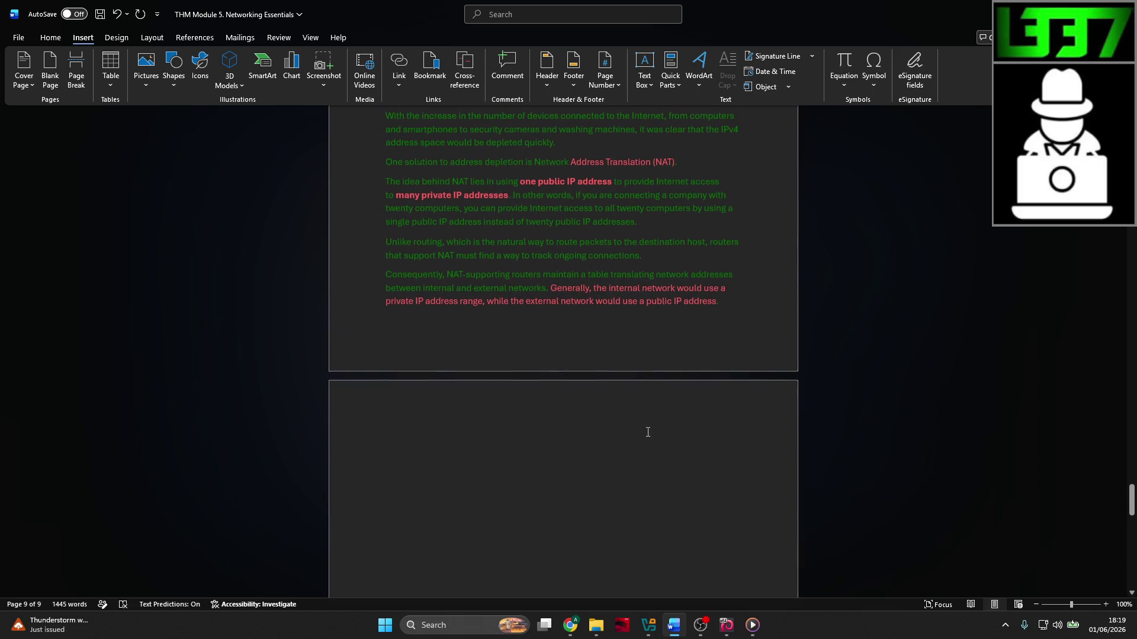
{"action": "scroll", "coordinate": [723, 331], "scroll_direction": "up", "scroll_amount": 1}
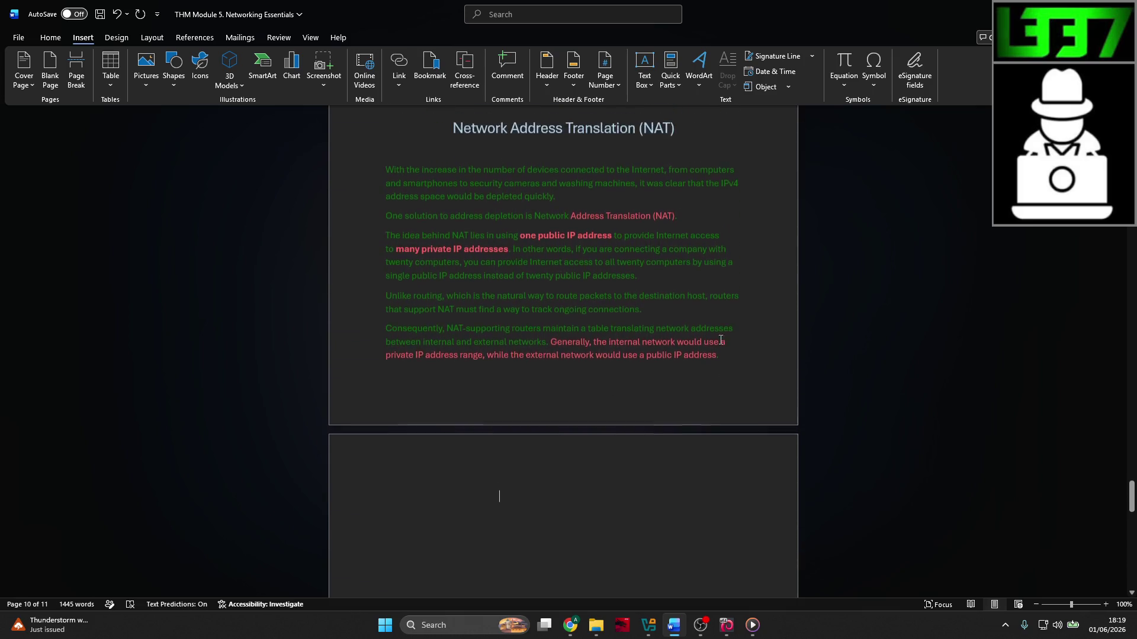
{"action": "key", "text": "alt+Tab"}
{"action": "left_click", "coordinate": [463, 349]}
{"action": "scroll", "coordinate": [433, 363], "scroll_direction": "down", "scroll_amount": 1}
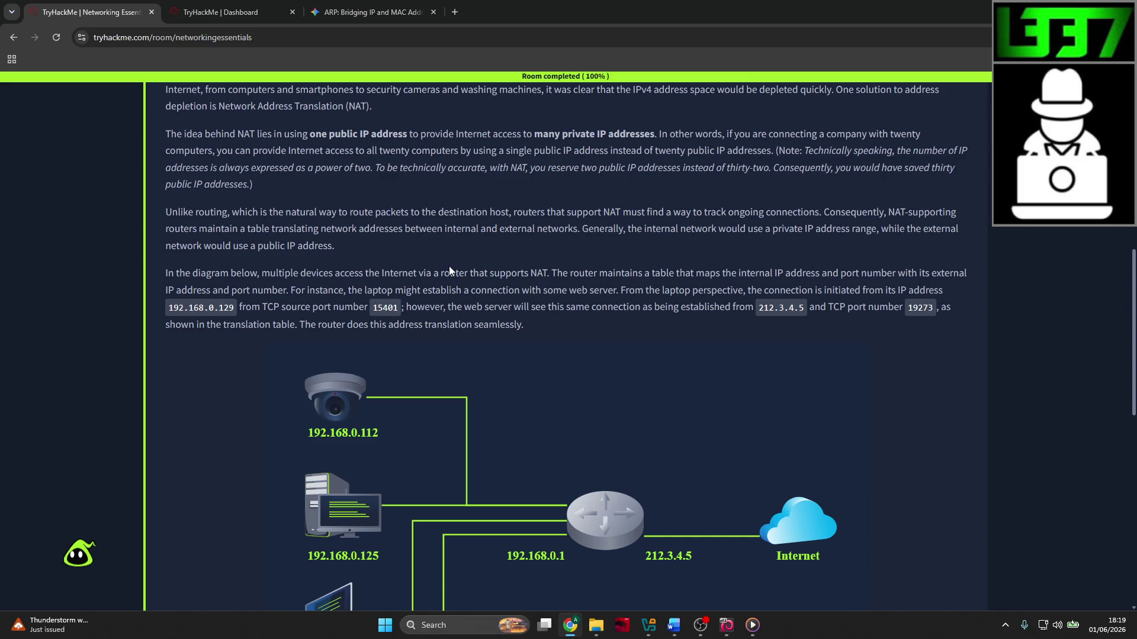
{"action": "scroll", "coordinate": [432, 275], "scroll_direction": "down", "scroll_amount": 1}
{"action": "scroll", "coordinate": [432, 275], "scroll_direction": "down", "scroll_amount": 1}
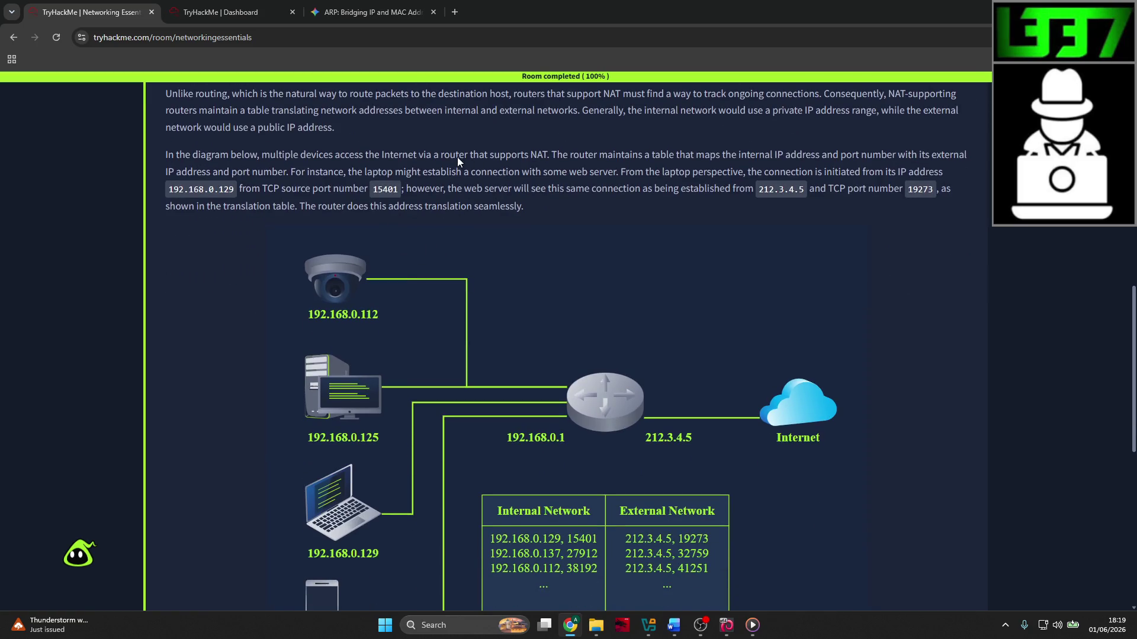
{"action": "scroll", "coordinate": [700, 167], "scroll_direction": "down", "scroll_amount": 1}
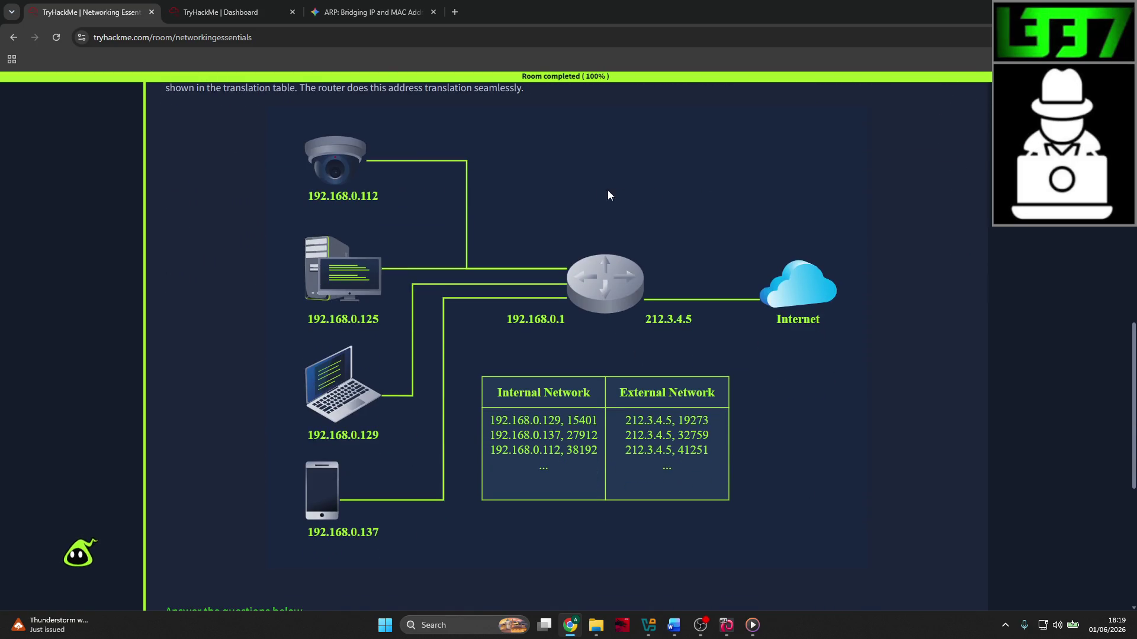
{"action": "scroll", "coordinate": [596, 194], "scroll_direction": "up", "scroll_amount": 1}
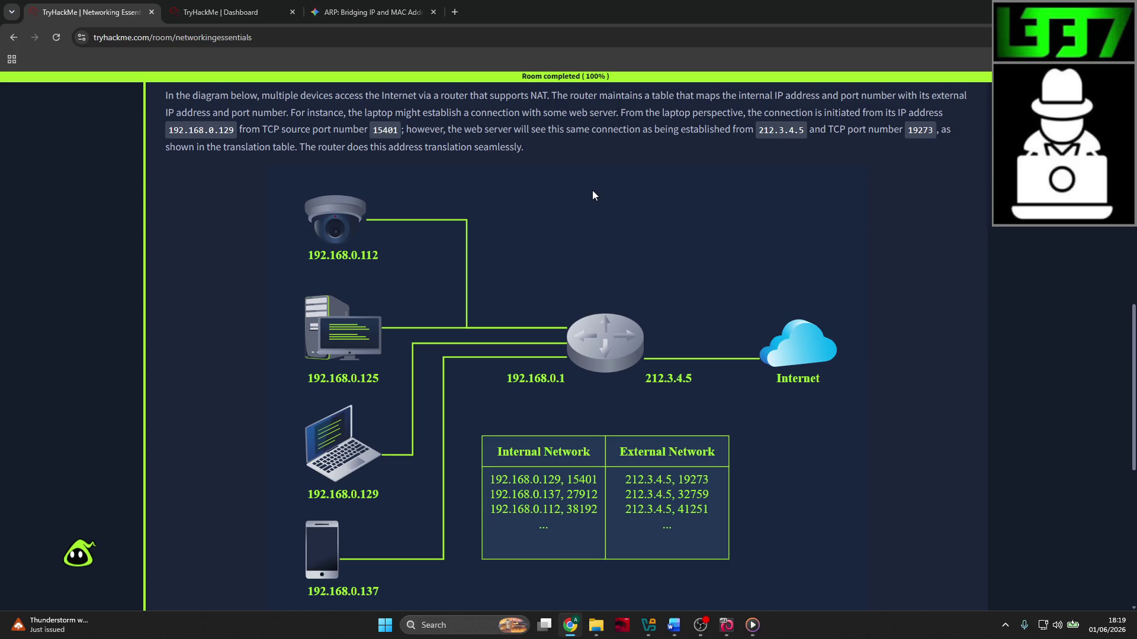
{"action": "scroll", "coordinate": [589, 194], "scroll_direction": "down", "scroll_amount": 2, "text": "ctrl"}
{"action": "scroll", "coordinate": [587, 193], "scroll_direction": "down", "scroll_amount": 1, "text": "ctrl"}
{"action": "scroll", "coordinate": [588, 192], "scroll_direction": "up", "scroll_amount": 1, "text": "ctrl"}
{"action": "scroll", "coordinate": [126, 217], "scroll_direction": "up", "scroll_amount": 1}
{"action": "scroll", "coordinate": [156, 229], "scroll_direction": "down", "scroll_amount": 1}
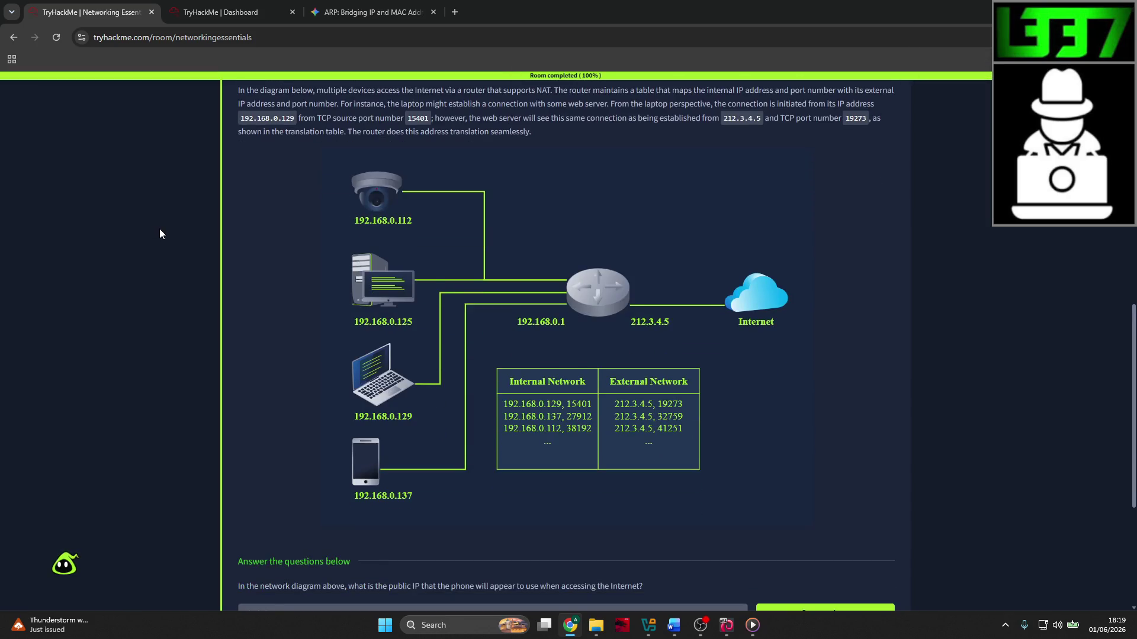
{"action": "scroll", "coordinate": [160, 234], "scroll_direction": "down", "scroll_amount": 1, "text": "ctrl"}
{"action": "scroll", "coordinate": [161, 233], "scroll_direction": "up", "scroll_amount": 1}
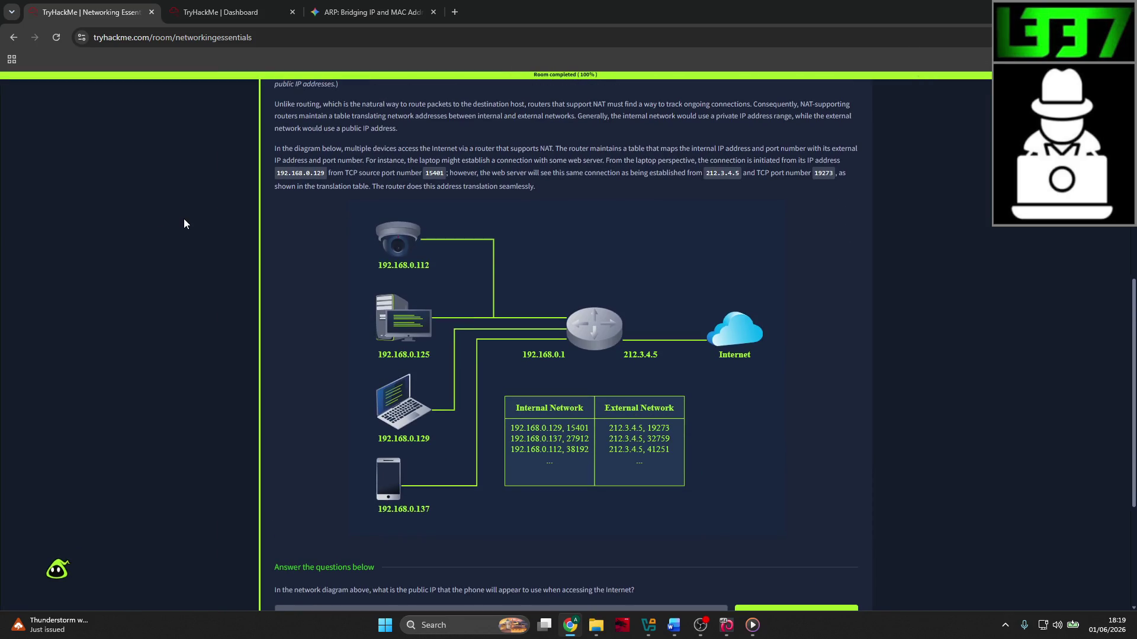
Step: Start a Win+Shift+S screen capture and begin outlining the NAT diagram area
{"action": "key", "text": "super+shift+s"}
{"action": "left_click_drag", "start_coordinate": [351, 202], "coordinate": [770, 509]}
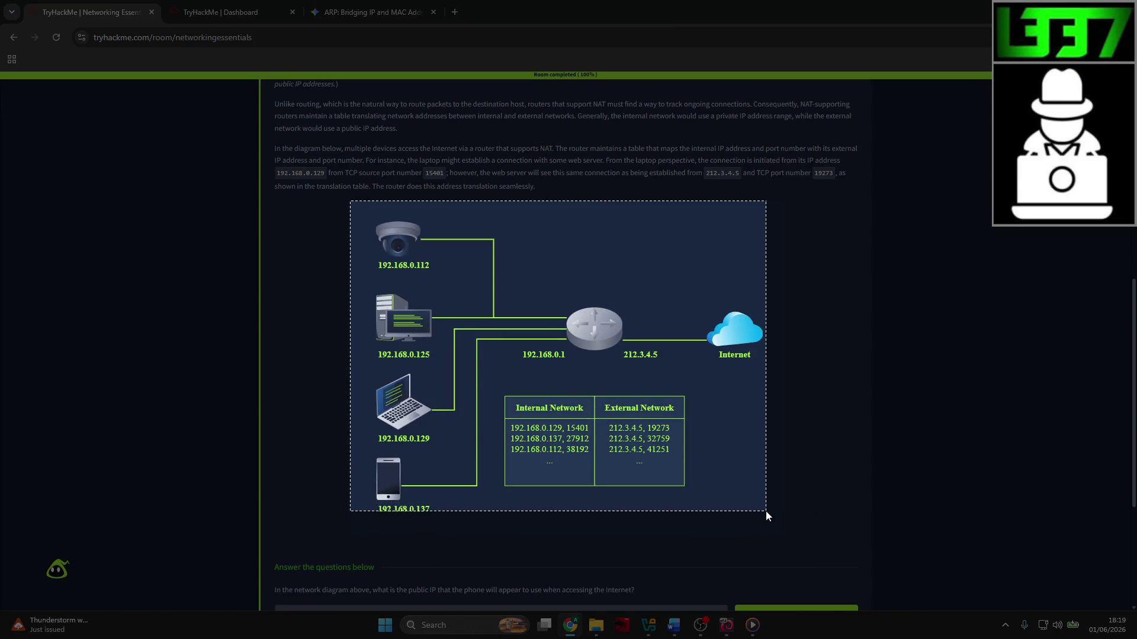
Step: Snip the full NAT diagram with its translation table and load it in the Snipping Tool editor
{"action": "left_click_drag", "start_coordinate": [769, 508], "coordinate": [784, 521]}
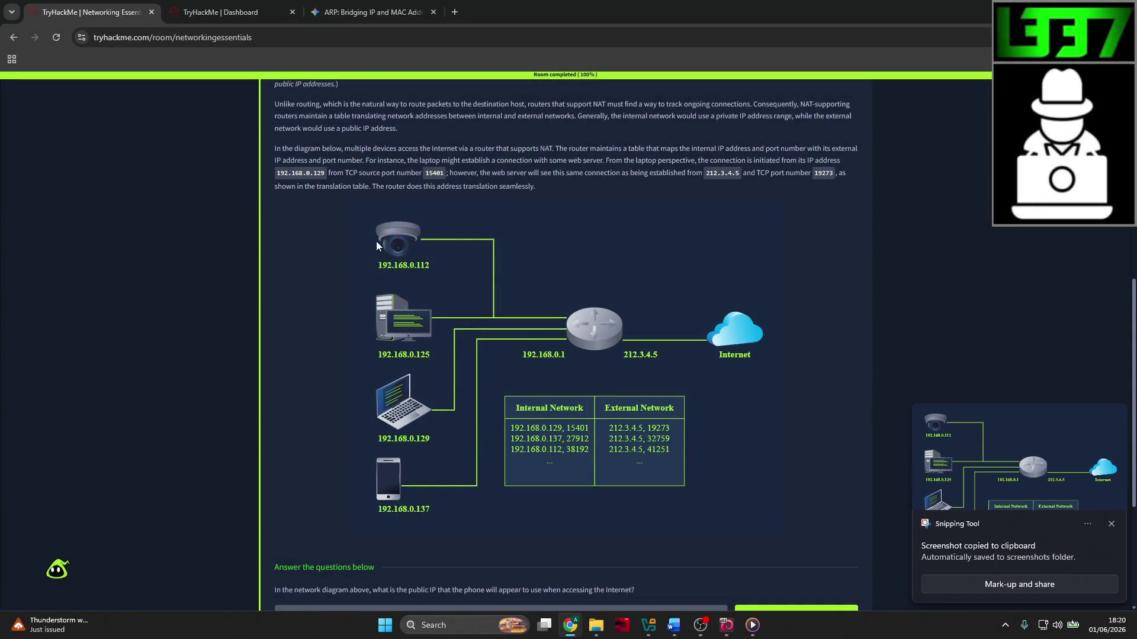
{"action": "key", "text": "super+shift+s"}
{"action": "mouse_move", "coordinate": [368, 215]}
{"action": "left_mouse_down"}
{"action": "mouse_move", "coordinate": [713, 526]}
{"action": "mouse_move", "coordinate": [768, 522]}
{"action": "left_mouse_up"}
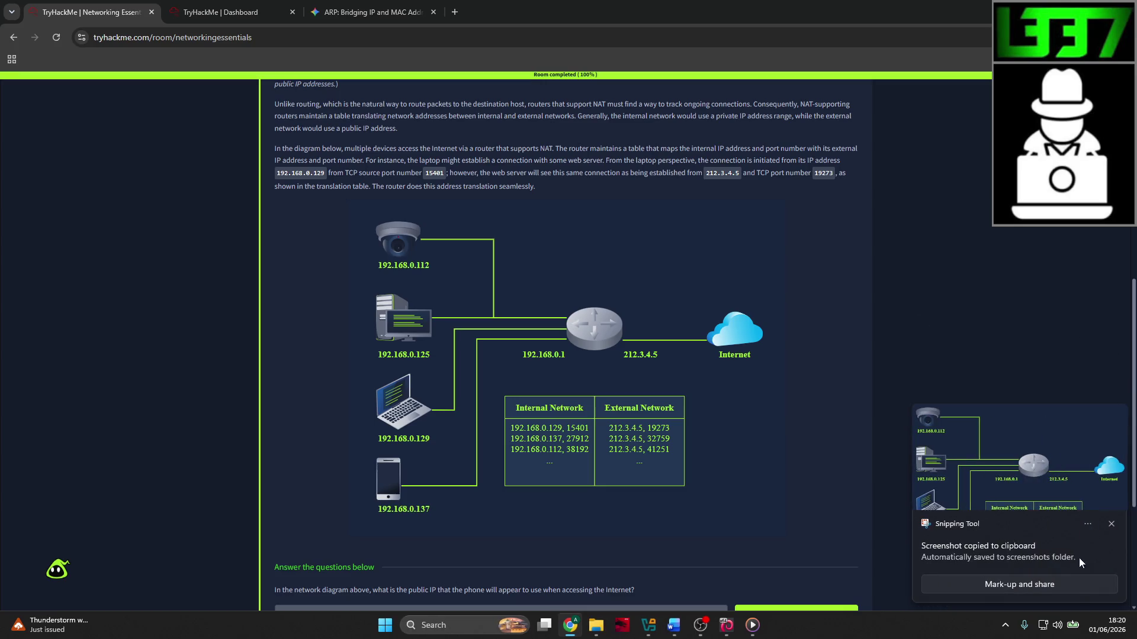
{"action": "left_click", "coordinate": [1079, 547]}
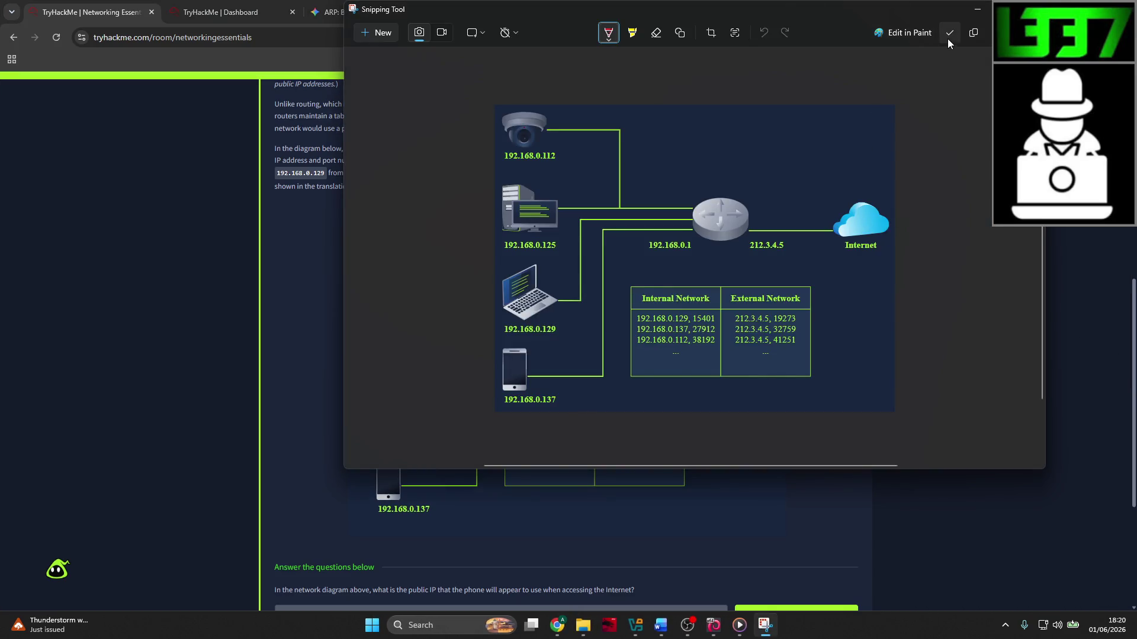
Step: Save the capture as 'NAT diagram' in the 5. Networking folder and close the editor
{"action": "left_click", "coordinate": [949, 32]}
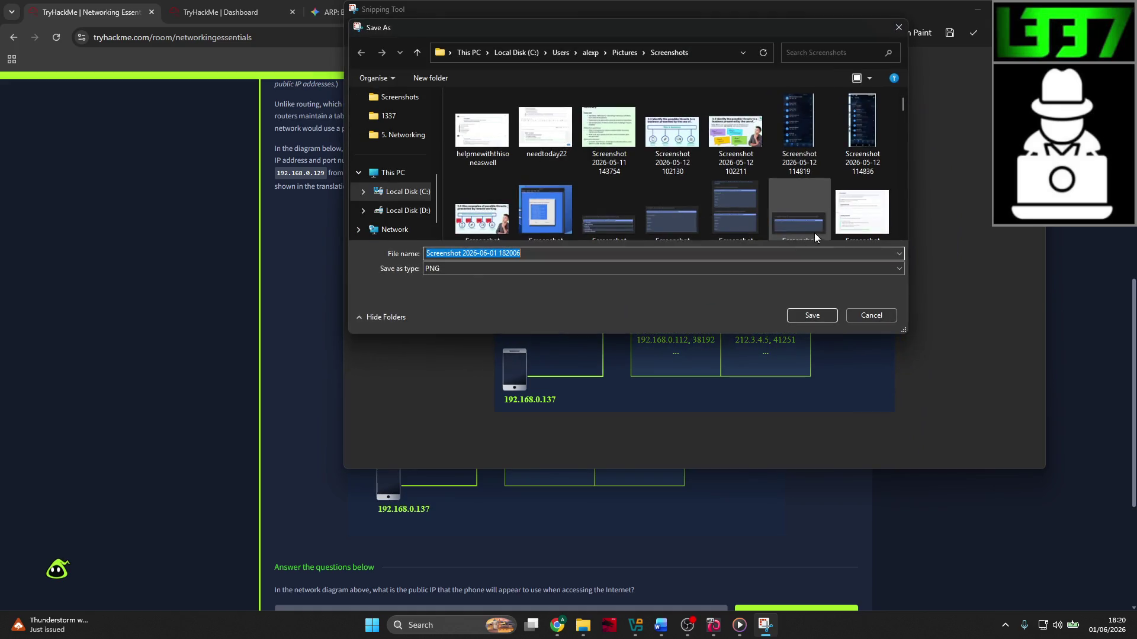
{"action": "left_click", "coordinate": [399, 135]}
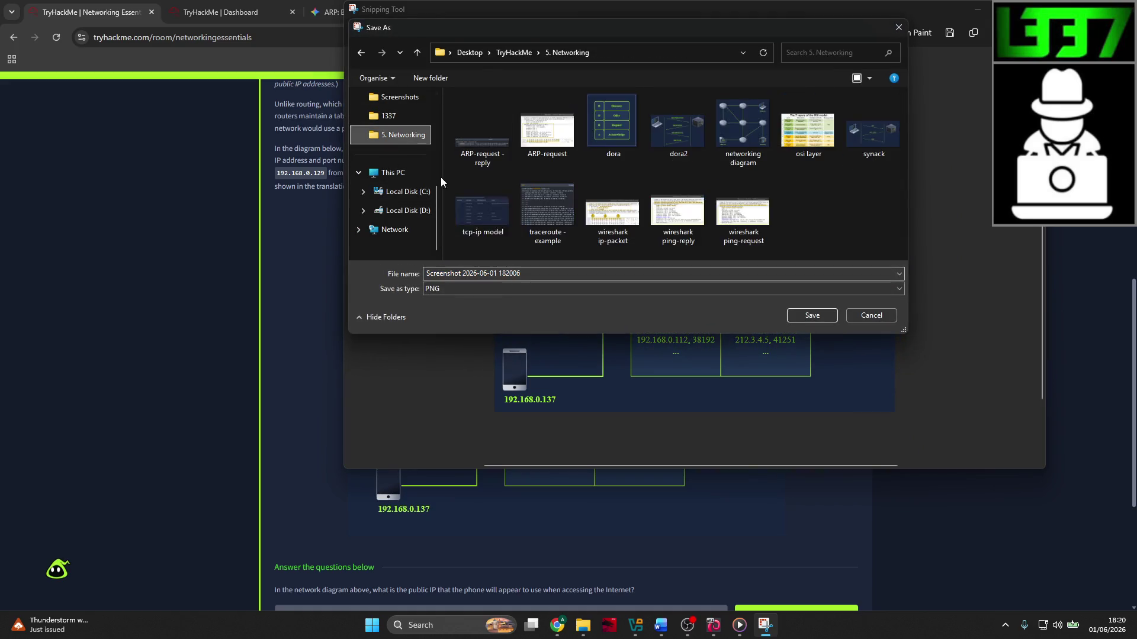
{"action": "left_click", "coordinate": [532, 272]}
{"action": "key", "text": "ctrl+a"}
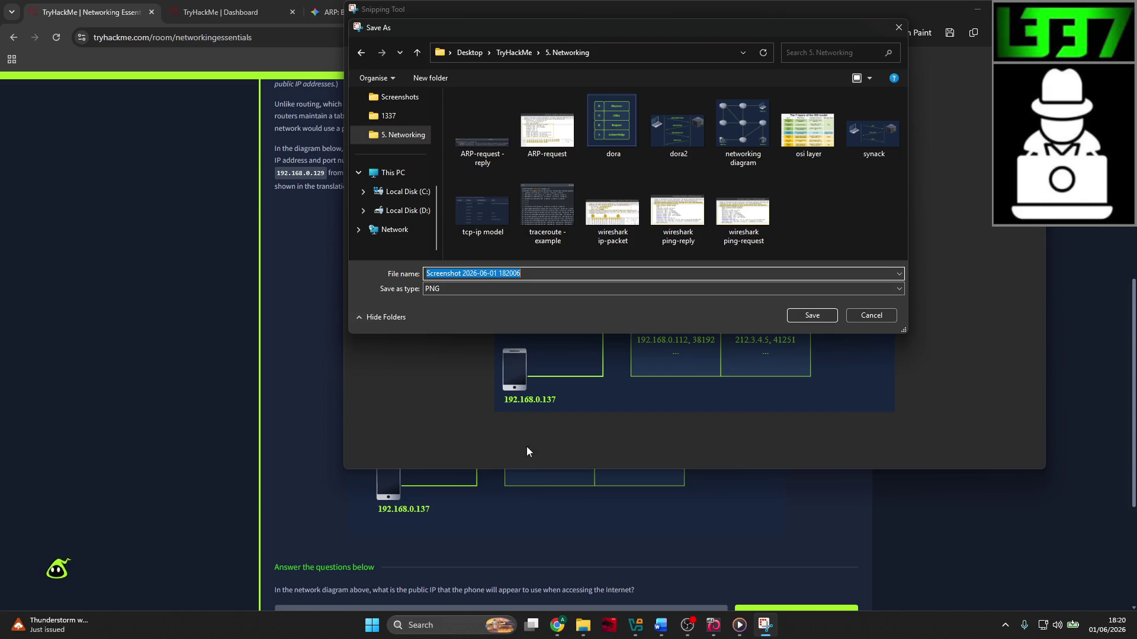
{"action": "type", "text": "NAT diagram"}
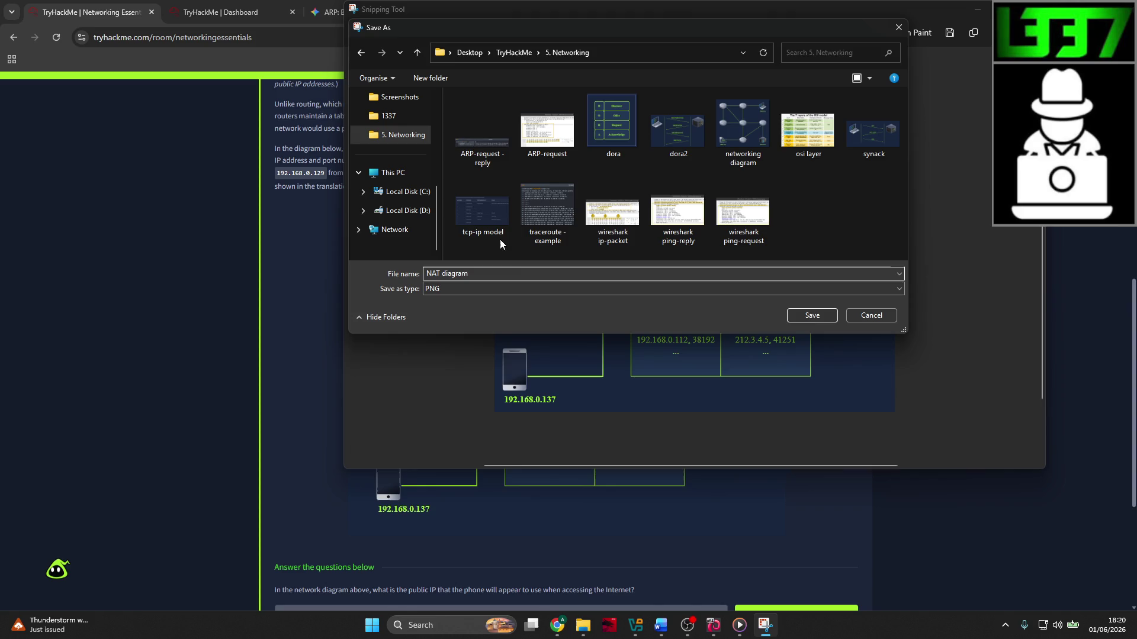
{"action": "left_click", "coordinate": [812, 315]}
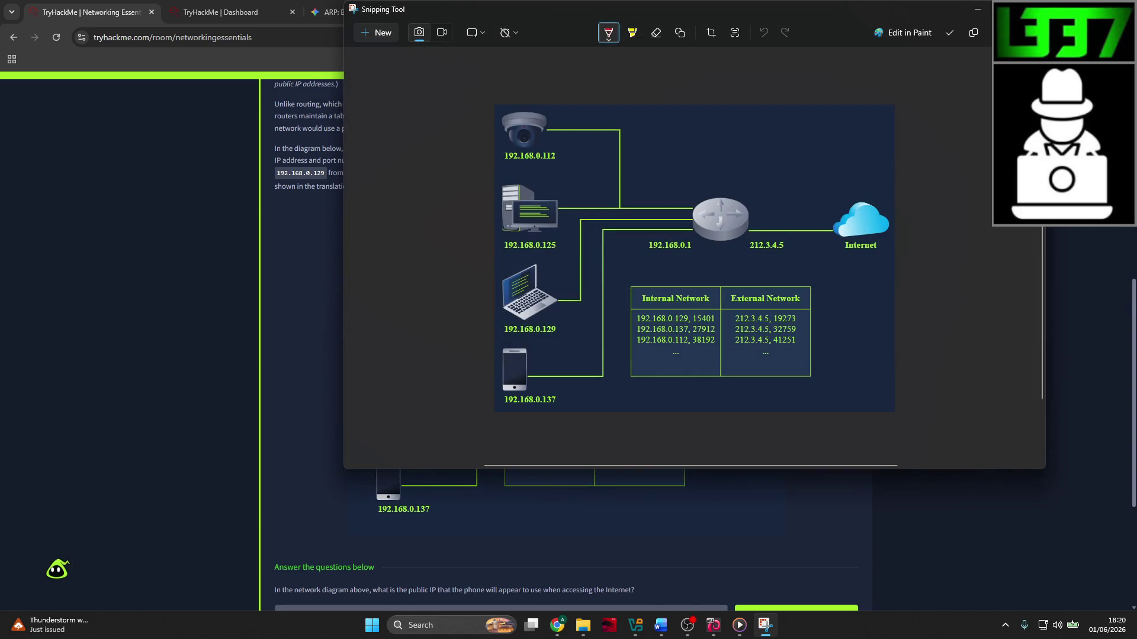
{"action": "left_click", "coordinate": [1025, 9]}
Step: Check the new NAT diagram file in the 5. Networking folder, then bring the Word notes forward
{"action": "left_click", "coordinate": [596, 625]}
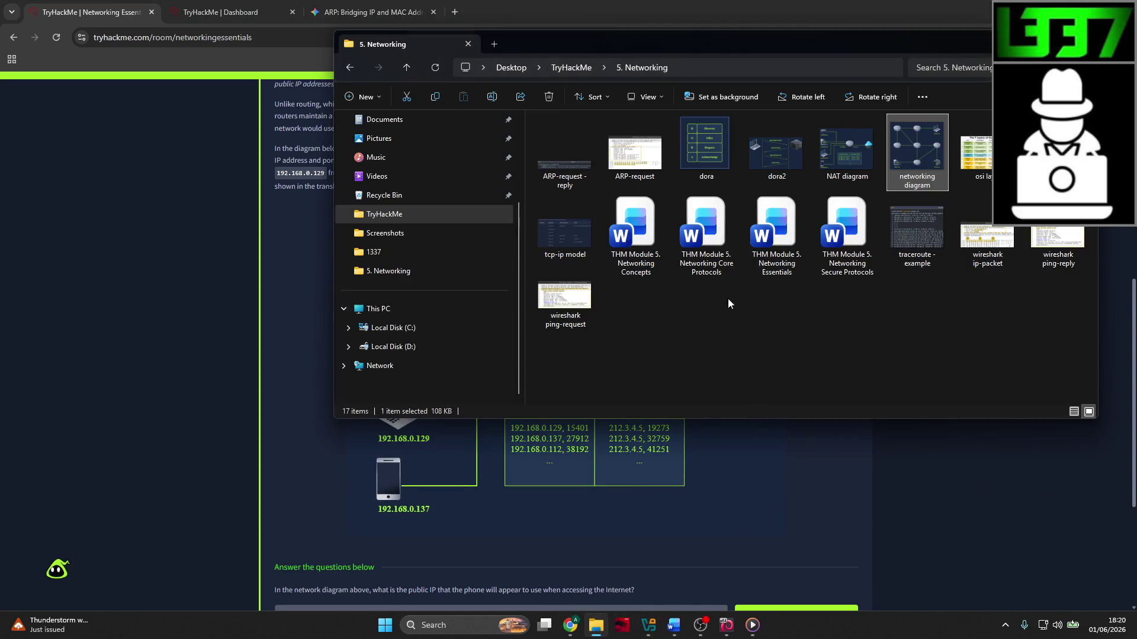
{"action": "key", "text": "Left"}
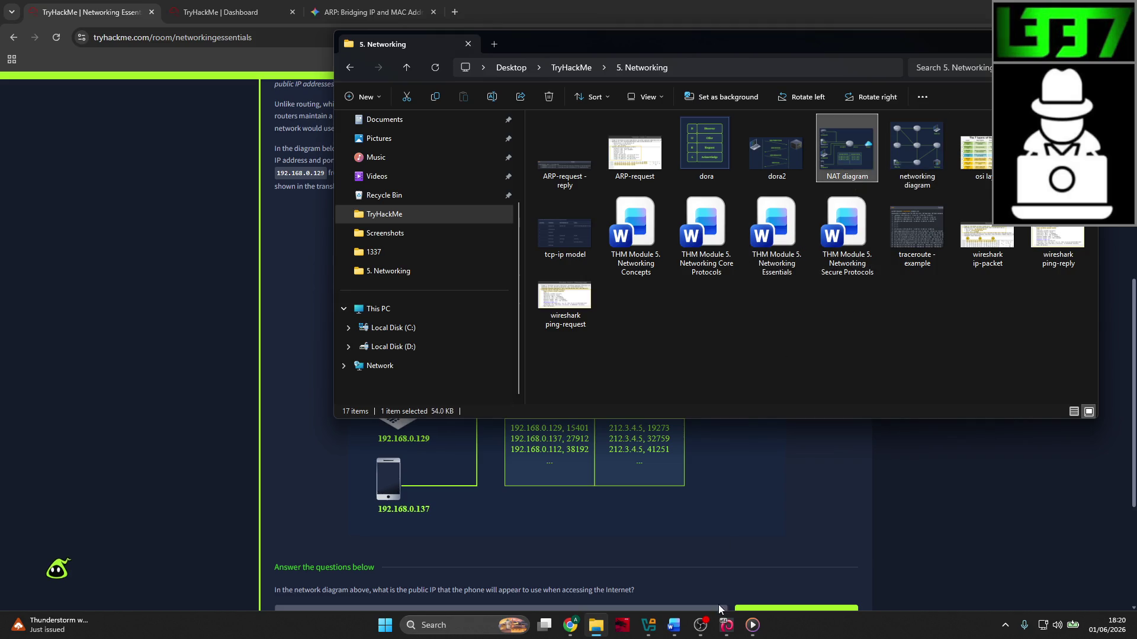
{"action": "left_click", "coordinate": [674, 626]}
{"action": "scroll", "coordinate": [690, 411], "scroll_direction": "down", "scroll_amount": 3}
{"action": "key", "text": "alt+Tab"}
{"action": "left_click", "coordinate": [541, 430]}
{"action": "scroll", "coordinate": [659, 411], "scroll_direction": "down", "scroll_amount": 2}
{"action": "scroll", "coordinate": [687, 446], "scroll_direction": "down", "scroll_amount": 2}
{"action": "scroll", "coordinate": [687, 447], "scroll_direction": "down", "scroll_amount": 1}
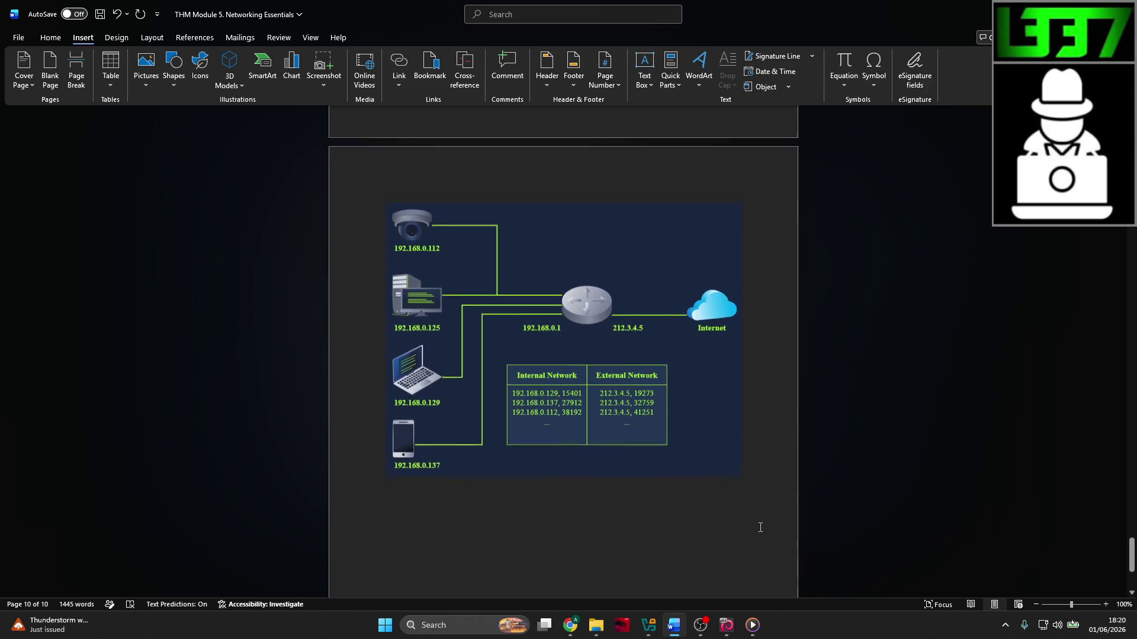
Step: Select and deselect the pasted NAT diagram picture on page 10 to inspect its placement
{"action": "left_click", "coordinate": [433, 221]}
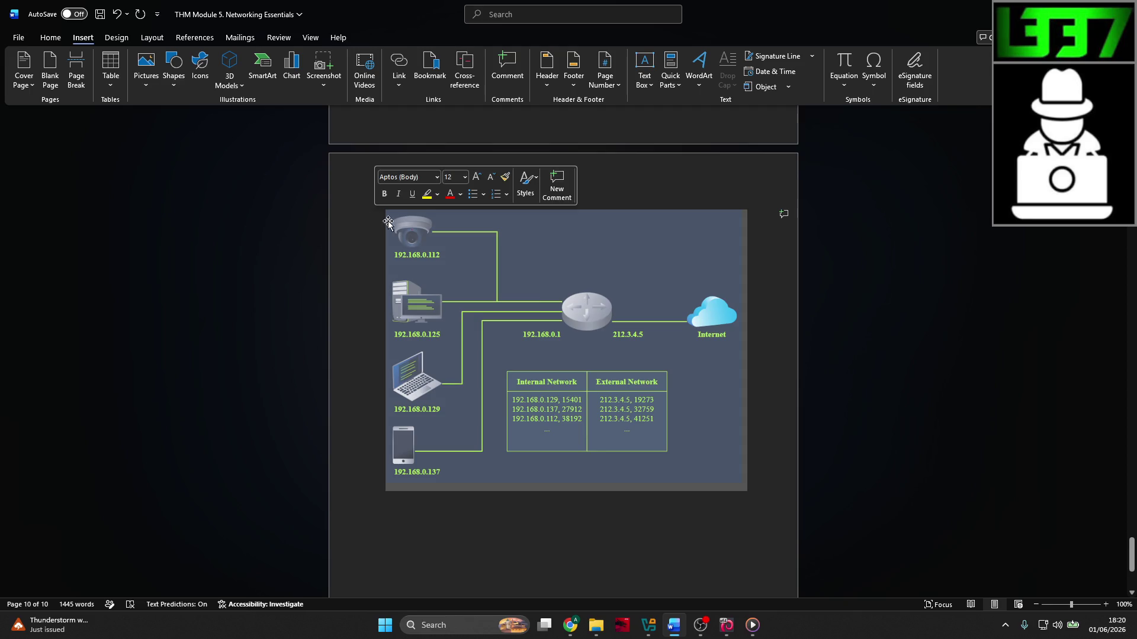
{"action": "left_click", "coordinate": [767, 299]}
{"action": "left_click", "coordinate": [476, 213]}
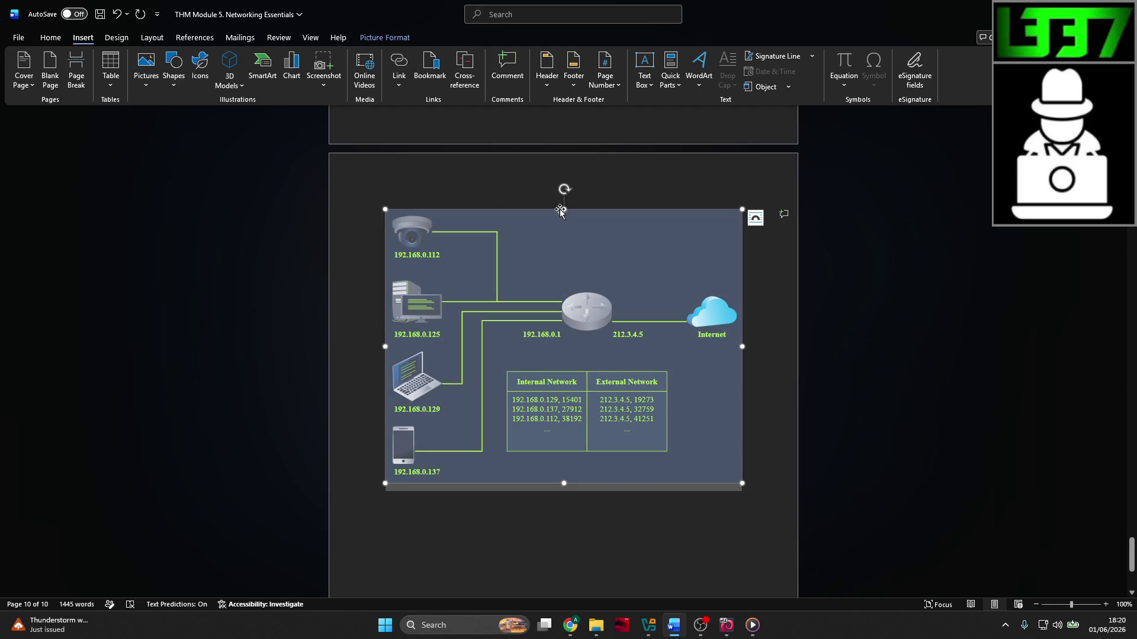
{"action": "scroll", "coordinate": [560, 209], "scroll_direction": "up", "scroll_amount": 3}
{"action": "left_click", "coordinate": [749, 241]}
{"action": "left_click", "coordinate": [400, 354]}
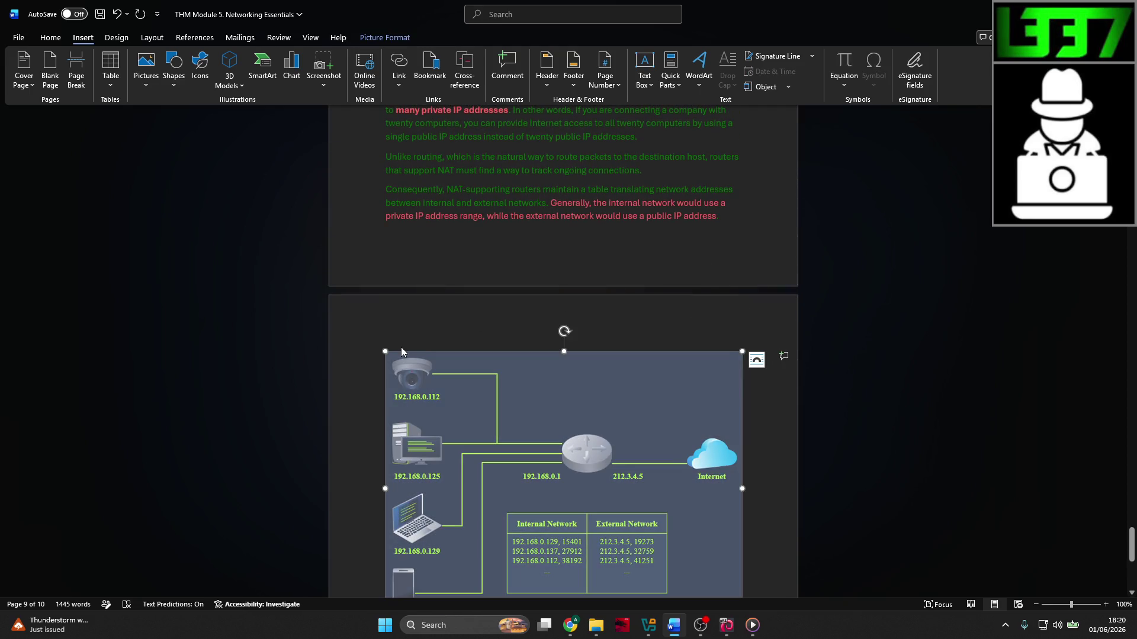
{"action": "left_click", "coordinate": [382, 359]}
{"action": "scroll", "coordinate": [382, 300], "scroll_direction": "down", "scroll_amount": 1}
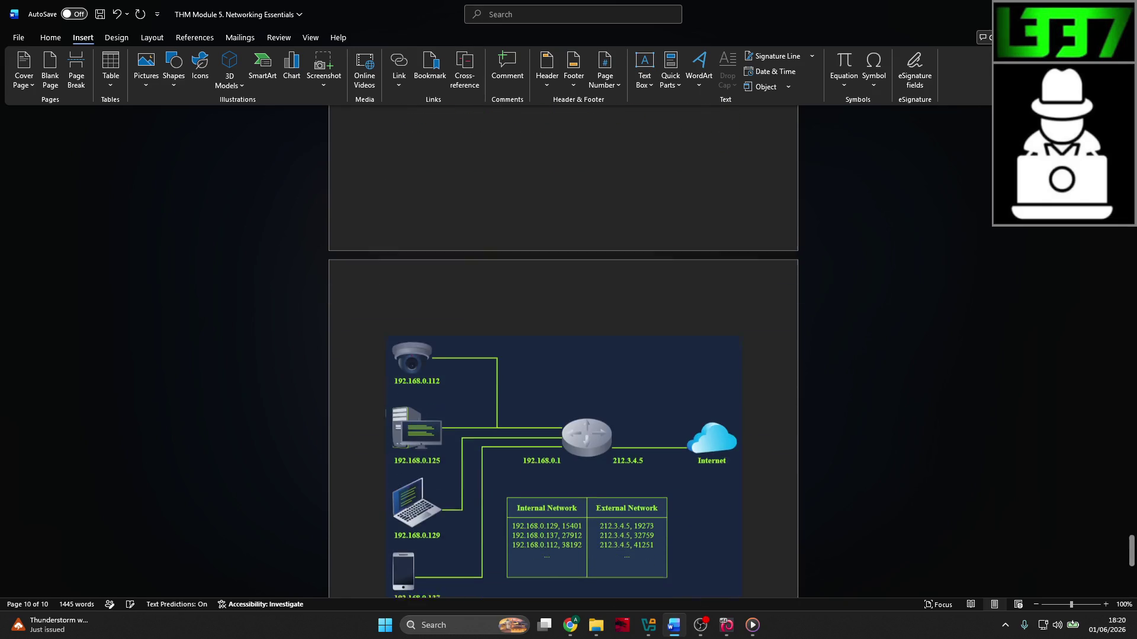
Step: Remove the diagram then undo to keep it on page 10, and switch back to the TryHackMe lesson
{"action": "key", "text": "BackSpace"}
{"action": "scroll", "coordinate": [437, 382], "scroll_direction": "up", "scroll_amount": 1}
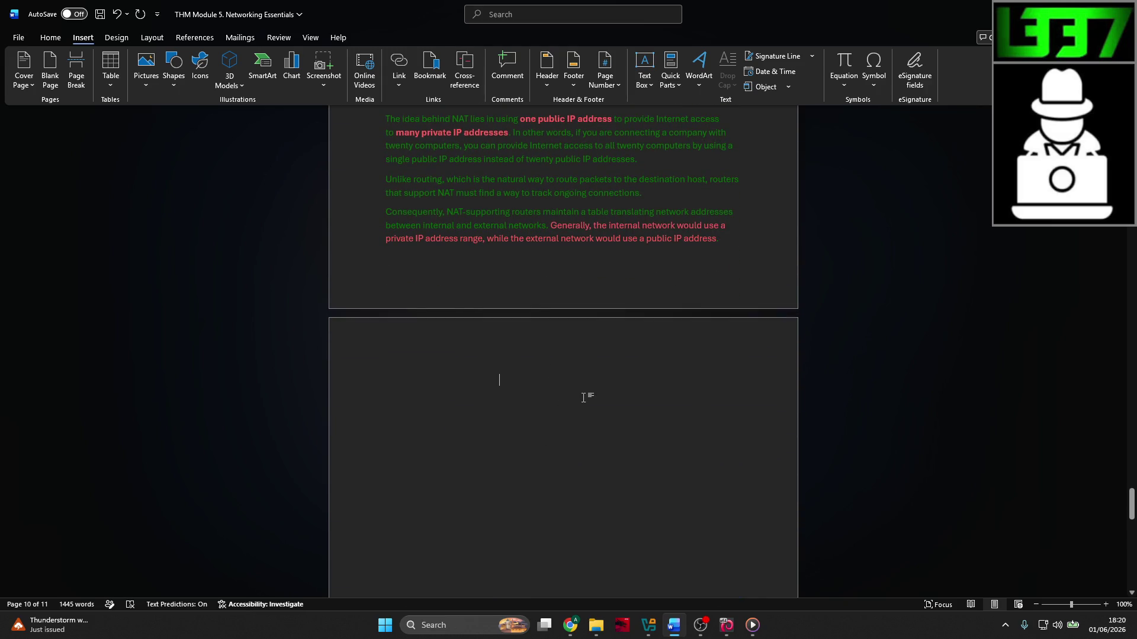
{"action": "key", "text": "ctrl+z"}
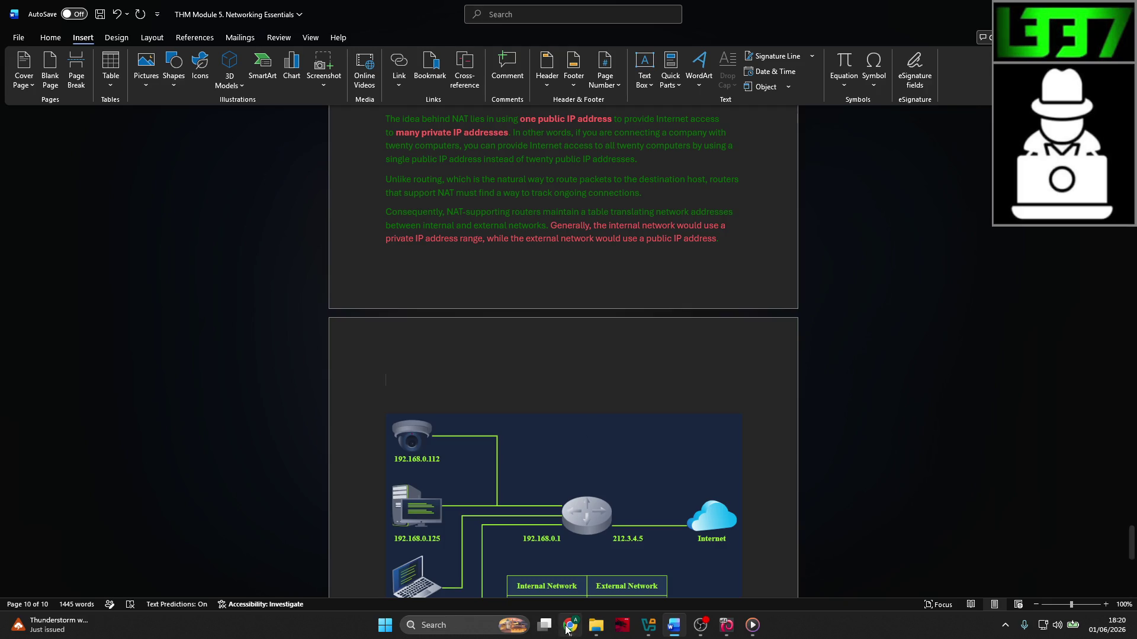
{"action": "left_click", "coordinate": [570, 624]}
{"action": "scroll", "coordinate": [358, 390], "scroll_direction": "up", "scroll_amount": 1}
{"action": "scroll", "coordinate": [298, 330], "scroll_direction": "up", "scroll_amount": 1}
{"action": "scroll", "coordinate": [299, 334], "scroll_direction": "up", "scroll_amount": 1, "text": "ctrl"}
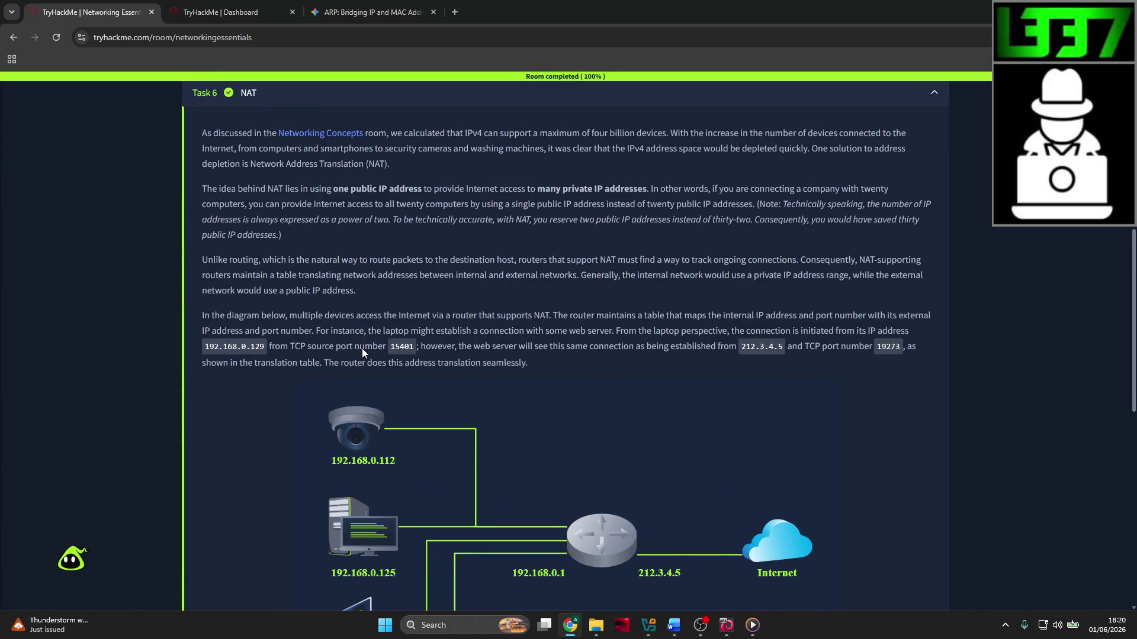
Step: Zoom the lesson page in and copy the two sentences introducing the NAT diagram
{"action": "key", "text": "ctrl+plus"}
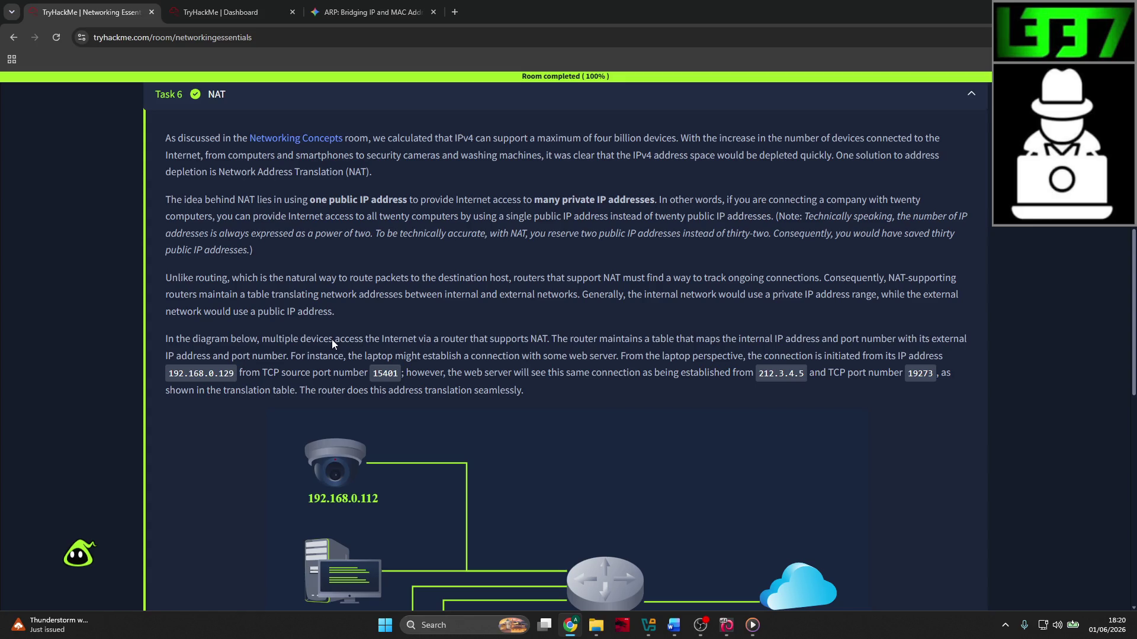
{"action": "scroll", "coordinate": [490, 349], "scroll_direction": "down", "scroll_amount": 2}
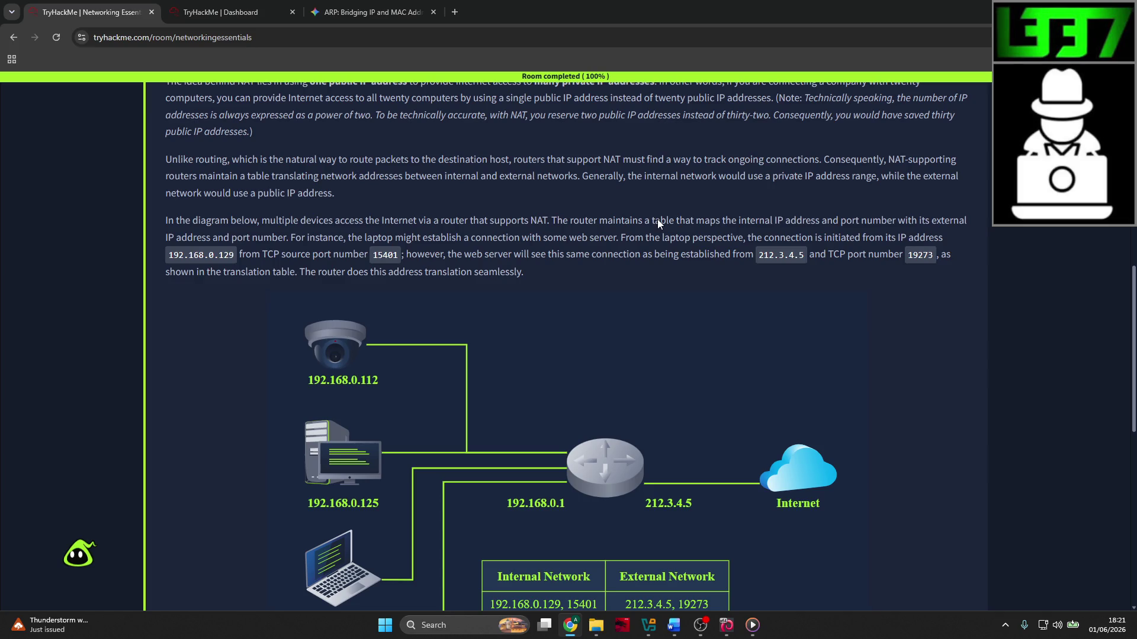
{"action": "mouse_move", "coordinate": [165, 216]}
{"action": "left_mouse_down"}
{"action": "mouse_move", "coordinate": [389, 242]}
{"action": "mouse_move", "coordinate": [275, 237]}
{"action": "left_mouse_up"}
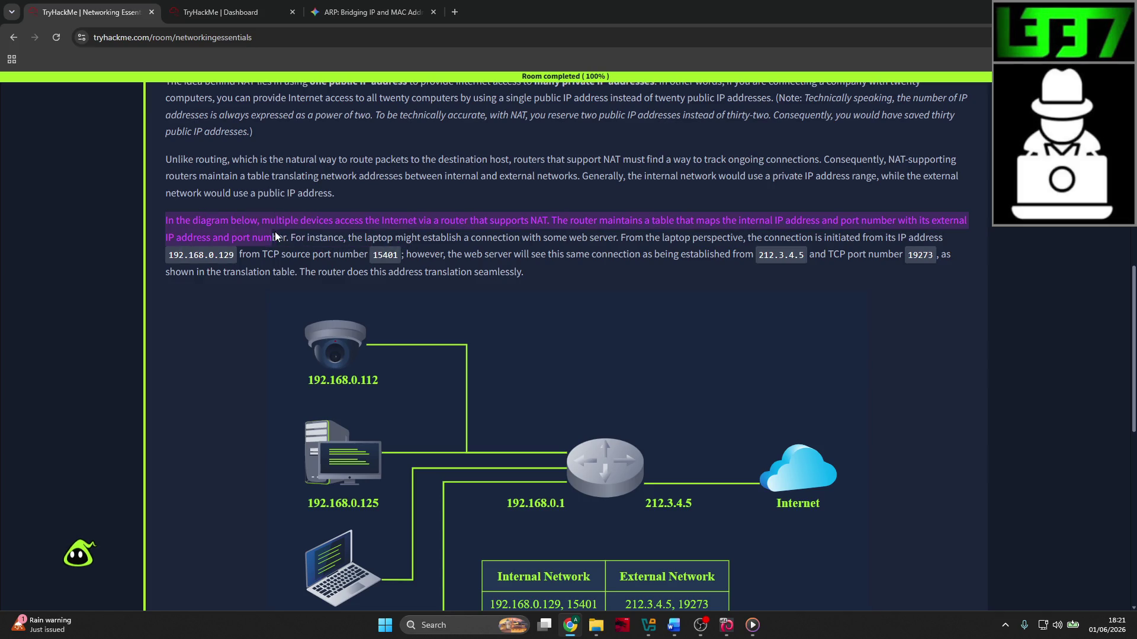
{"action": "key", "text": "ctrl+c"}
Step: Paste the intro sentences above the diagram, split a new paragraph at 'The router', and return to TryHackMe
{"action": "key", "text": "alt+Tab"}
{"action": "key", "text": "ctrl+v"}
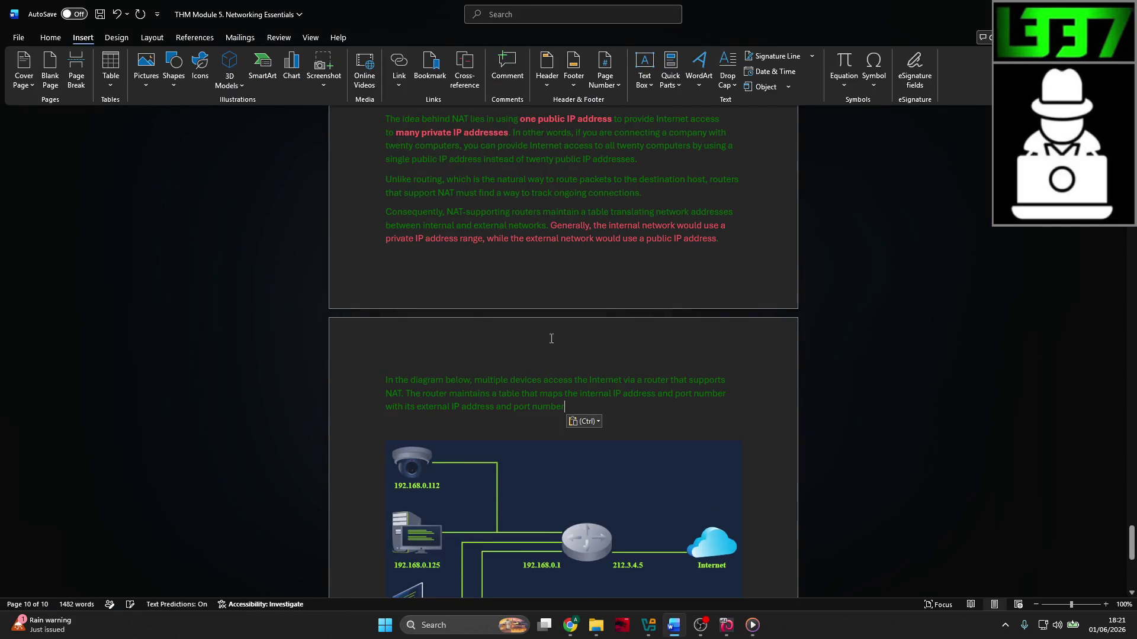
{"action": "left_click", "coordinate": [406, 336]}
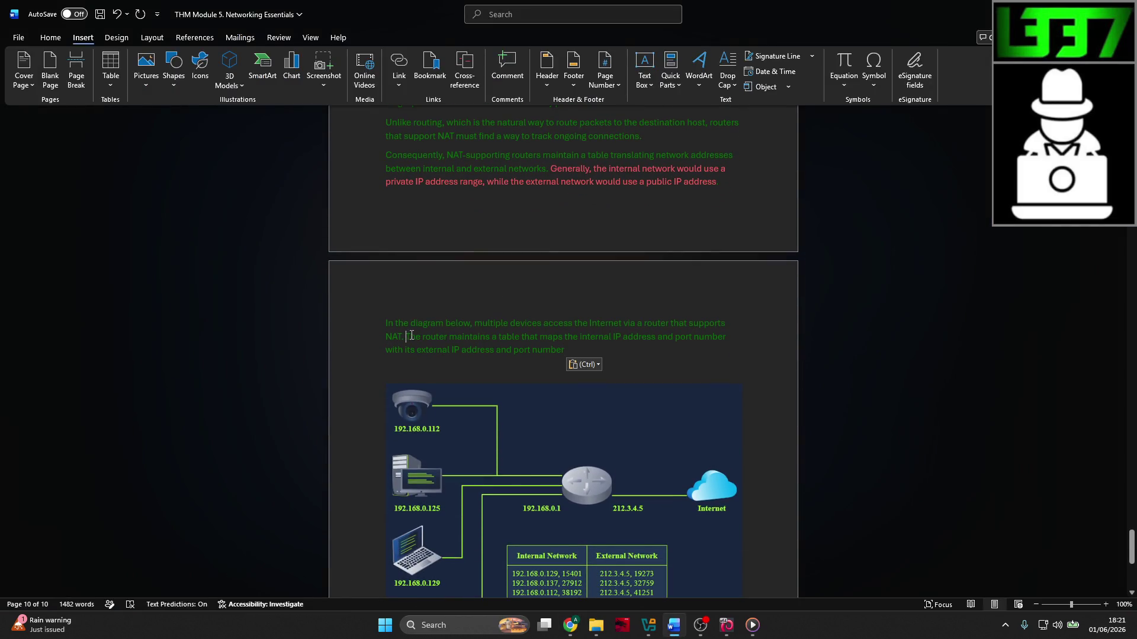
{"action": "key", "text": "Return"}
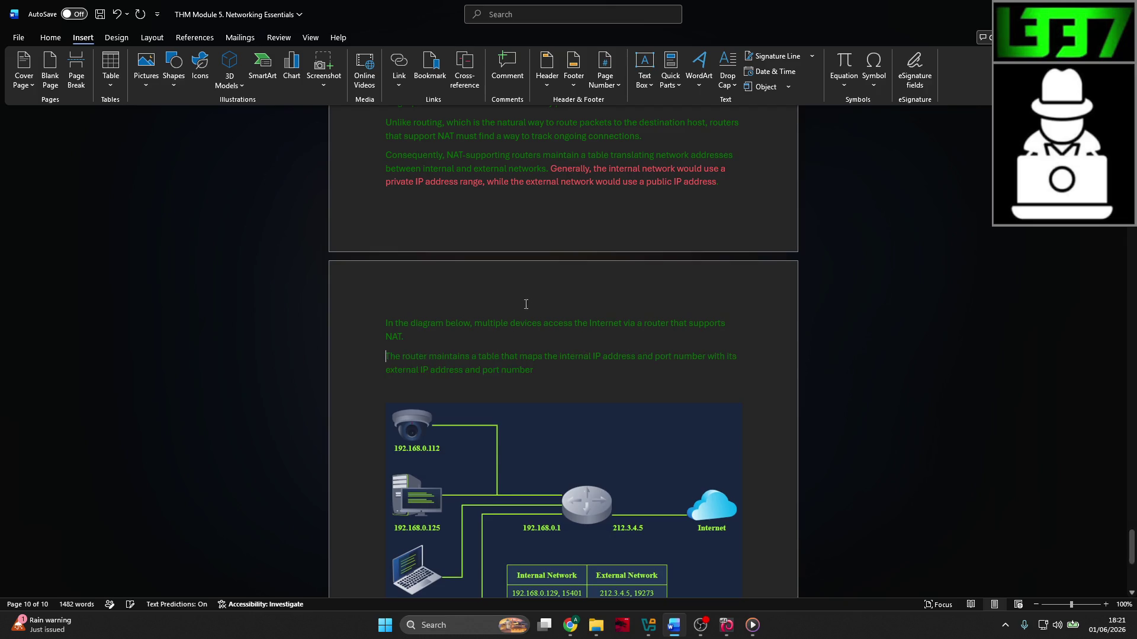
{"action": "scroll", "coordinate": [534, 293], "scroll_direction": "down", "scroll_amount": 2}
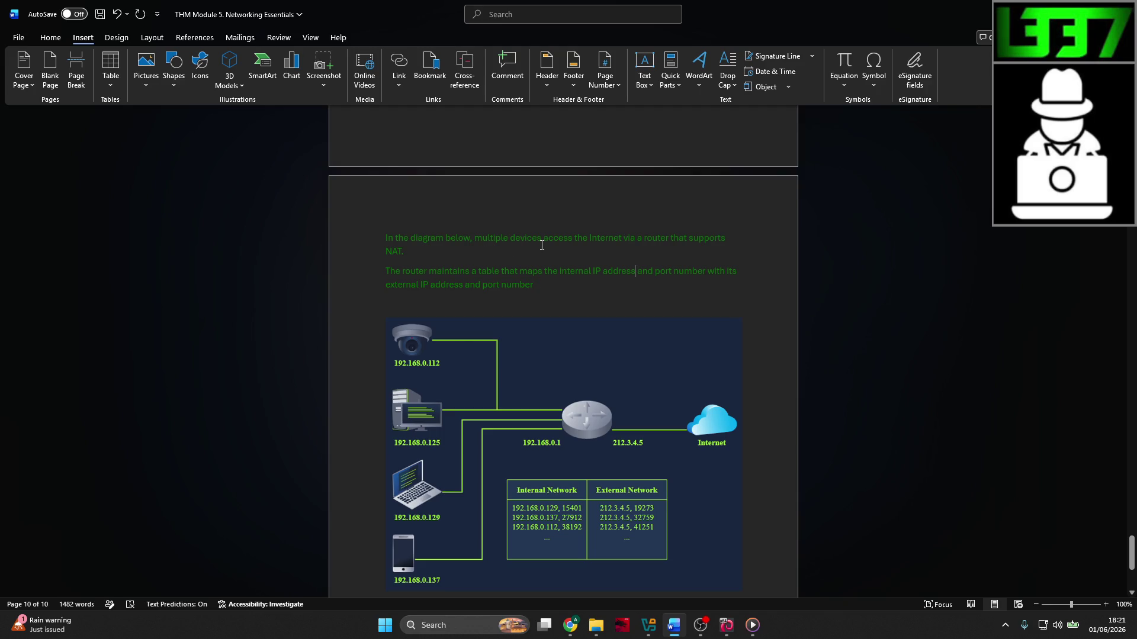
{"action": "scroll", "coordinate": [542, 246], "scroll_direction": "down", "scroll_amount": 3}
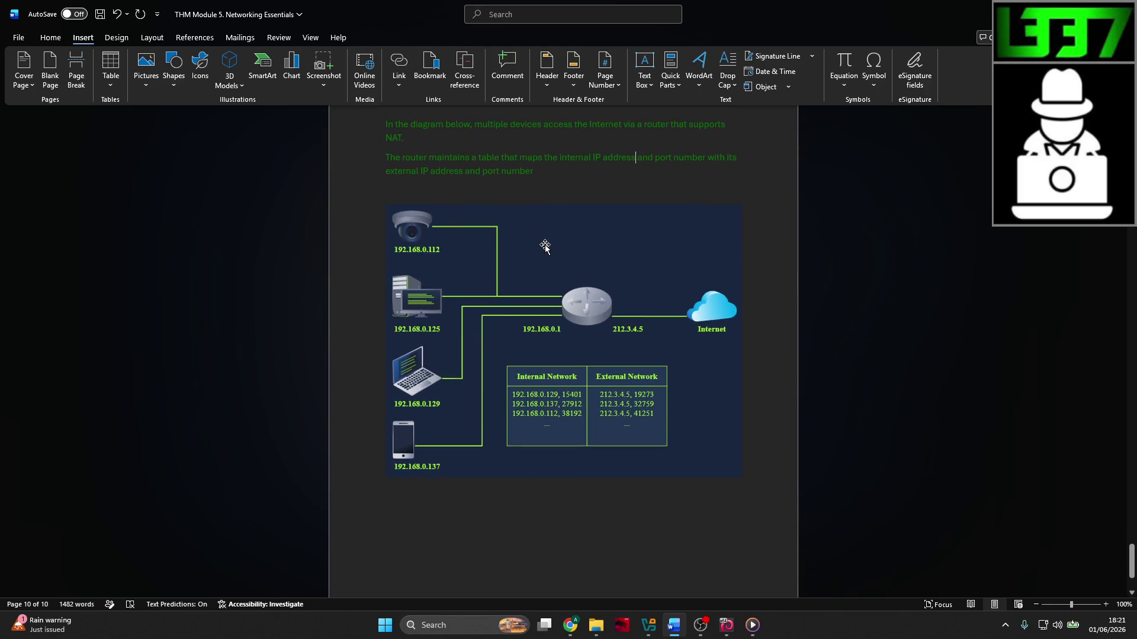
{"action": "key", "text": "alt+Tab"}
{"action": "left_click", "coordinate": [303, 235]}
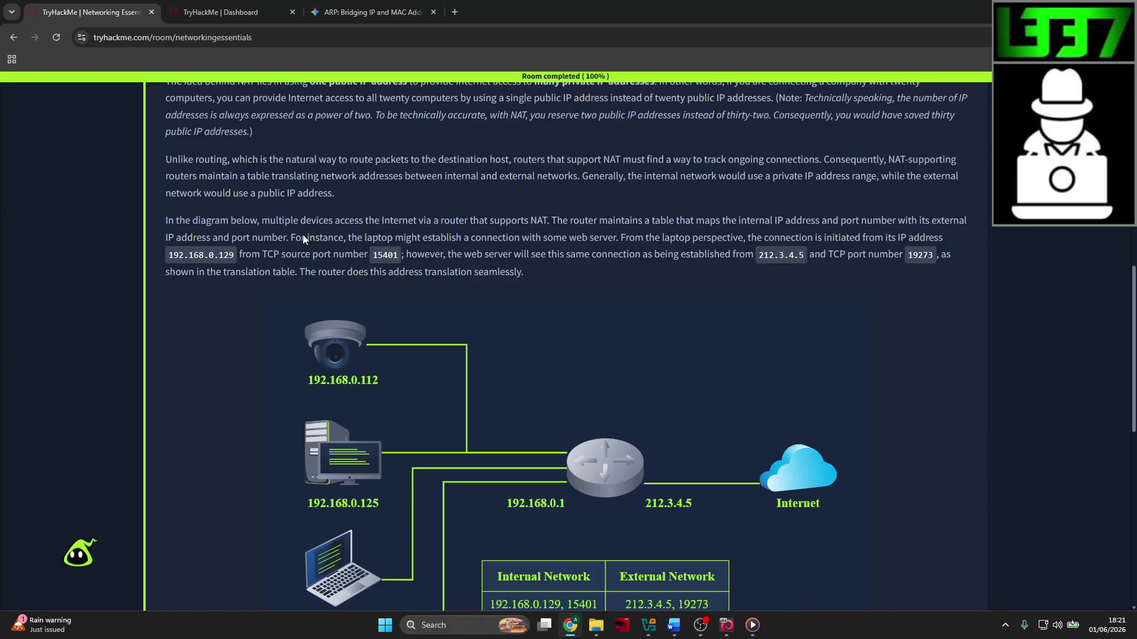
Step: Abandon a partial selection of the laptop example and flip between Word and the lesson page
{"action": "left_click_drag", "start_coordinate": [294, 235], "coordinate": [552, 255]}
{"action": "left_click", "coordinate": [812, 223]}
{"action": "scroll", "coordinate": [521, 273], "scroll_direction": "down", "scroll_amount": 1}
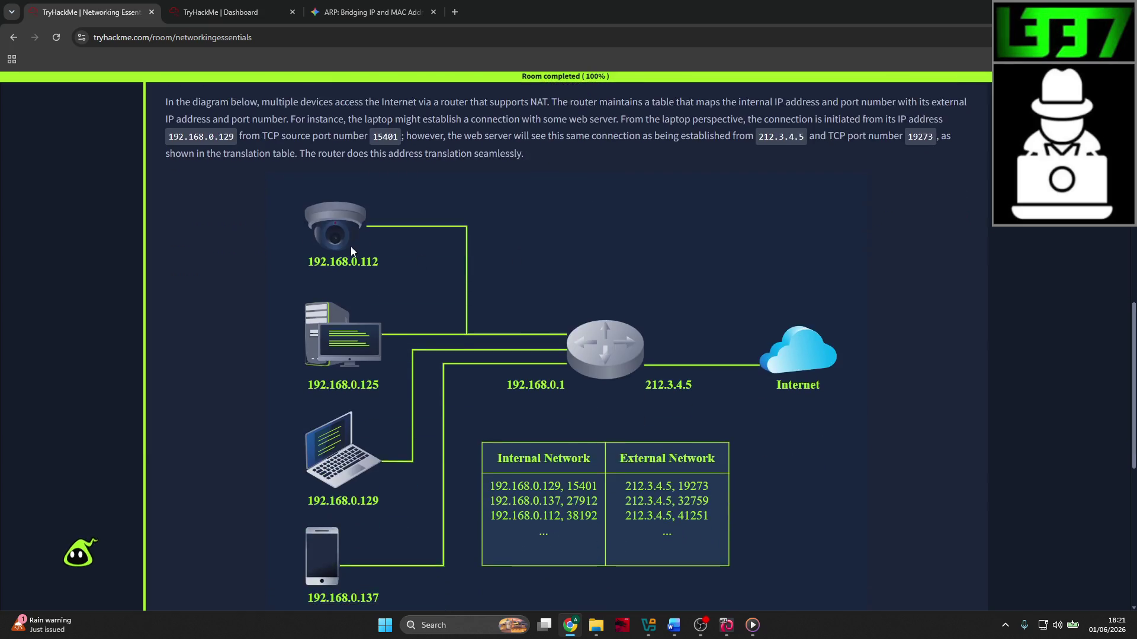
{"action": "scroll", "coordinate": [350, 246], "scroll_direction": "down", "scroll_amount": 3}
{"action": "scroll", "coordinate": [349, 247], "scroll_direction": "up", "scroll_amount": 4}
{"action": "key", "text": "alt+Tab"}
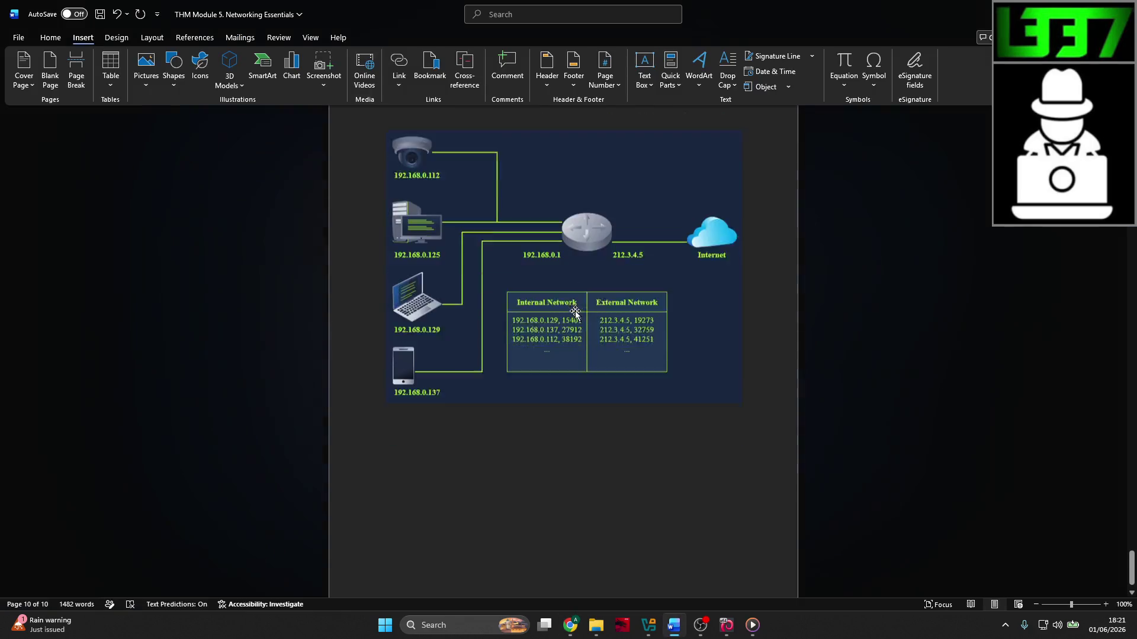
{"action": "key", "text": "alt+Tab"}
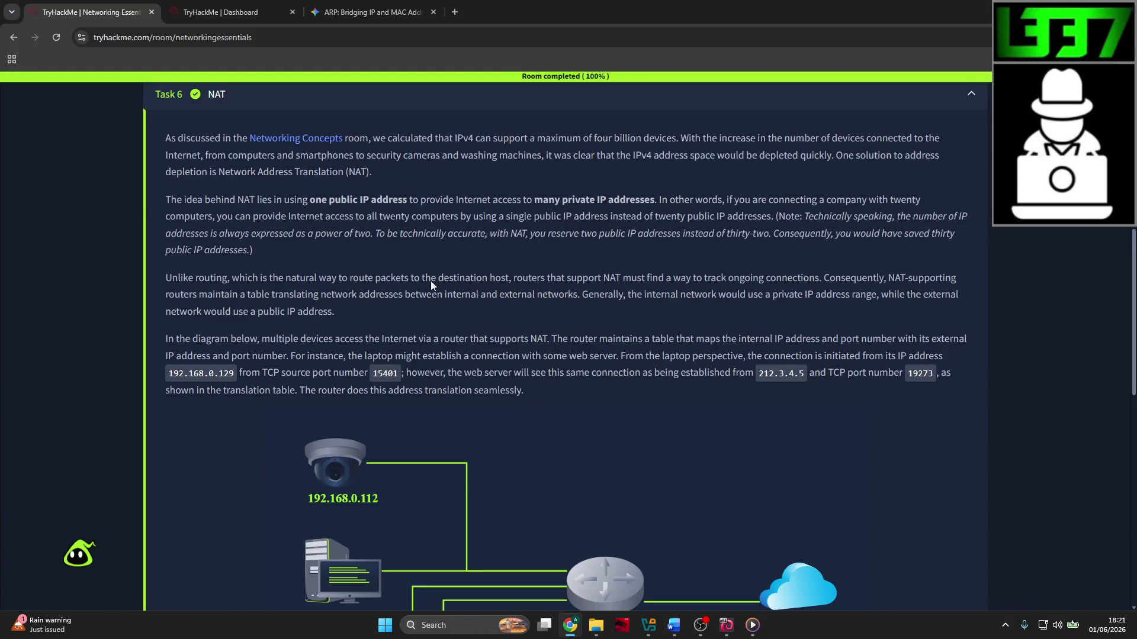
{"action": "scroll", "coordinate": [434, 310], "scroll_direction": "up", "scroll_amount": 1}
{"action": "scroll", "coordinate": [436, 310], "scroll_direction": "down", "scroll_amount": 2}
Step: Select from 'For instance' through 'seamlessly.' and switch over to the Word notes
{"action": "left_click_drag", "start_coordinate": [533, 331], "coordinate": [378, 314]}
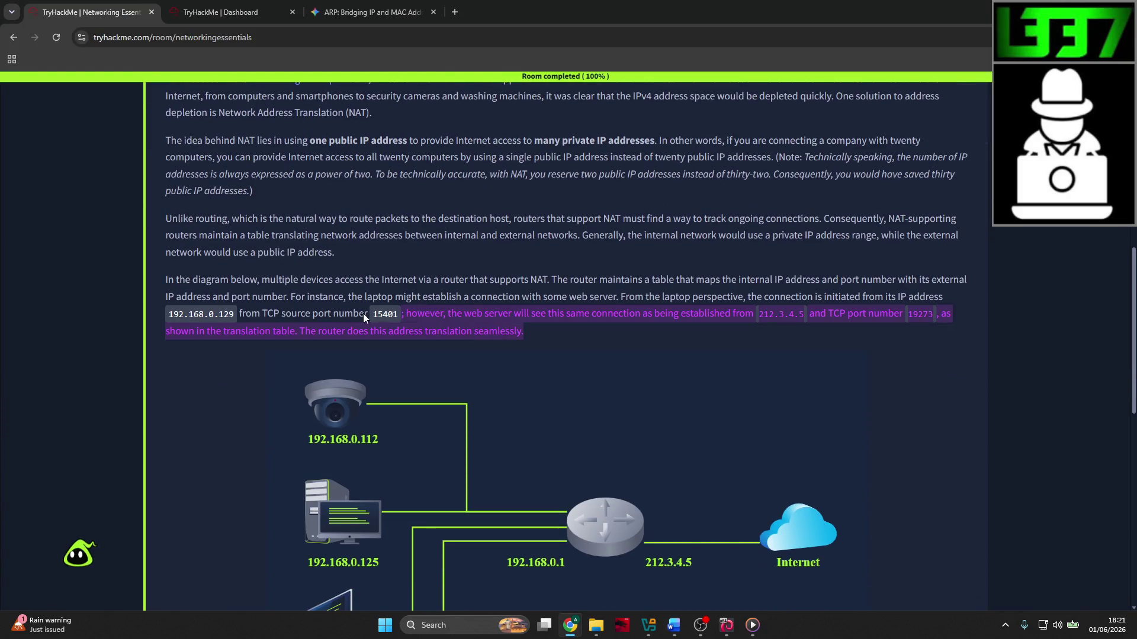
{"action": "left_click_drag", "start_coordinate": [296, 307], "coordinate": [292, 299]}
{"action": "key", "text": "alt+Tab"}
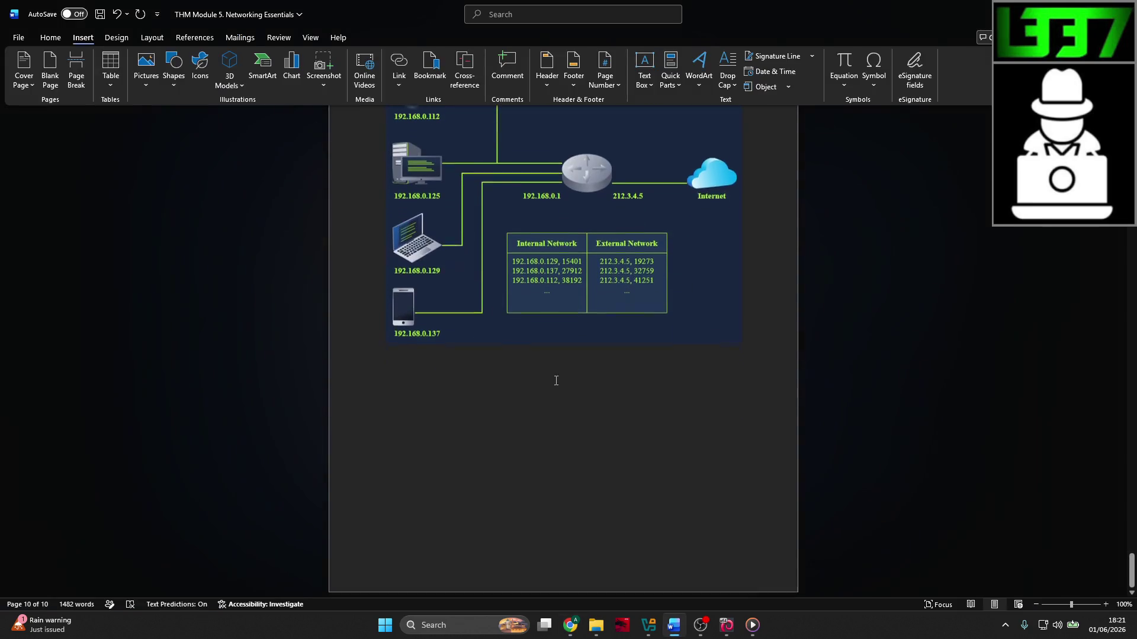
Step: Paste the laptop example below the diagram and break it into paragraphs at 'From the laptop', 'however' and 'The router', capitalising However
{"action": "key", "text": "ctrl+v"}
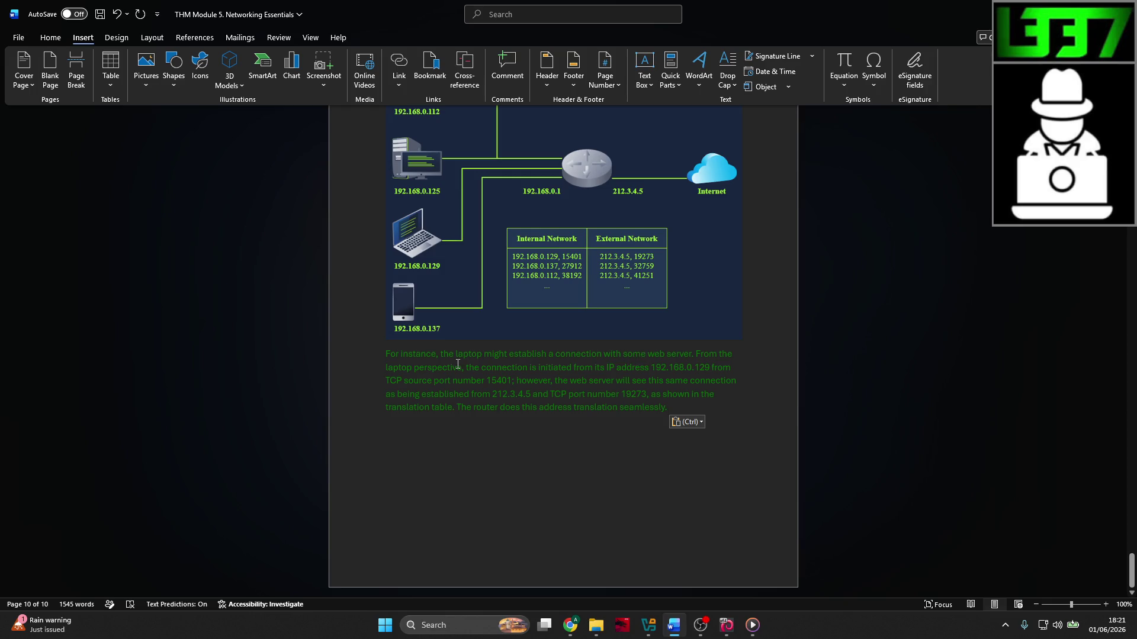
{"action": "left_click", "coordinate": [697, 355]}
{"action": "key", "text": "Return"}
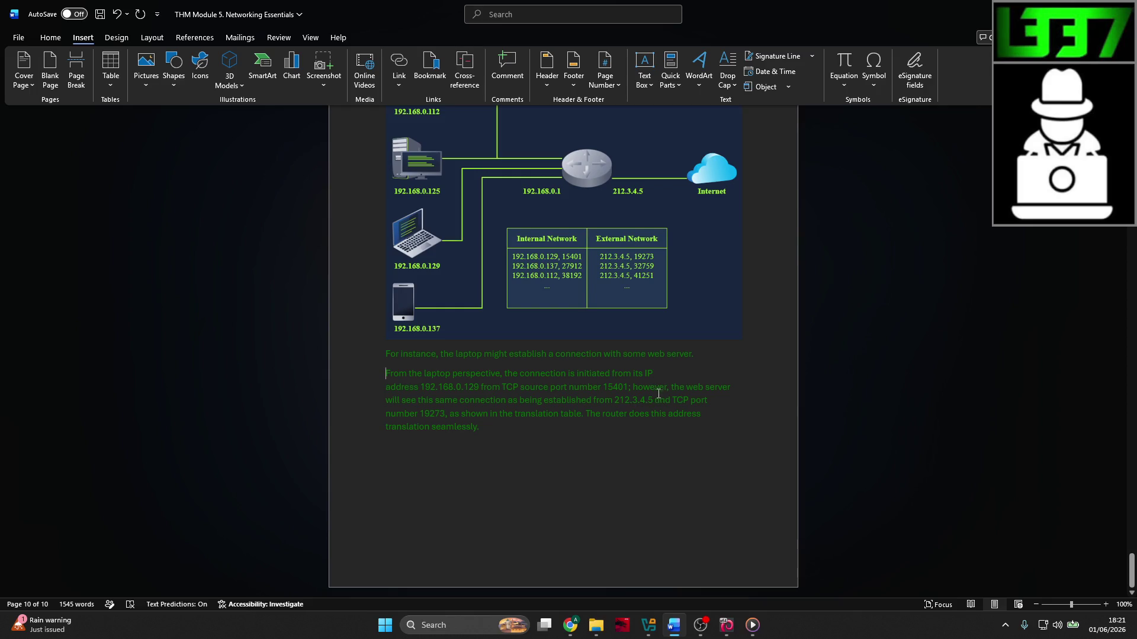
{"action": "left_click", "coordinate": [633, 387]}
{"action": "key", "text": "Return"}
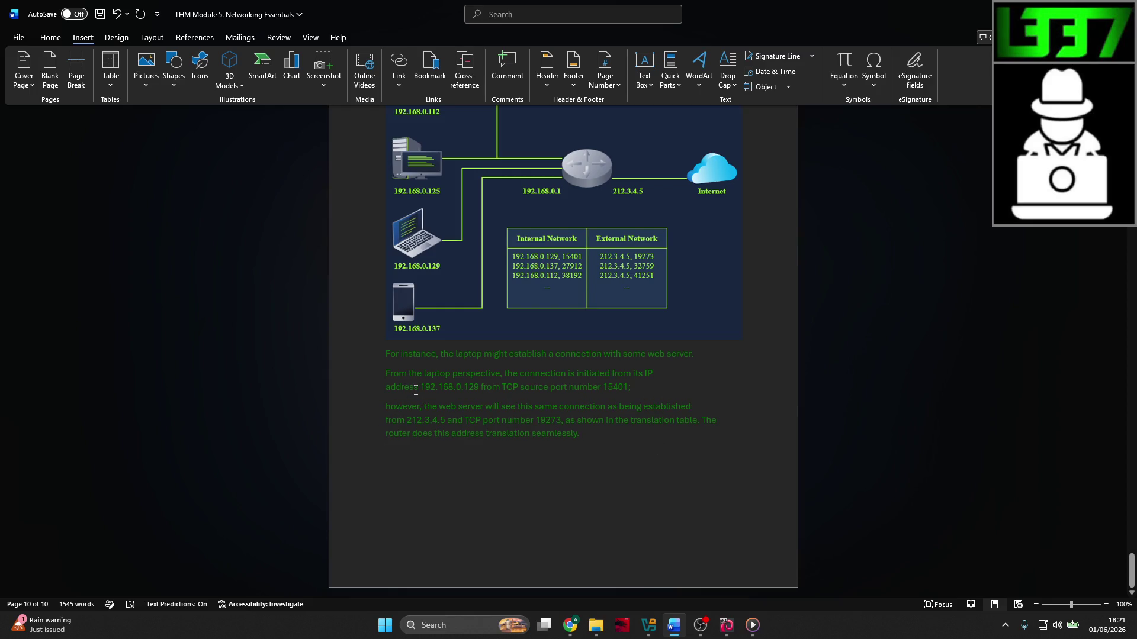
{"action": "key", "text": "Delete"}
{"action": "type", "text": "H"}
{"action": "left_click", "coordinate": [524, 420]}
{"action": "key", "text": "Return"}
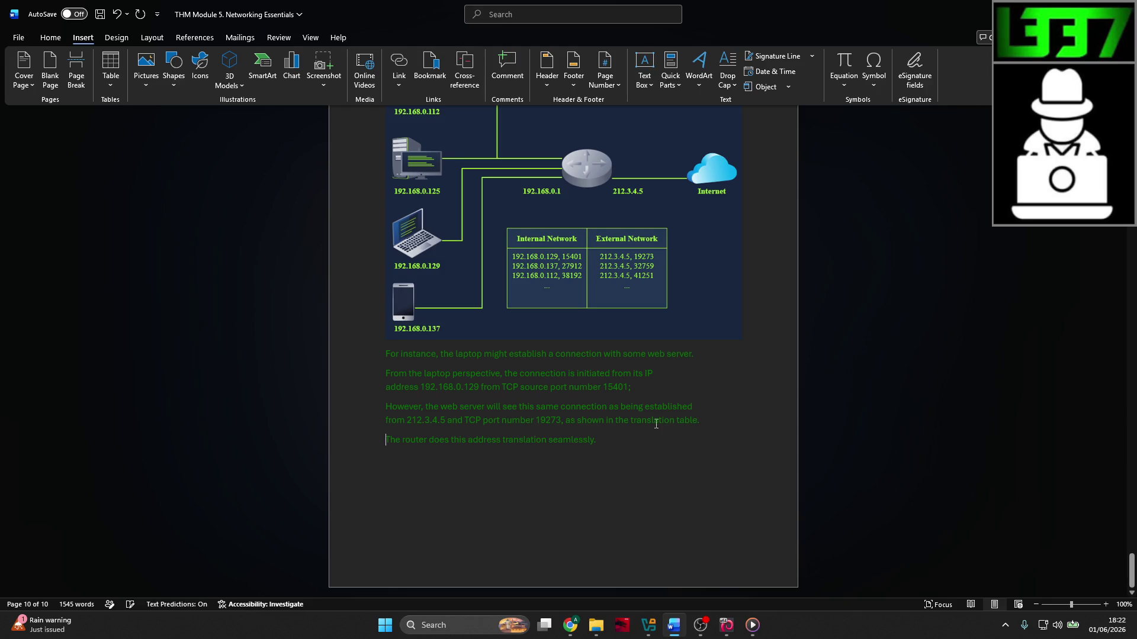
{"action": "scroll", "coordinate": [423, 356], "scroll_direction": "up", "scroll_amount": 1}
Step: Review the pasted text, briefly selecting 192.168.0.129 and port 15401, then select the From the laptop paragraph
{"action": "left_click_drag", "start_coordinate": [455, 411], "coordinate": [609, 410]}
{"action": "left_click", "coordinate": [666, 410]}
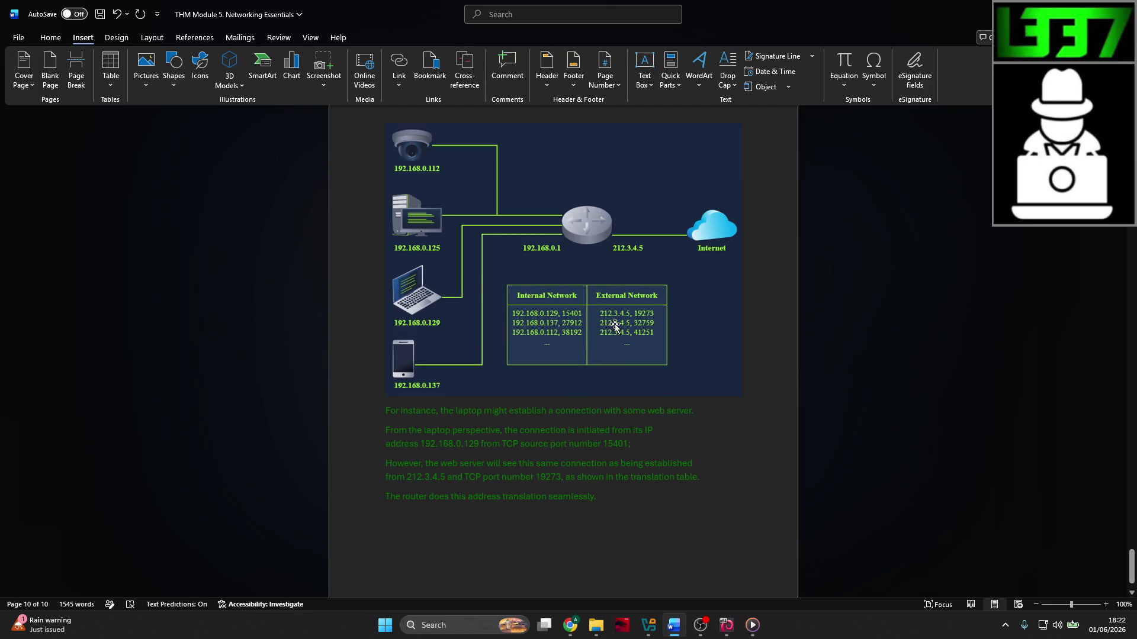
{"action": "left_click_drag", "start_coordinate": [439, 445], "coordinate": [521, 445]}
{"action": "left_click", "coordinate": [566, 444]}
{"action": "scroll", "coordinate": [532, 429], "scroll_direction": "down", "scroll_amount": 1}
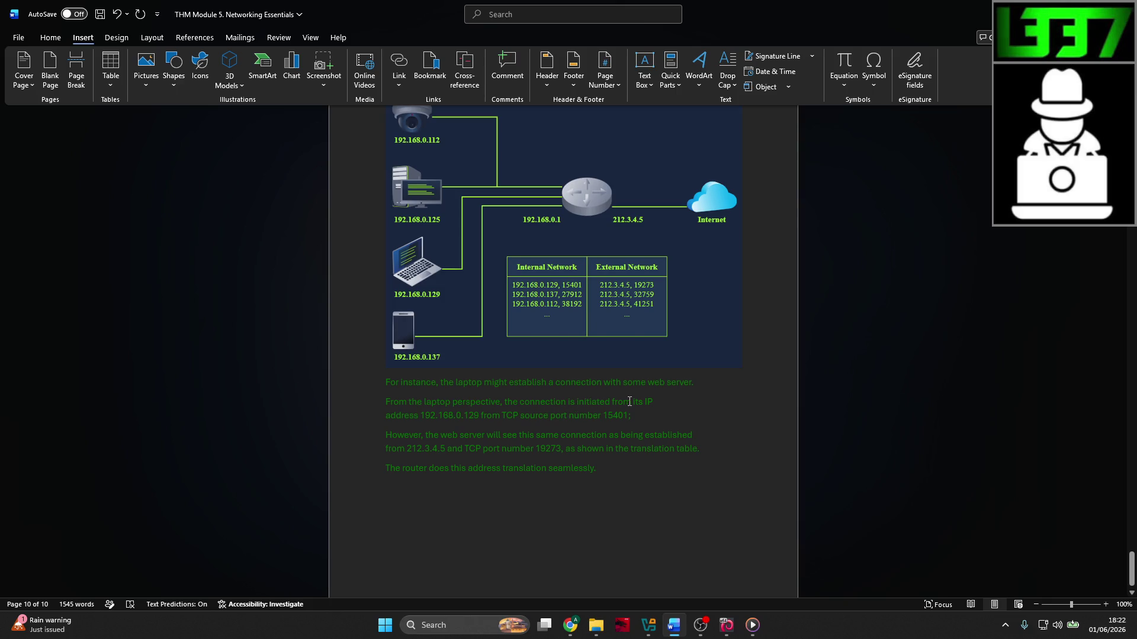
{"action": "double_click", "coordinate": [429, 416]}
{"action": "left_click", "coordinate": [525, 418]}
{"action": "double_click", "coordinate": [613, 416]}
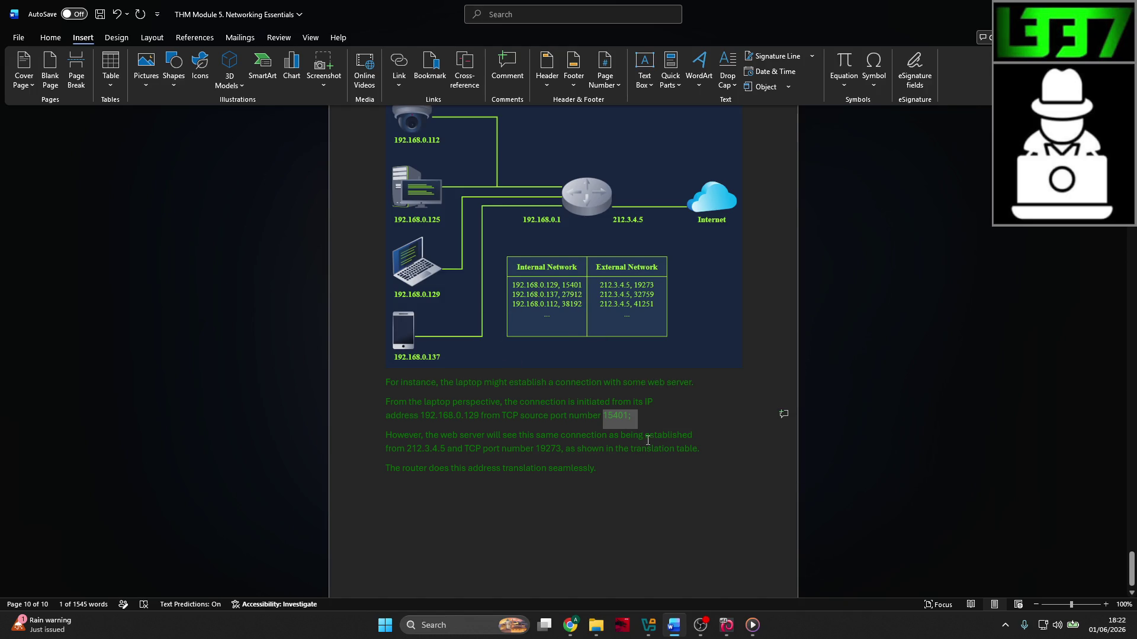
{"action": "left_click", "coordinate": [653, 449]}
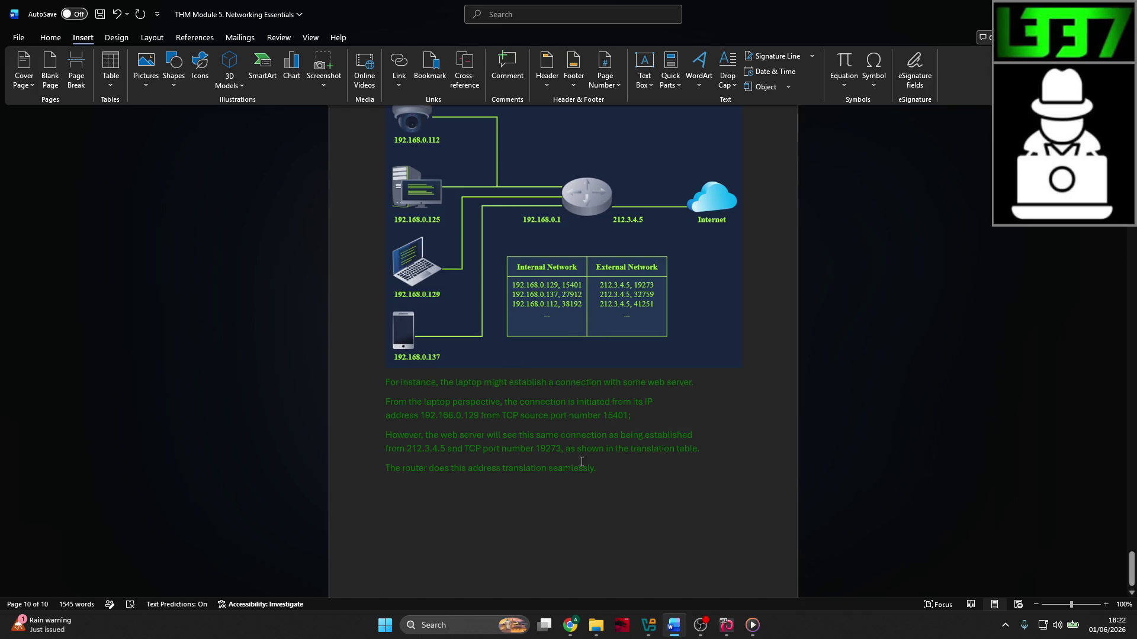
{"action": "scroll", "coordinate": [585, 460], "scroll_direction": "down", "scroll_amount": 1}
{"action": "scroll", "coordinate": [622, 489], "scroll_direction": "up", "scroll_amount": 3}
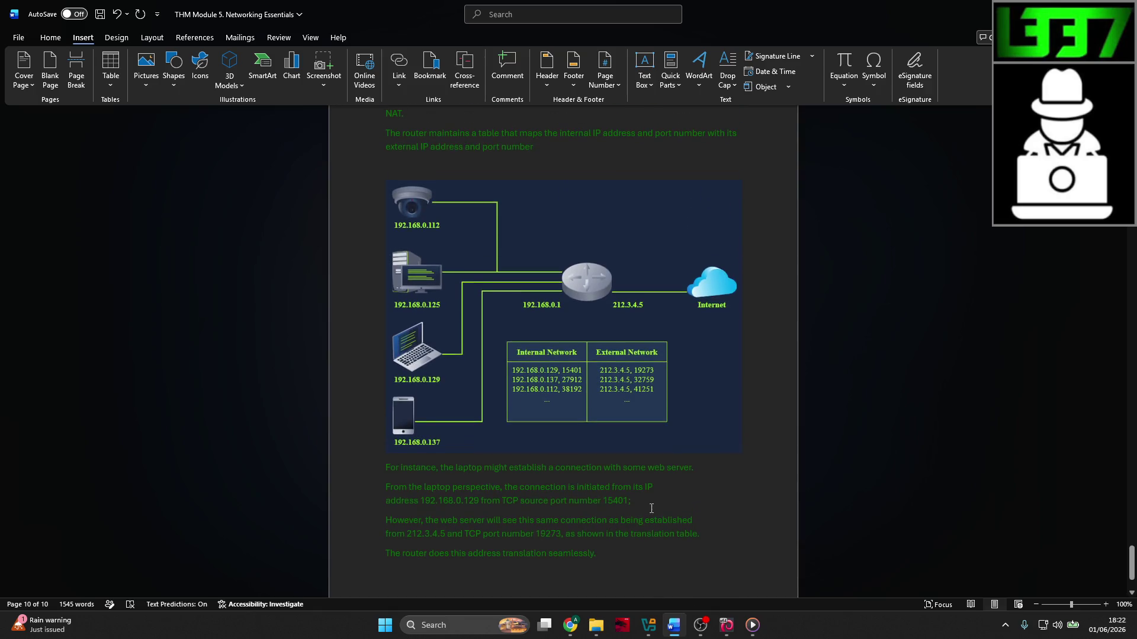
{"action": "scroll", "coordinate": [640, 505], "scroll_direction": "down", "scroll_amount": 3}
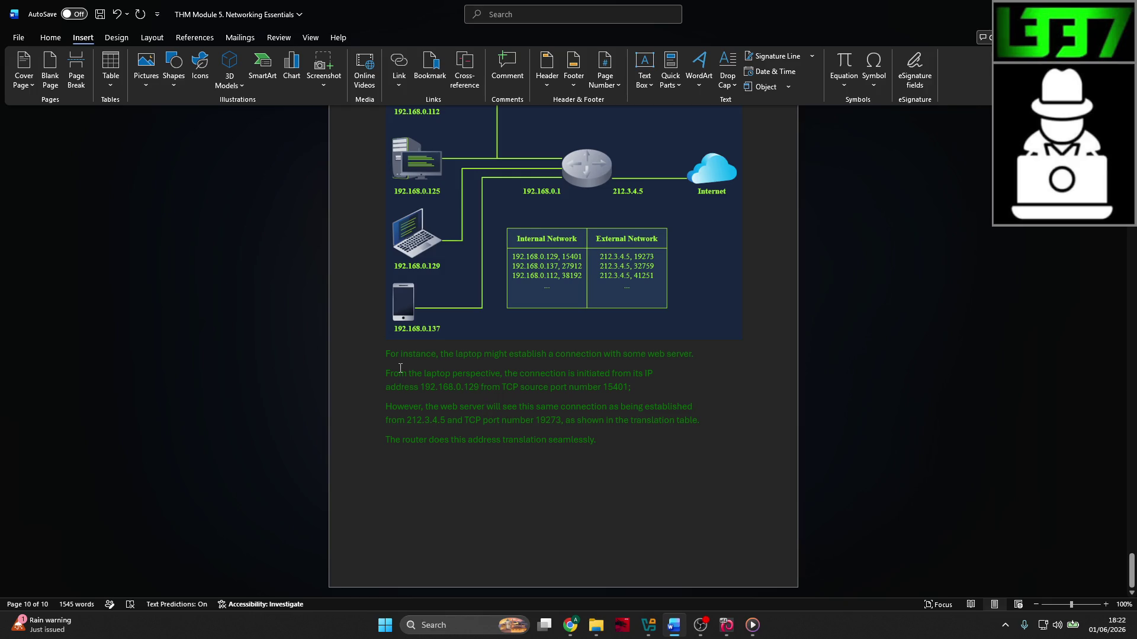
{"action": "left_click_drag", "start_coordinate": [404, 369], "coordinate": [780, 383]}
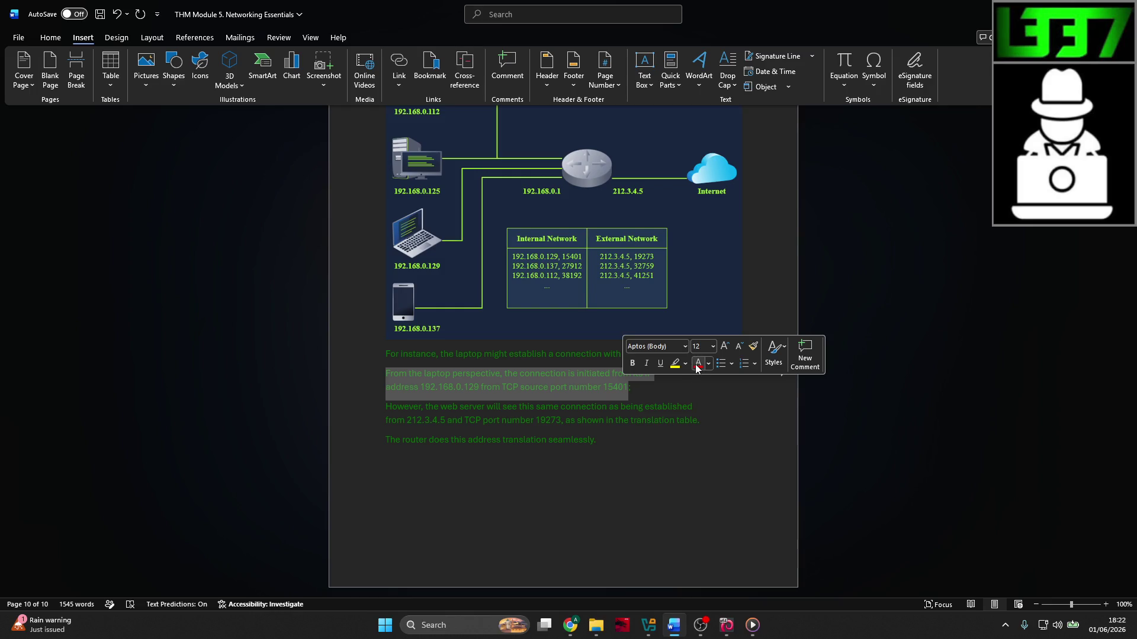
Step: Colour the From the laptop and However paragraphs red from the mini toolbar
{"action": "left_click", "coordinate": [697, 364]}
{"action": "left_click", "coordinate": [528, 419]}
{"action": "left_click_drag", "start_coordinate": [703, 417], "coordinate": [387, 407]}
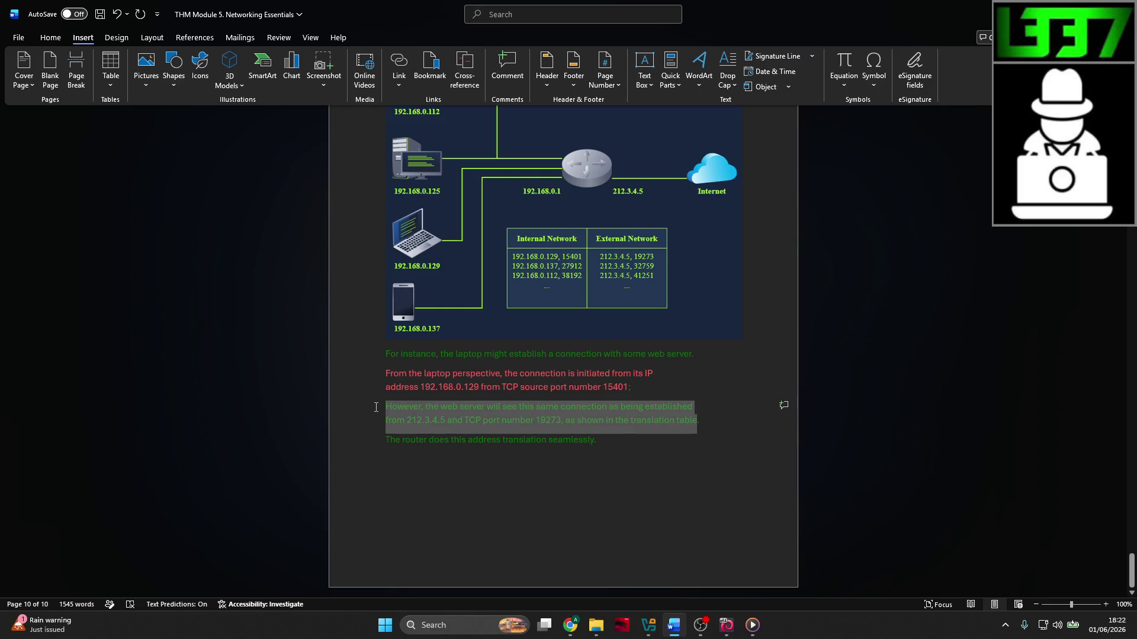
{"action": "left_click", "coordinate": [452, 391]}
{"action": "left_click", "coordinate": [578, 440]}
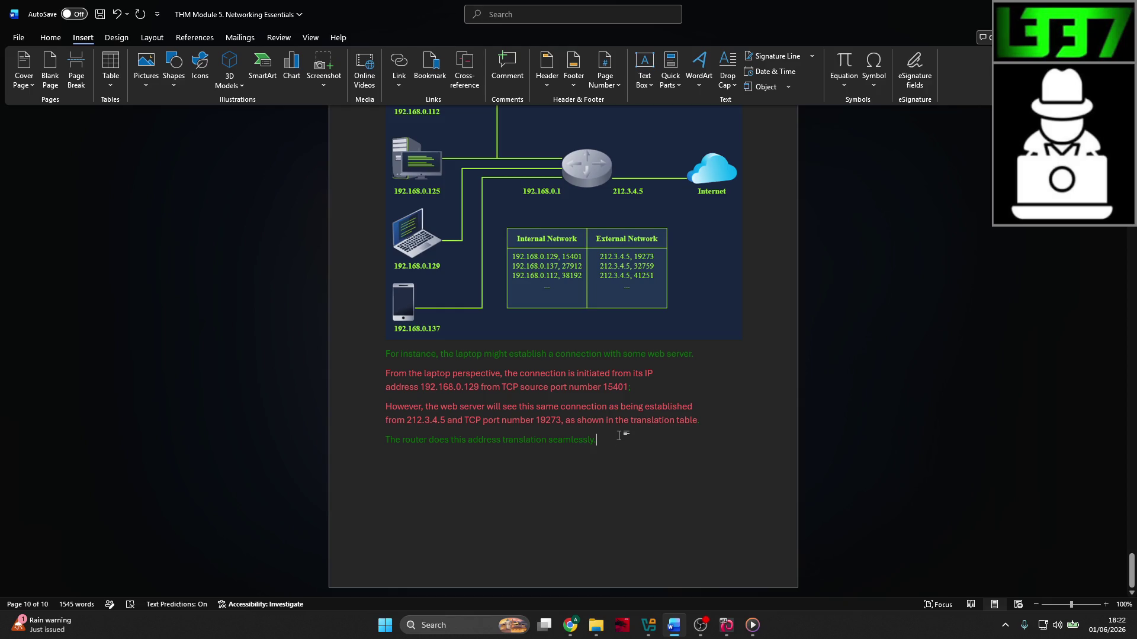
Step: Add two empty lines after the notes and switch back to the TryHackMe lesson
{"action": "key", "text": "Return"}
{"action": "key", "text": "Return"}
{"action": "key", "text": "Return"}
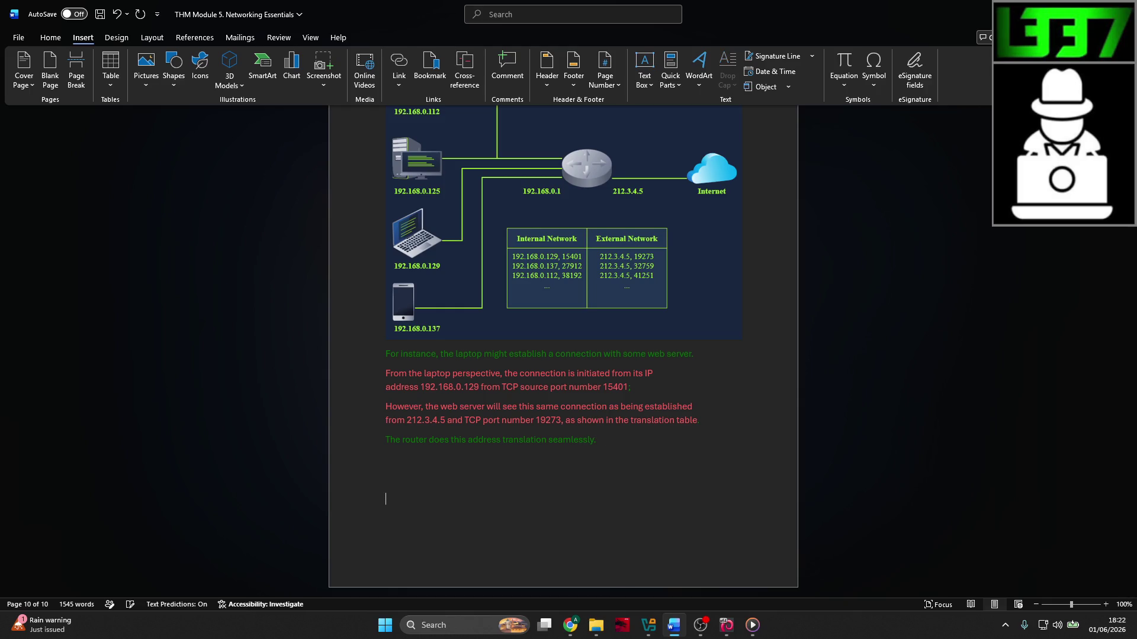
{"action": "key", "text": "Return"}
{"action": "key", "text": "Return"}
{"action": "key", "text": "alt+Tab"}
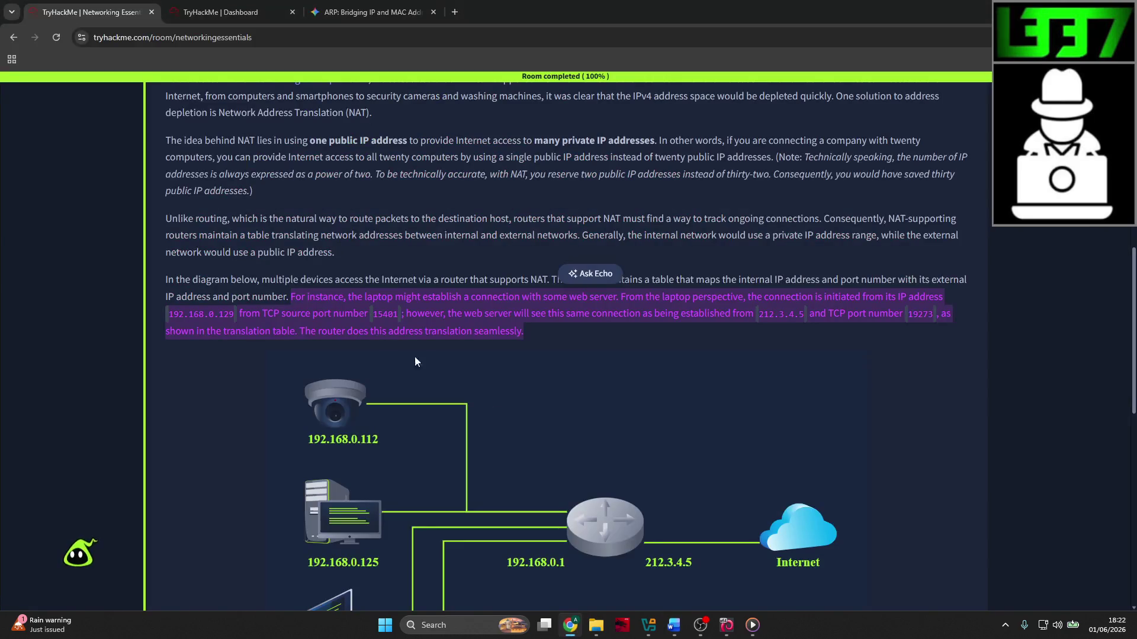
{"action": "scroll", "coordinate": [282, 333], "scroll_direction": "down", "scroll_amount": 3}
{"action": "scroll", "coordinate": [198, 272], "scroll_direction": "down", "scroll_amount": 3}
{"action": "scroll", "coordinate": [385, 405], "scroll_direction": "up", "scroll_amount": 3}
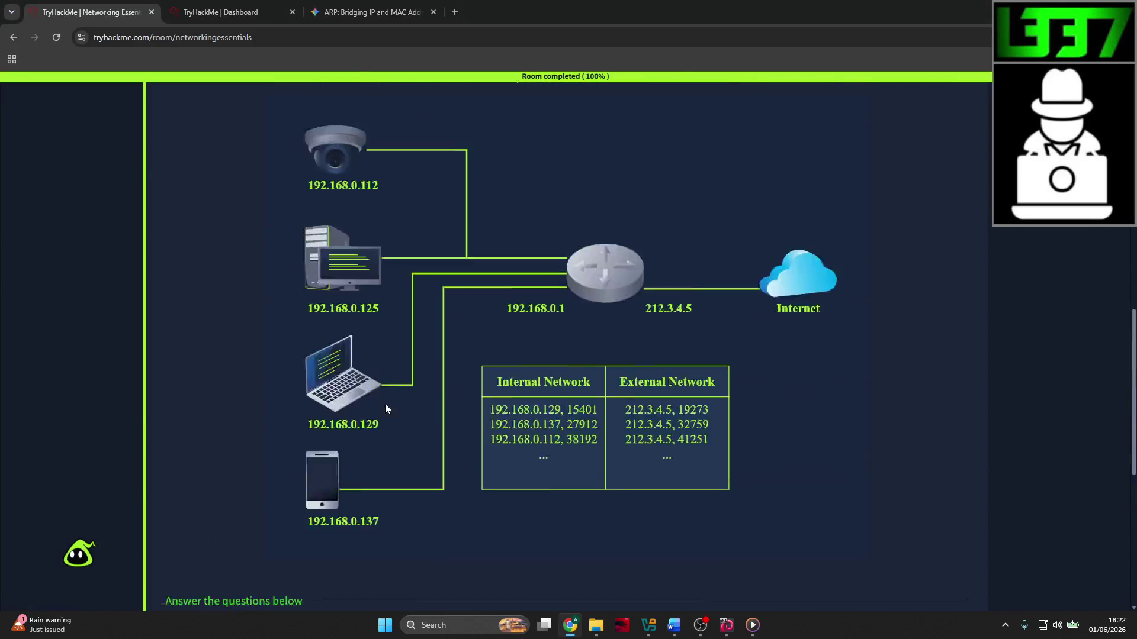
{"action": "scroll", "coordinate": [416, 385], "scroll_direction": "up", "scroll_amount": 6}
Step: Collapse Task 6 NAT, expand Task 7 Closing Notes, then switch back to Word
{"action": "left_click", "coordinate": [398, 335]}
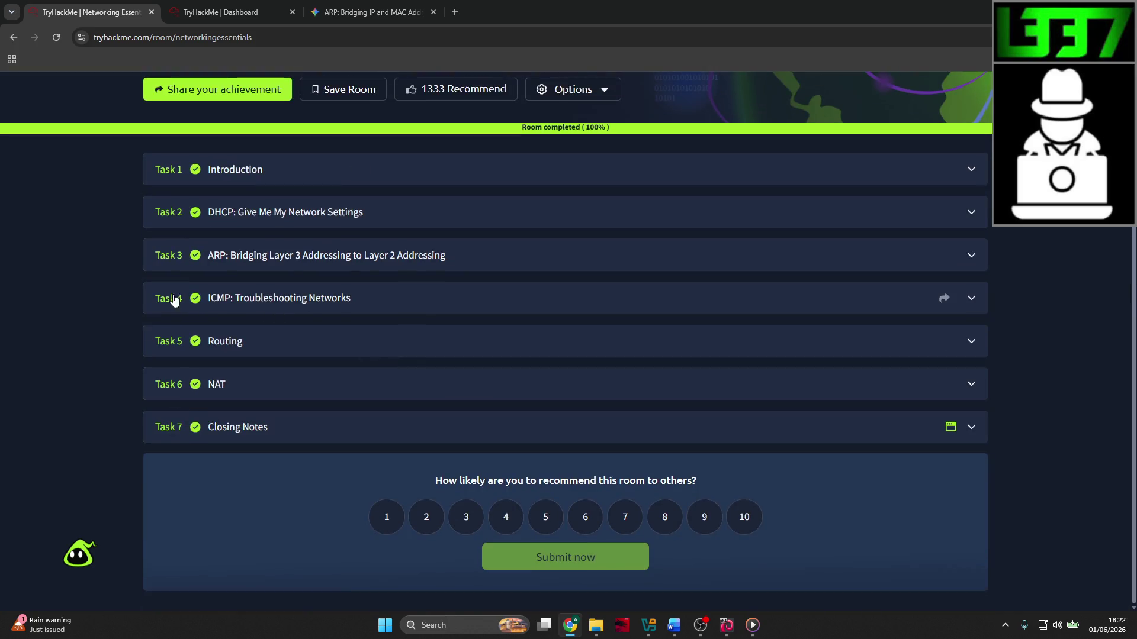
{"action": "left_click", "coordinate": [340, 431]}
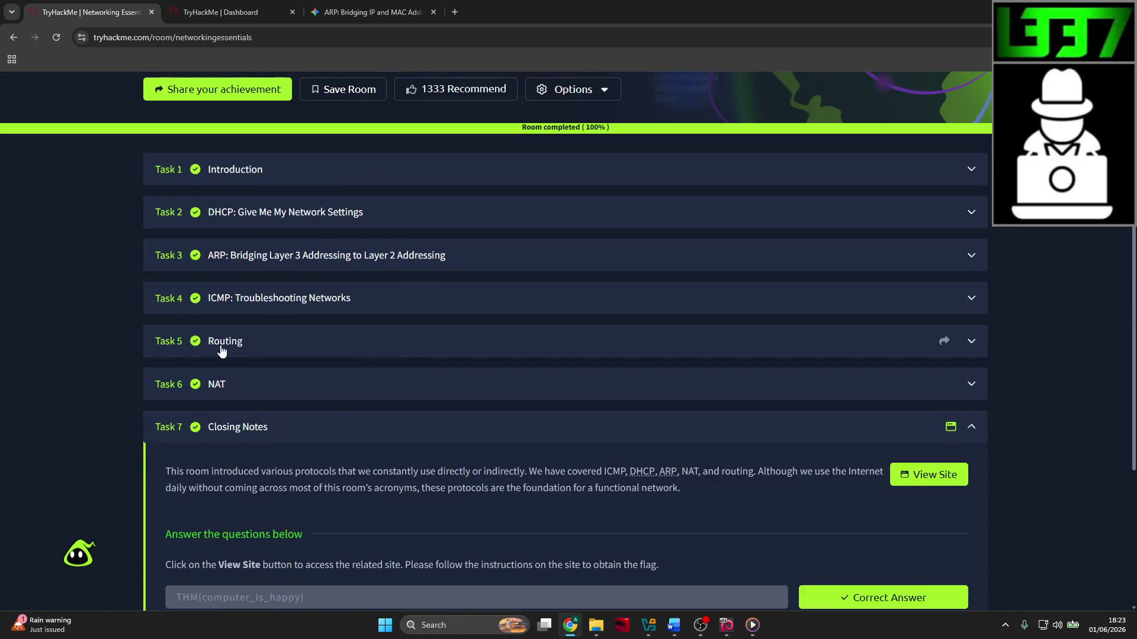
{"action": "scroll", "coordinate": [266, 347], "scroll_direction": "down", "scroll_amount": 3}
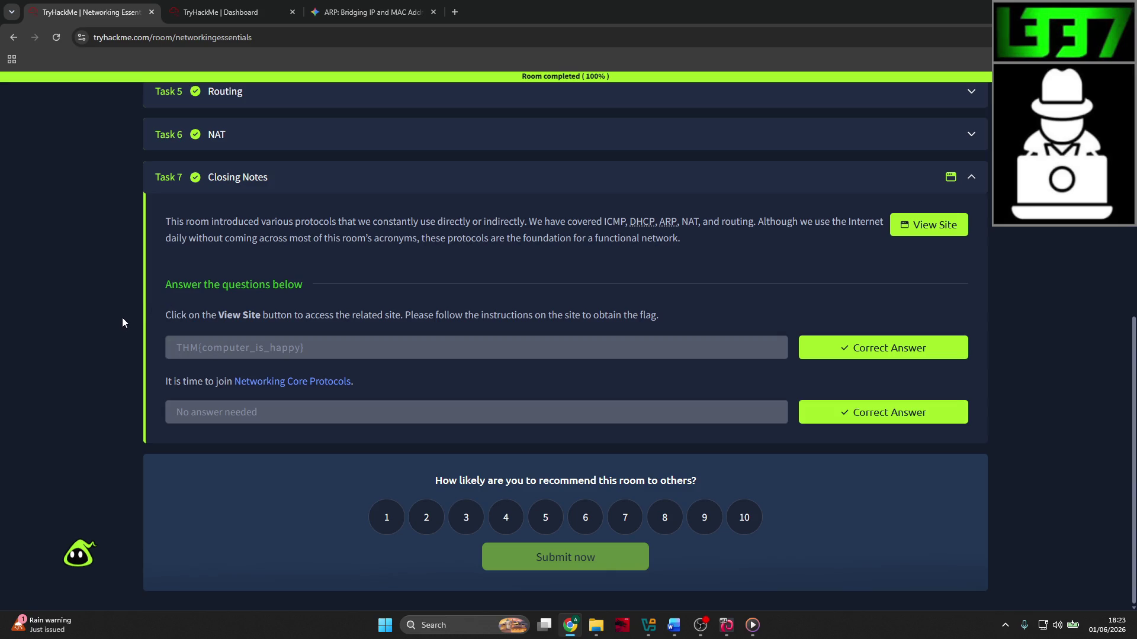
{"action": "scroll", "coordinate": [123, 322], "scroll_direction": "up", "scroll_amount": 2}
{"action": "key", "text": "alt+Tab"}
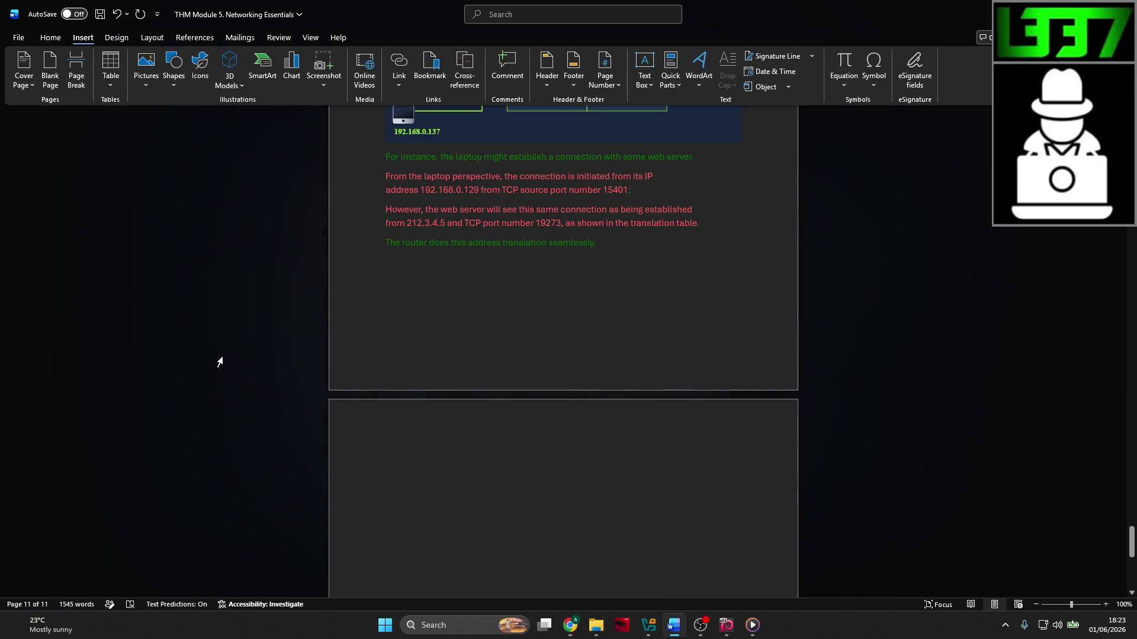
{"action": "scroll", "coordinate": [474, 356], "scroll_direction": "up", "scroll_amount": 2}
{"action": "scroll", "coordinate": [502, 406], "scroll_direction": "down", "scroll_amount": 2}
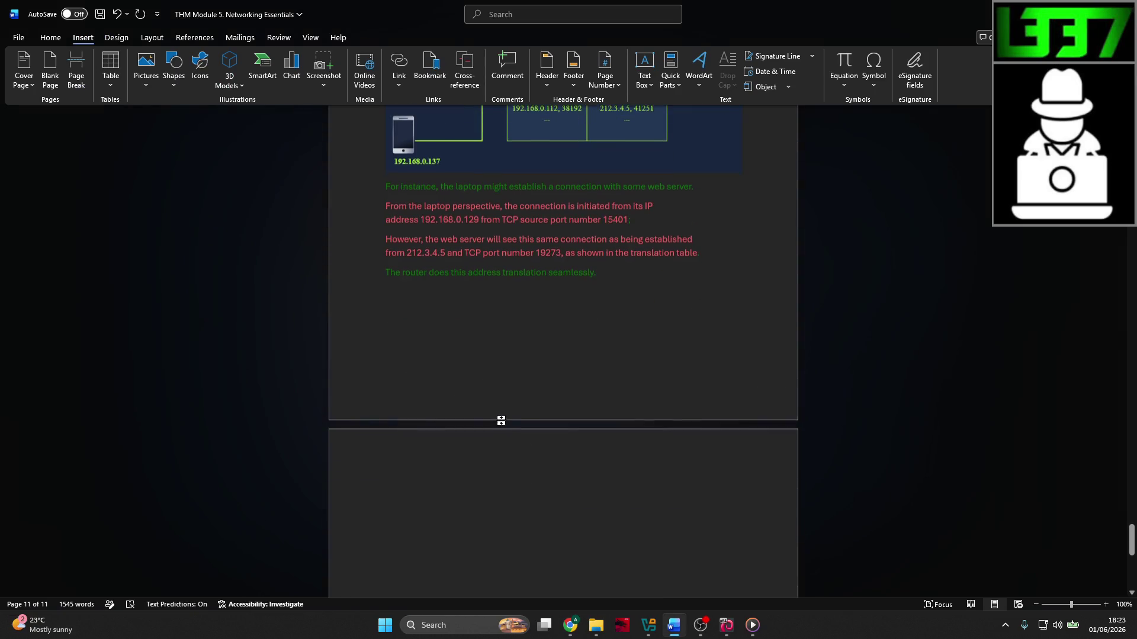
{"action": "scroll", "coordinate": [494, 393], "scroll_direction": "up", "scroll_amount": 2}
{"action": "scroll", "coordinate": [496, 391], "scroll_direction": "up", "scroll_amount": 1}
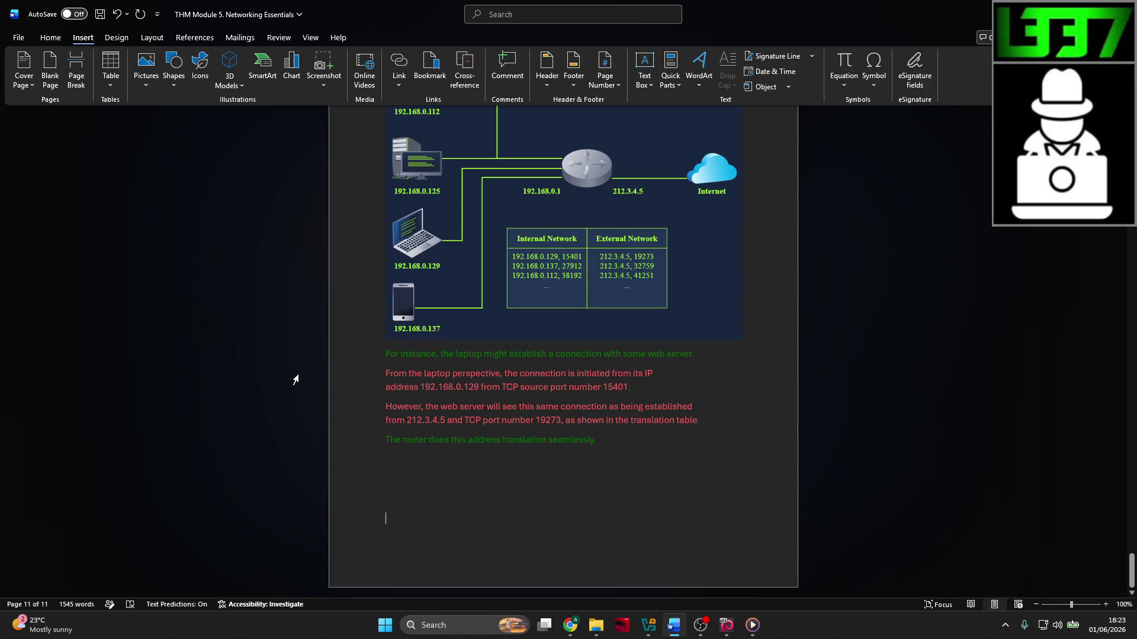
{"action": "scroll", "coordinate": [266, 380], "scroll_direction": "up", "scroll_amount": 2}
{"action": "scroll", "coordinate": [239, 376], "scroll_direction": "up", "scroll_amount": 1}
Step: Delete the blank page 11, save the notes with Ctrl+S and close Word
{"action": "key", "text": "BackSpace"}
{"action": "key", "text": "ctrl+s"}
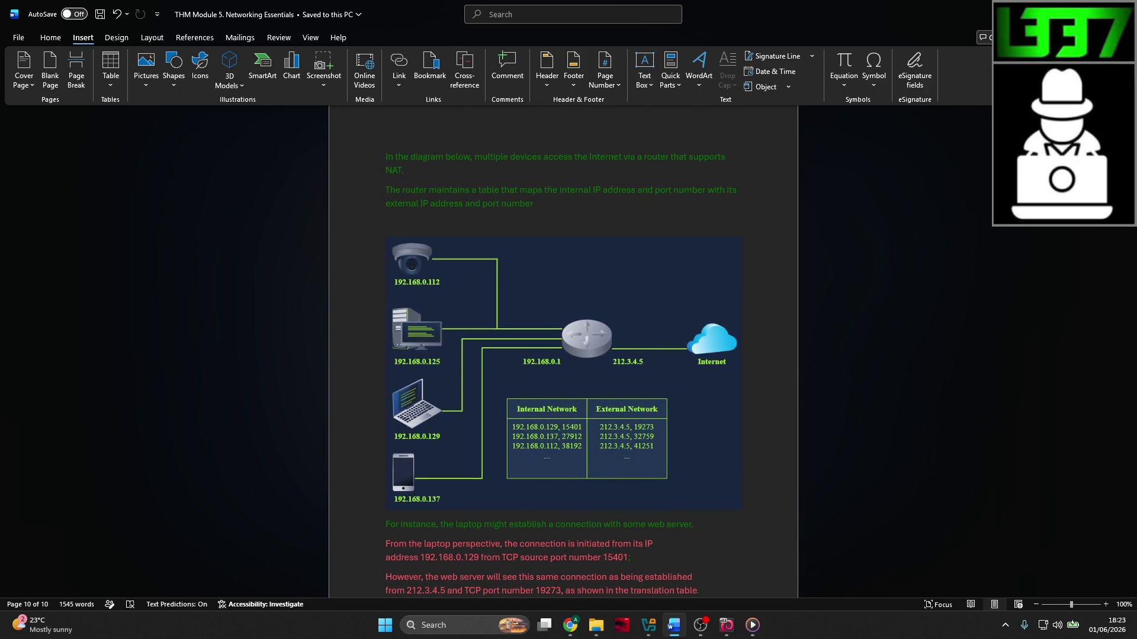
{"action": "key", "text": "alt+F4"}
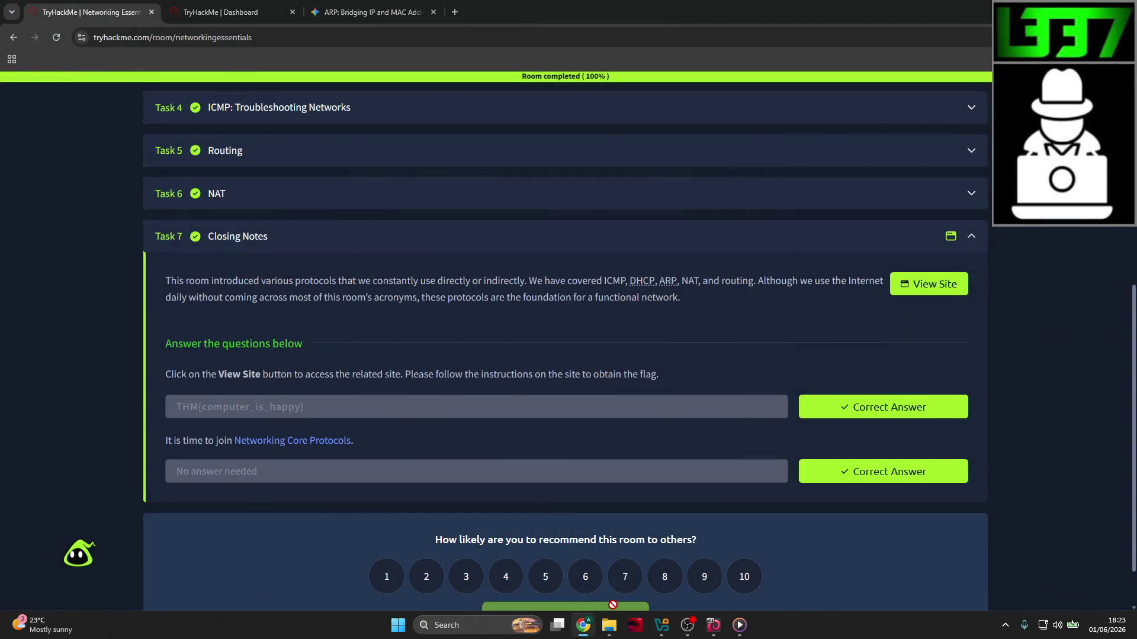
Step: Return to the room, collapse Task 7 Closing Notes and follow the Networking breadcrumb to the module page
{"action": "left_click", "coordinate": [610, 626]}
{"action": "left_click", "coordinate": [120, 297]}
{"action": "scroll", "coordinate": [186, 396], "scroll_direction": "up", "scroll_amount": 5}
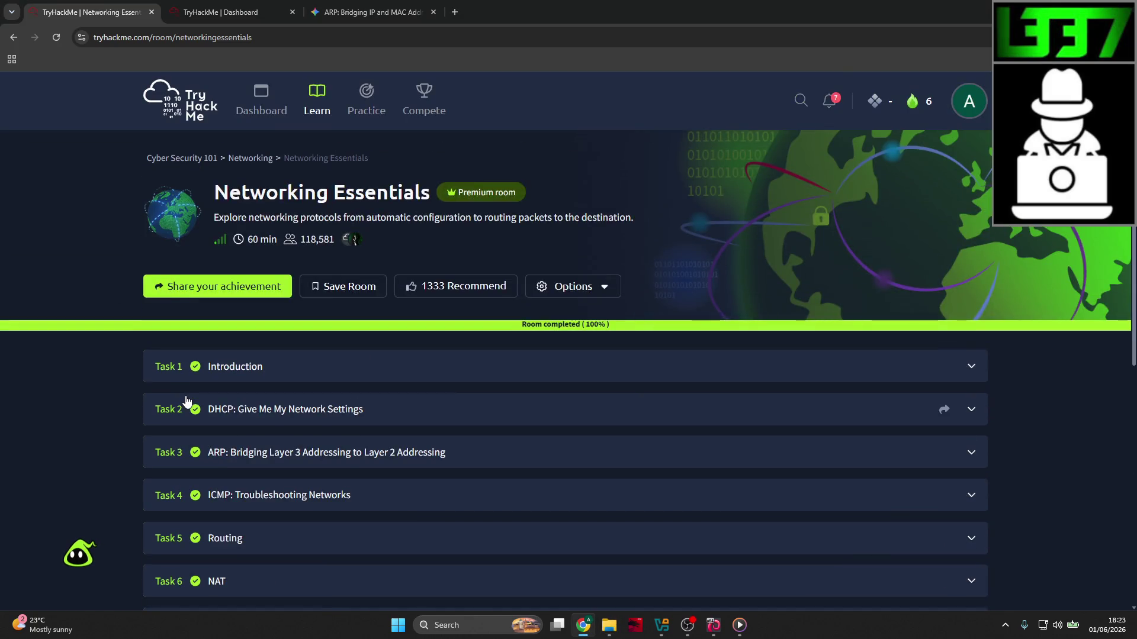
{"action": "scroll", "coordinate": [439, 284], "scroll_direction": "down", "scroll_amount": 3}
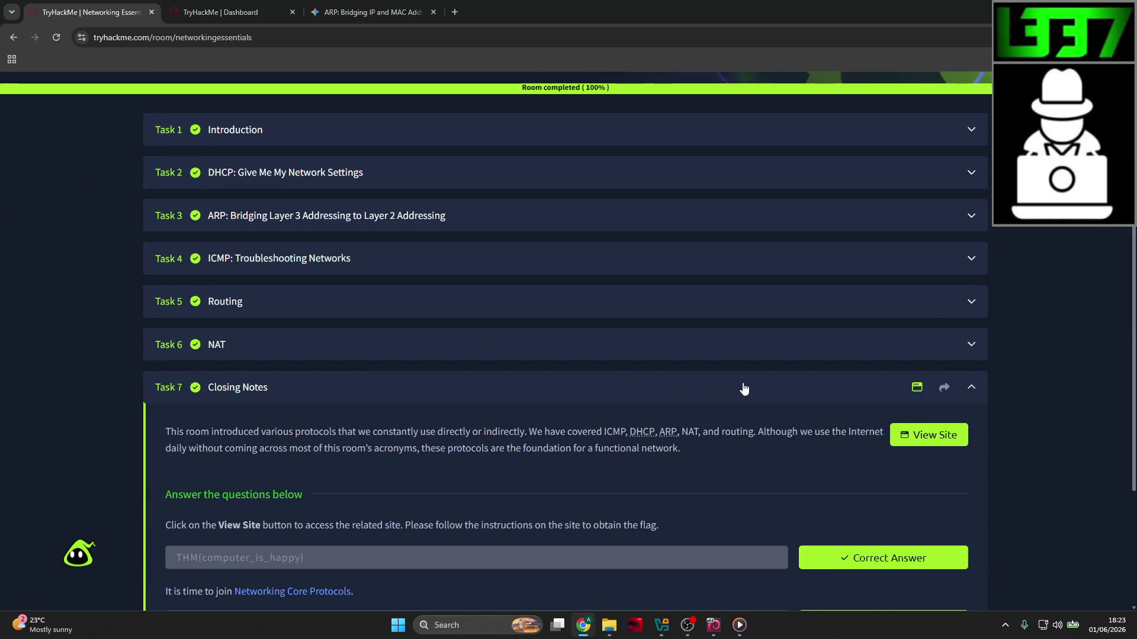
{"action": "left_click", "coordinate": [971, 388]}
{"action": "scroll", "coordinate": [343, 342], "scroll_direction": "up", "scroll_amount": 3}
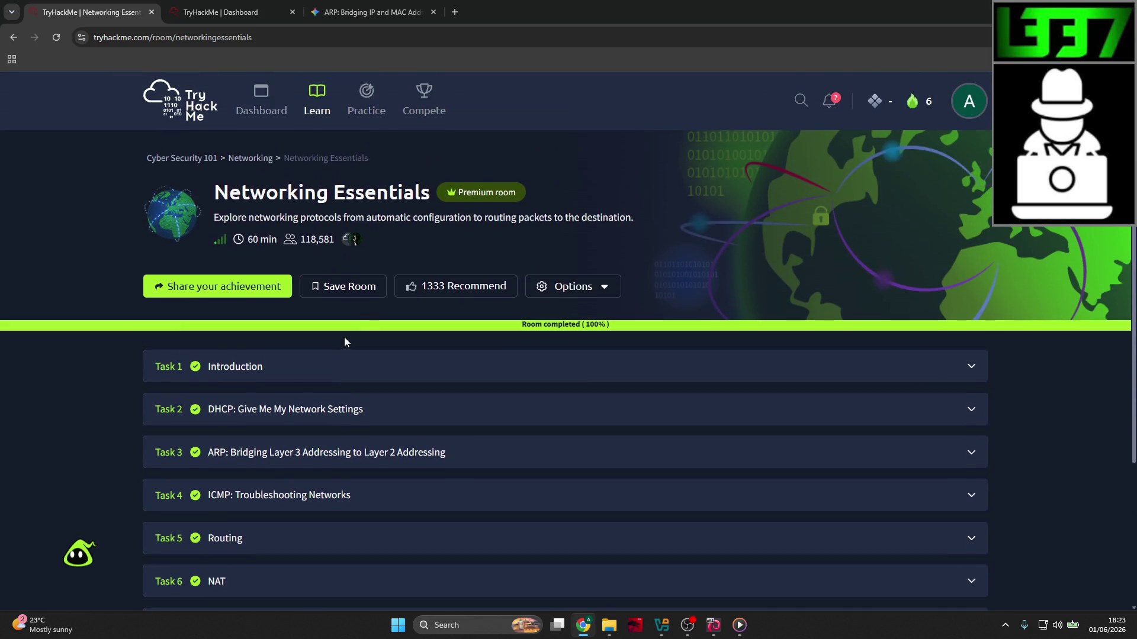
{"action": "left_click", "coordinate": [258, 158]}
{"action": "scroll", "coordinate": [285, 324], "scroll_direction": "down", "scroll_amount": 3}
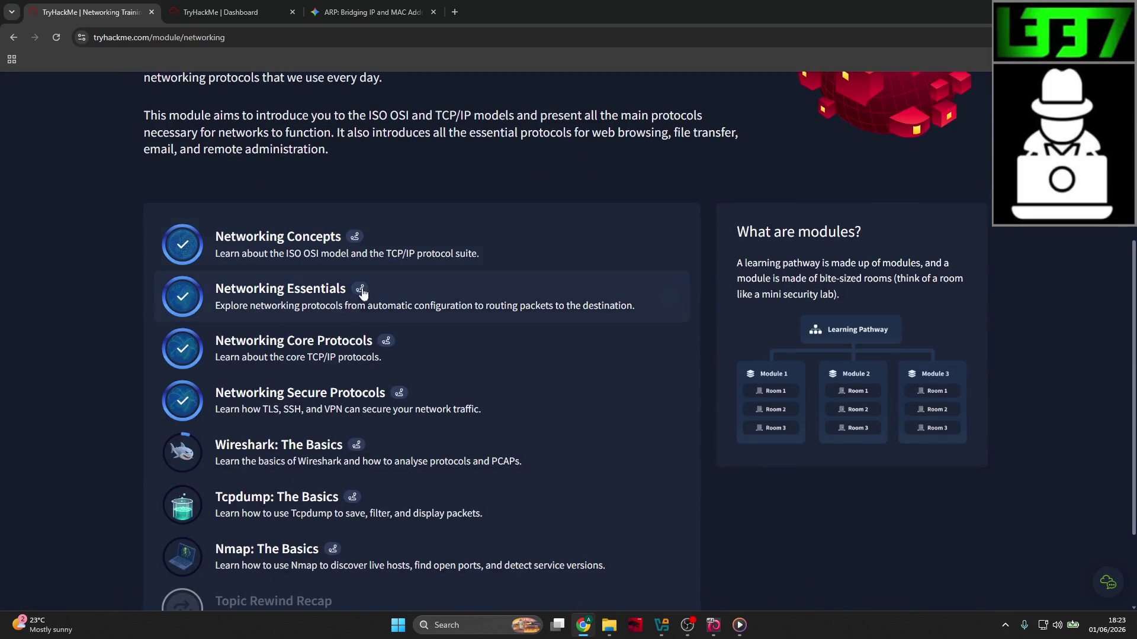
Step: Enter the Networking Core Protocols room and expand Task 4 HTTP(S): Accessing the Web
{"action": "left_click", "coordinate": [222, 345]}
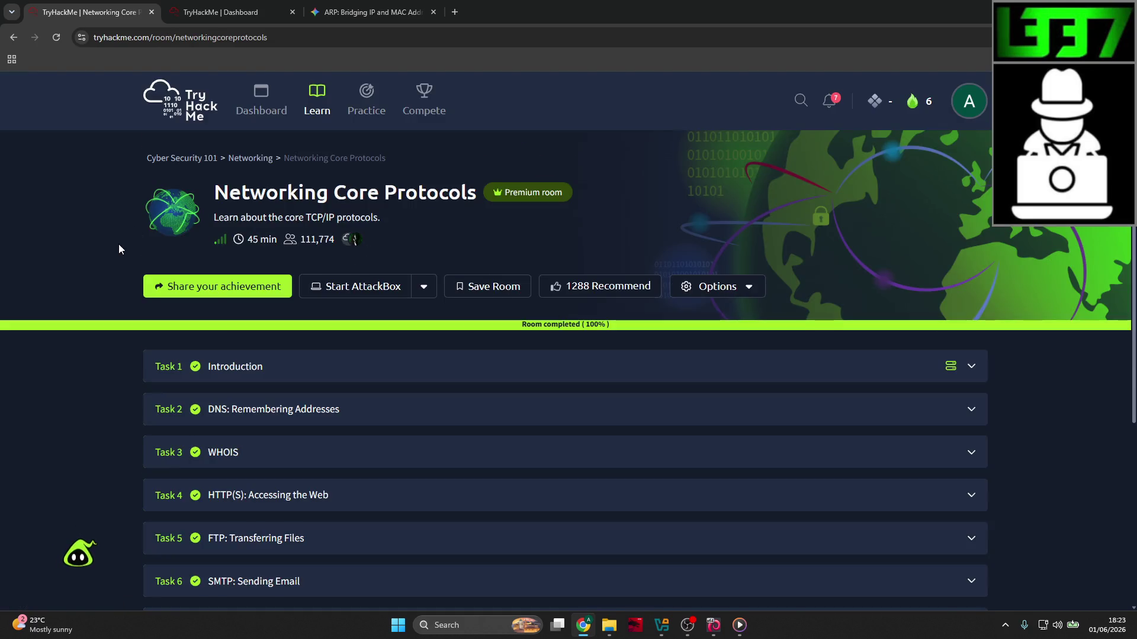
{"action": "scroll", "coordinate": [122, 258], "scroll_direction": "down", "scroll_amount": 1}
{"action": "scroll", "coordinate": [123, 254], "scroll_direction": "down", "scroll_amount": 1}
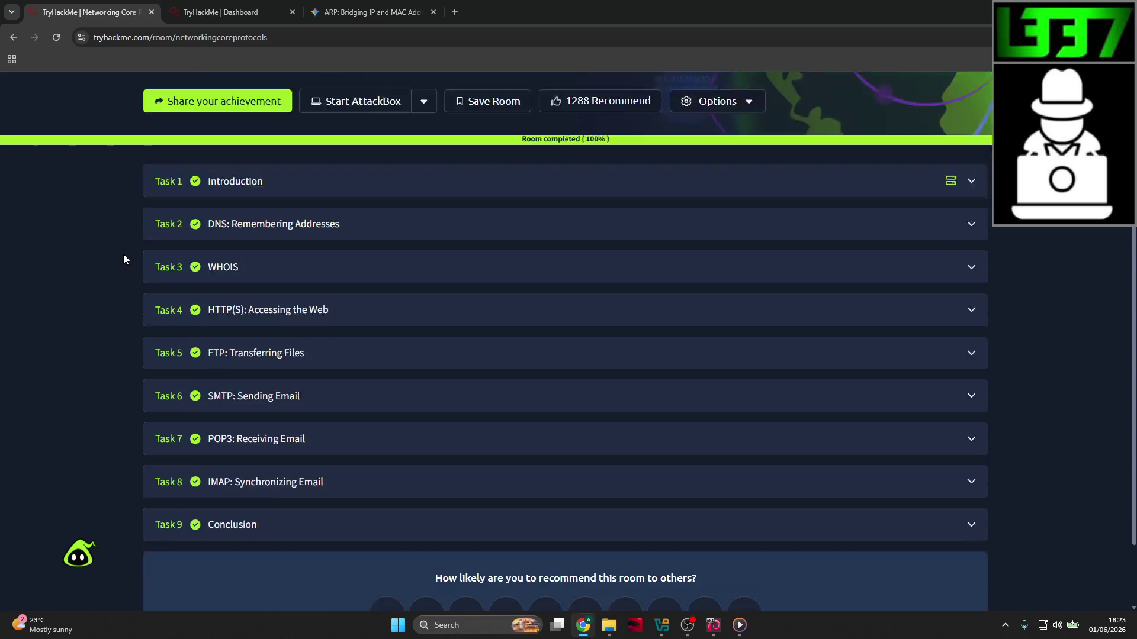
{"action": "scroll", "coordinate": [123, 255], "scroll_direction": "down", "scroll_amount": 1}
{"action": "scroll", "coordinate": [123, 283], "scroll_direction": "up", "scroll_amount": 1}
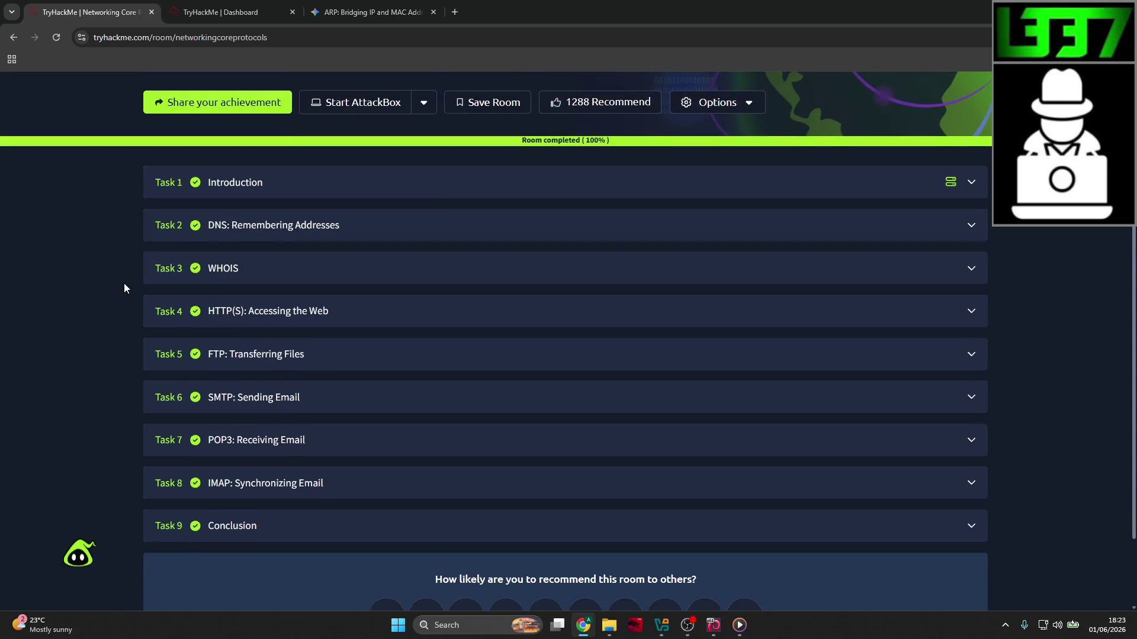
{"action": "left_click", "coordinate": [308, 317]}
{"action": "scroll", "coordinate": [116, 307], "scroll_direction": "down", "scroll_amount": 3}
{"action": "scroll", "coordinate": [142, 304], "scroll_direction": "up", "scroll_amount": 1}
{"action": "scroll", "coordinate": [159, 303], "scroll_direction": "up", "scroll_amount": 1}
{"action": "left_click_drag", "start_coordinate": [192, 332], "coordinate": [235, 399]}
{"action": "left_click", "coordinate": [236, 399]}
{"action": "scroll", "coordinate": [280, 241], "scroll_direction": "down", "scroll_amount": 2}
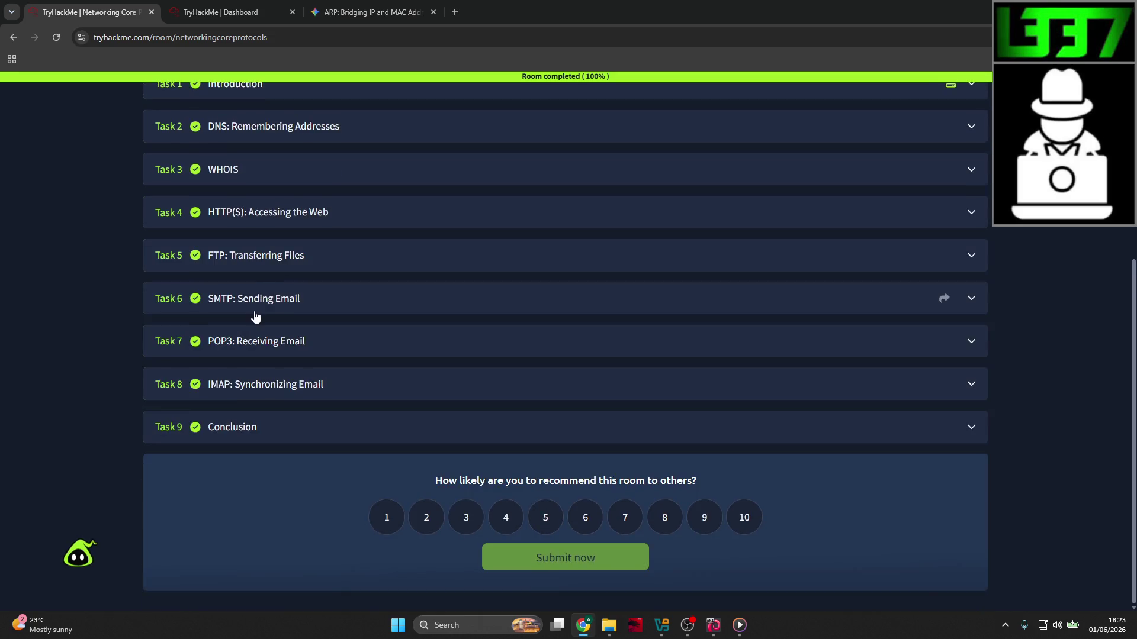
Step: Expand Task 5 FTP: Transferring Files, then Task 1 Introduction
{"action": "left_click", "coordinate": [272, 259]}
{"action": "scroll", "coordinate": [218, 318], "scroll_direction": "down", "scroll_amount": 2}
{"action": "left_click_drag", "start_coordinate": [187, 253], "coordinate": [216, 316]}
{"action": "left_click", "coordinate": [239, 318]}
{"action": "scroll", "coordinate": [207, 305], "scroll_direction": "down", "scroll_amount": 2}
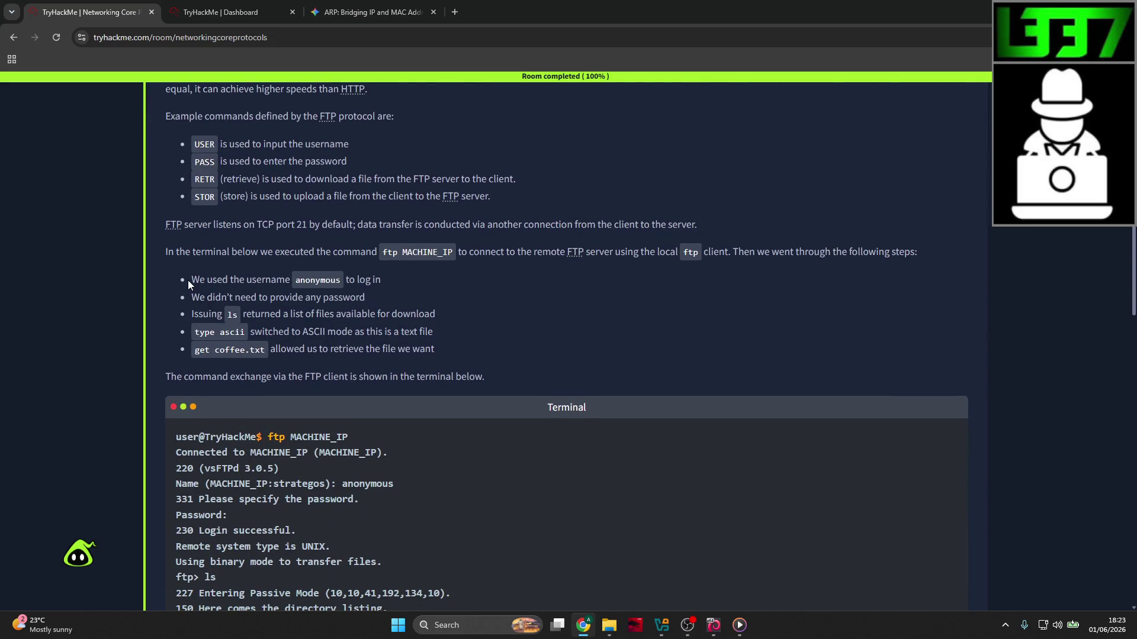
{"action": "scroll", "coordinate": [194, 299], "scroll_direction": "down", "scroll_amount": 2}
{"action": "scroll", "coordinate": [216, 349], "scroll_direction": "down", "scroll_amount": 2}
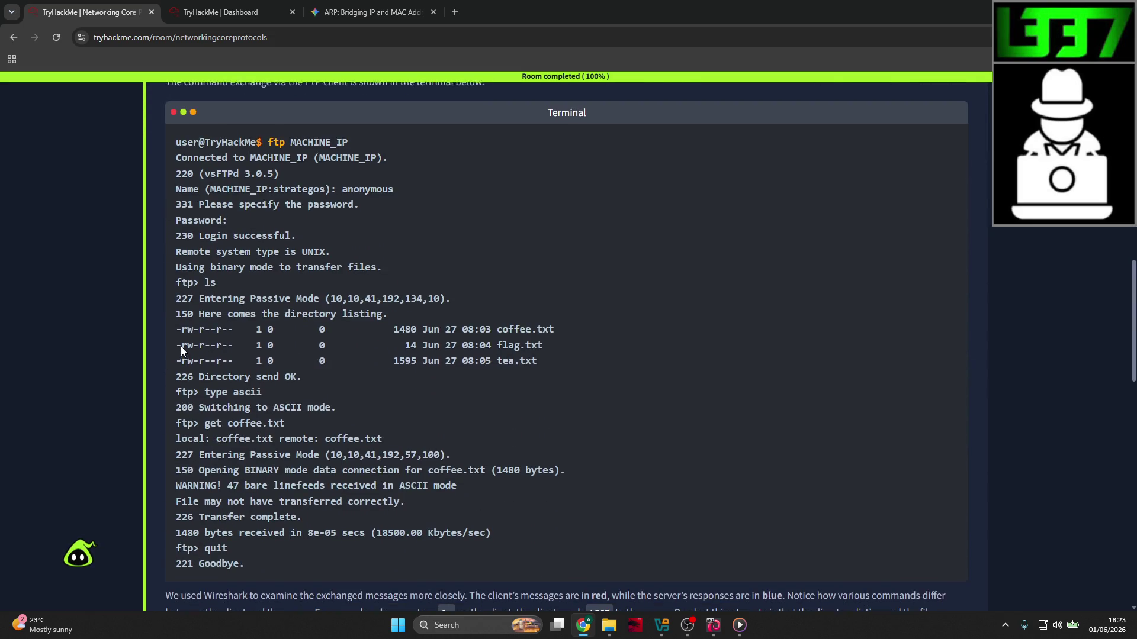
{"action": "scroll", "coordinate": [180, 343], "scroll_direction": "up", "scroll_amount": 6}
{"action": "scroll", "coordinate": [222, 350], "scroll_direction": "up", "scroll_amount": 3}
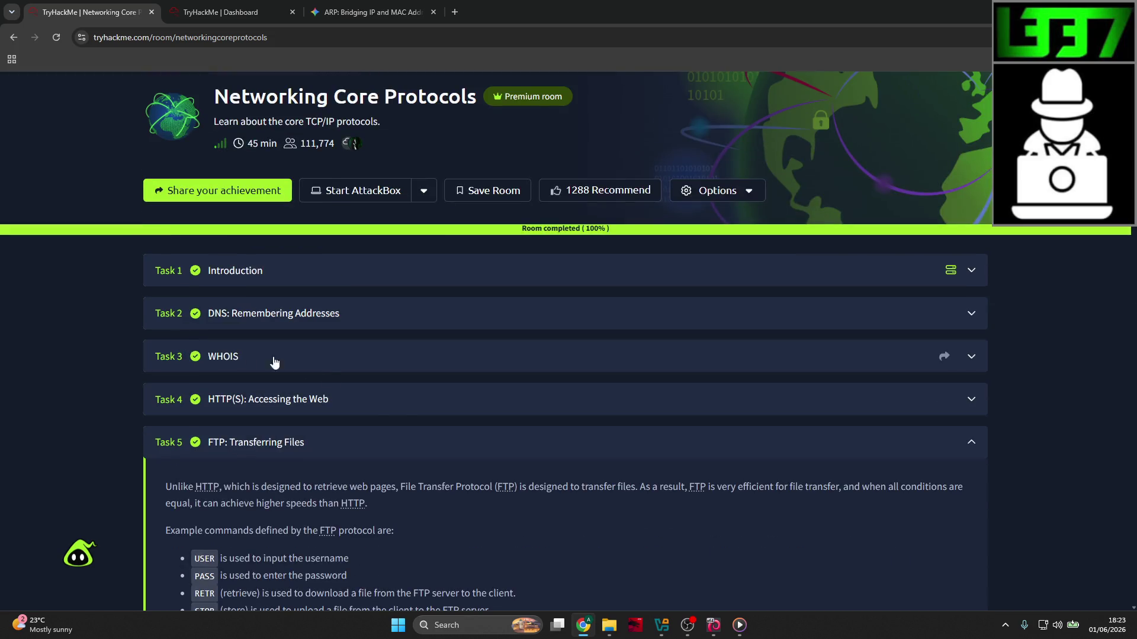
{"action": "left_click", "coordinate": [371, 276]}
{"action": "scroll", "coordinate": [641, 335], "scroll_direction": "down", "scroll_amount": 2}
{"action": "scroll", "coordinate": [642, 333], "scroll_direction": "down", "scroll_amount": 5}
{"action": "scroll", "coordinate": [635, 328], "scroll_direction": "down", "scroll_amount": 4}
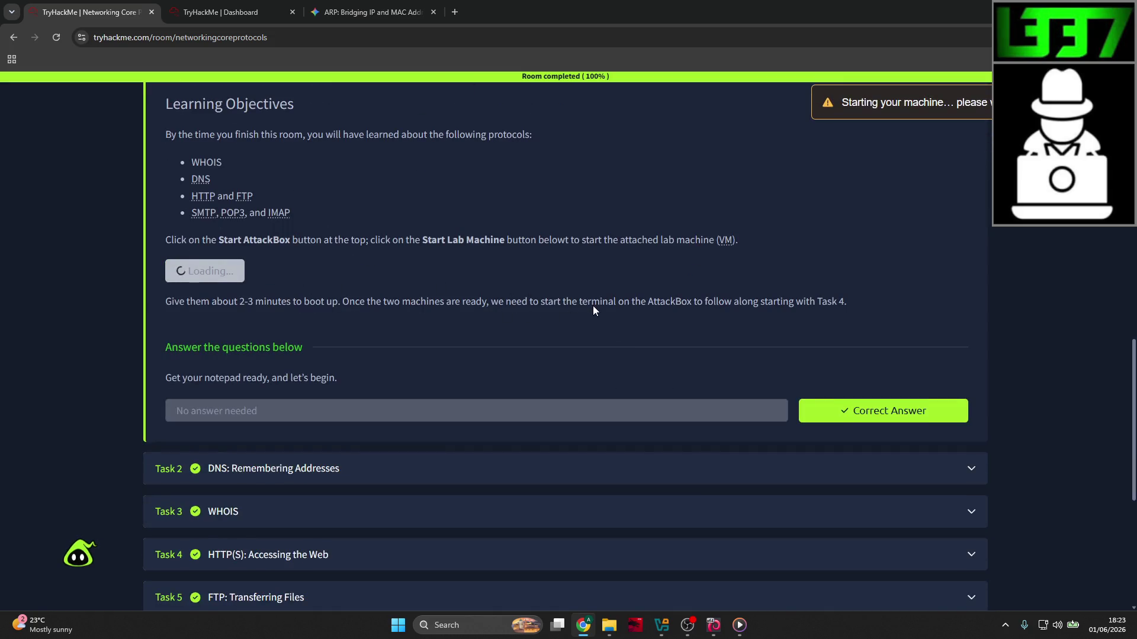
{"action": "scroll", "coordinate": [593, 306], "scroll_direction": "up", "scroll_amount": 3}
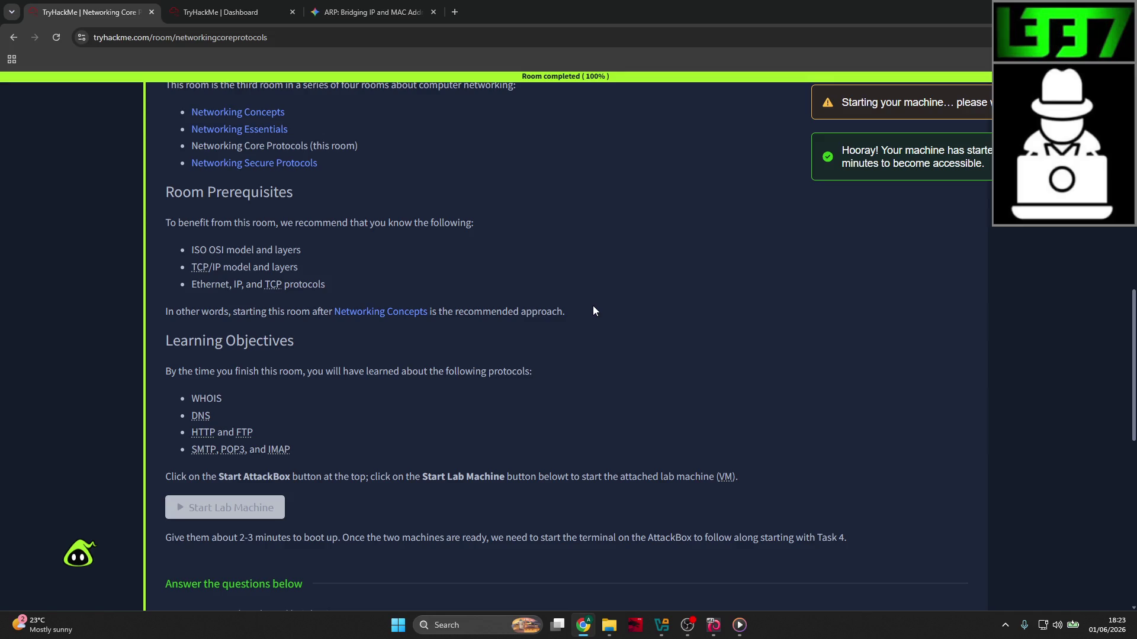
{"action": "scroll", "coordinate": [594, 310], "scroll_direction": "up", "scroll_amount": 3}
{"action": "scroll", "coordinate": [574, 399], "scroll_direction": "up", "scroll_amount": 3}
{"action": "scroll", "coordinate": [574, 380], "scroll_direction": "up", "scroll_amount": 2}
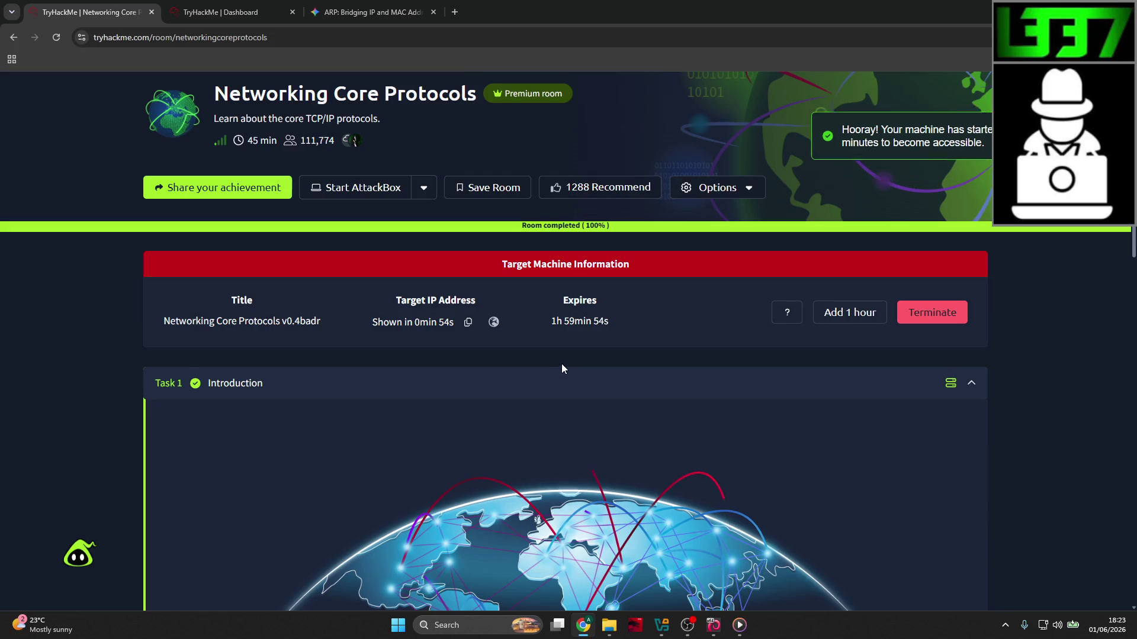
{"action": "scroll", "coordinate": [558, 364], "scroll_direction": "down", "scroll_amount": 3}
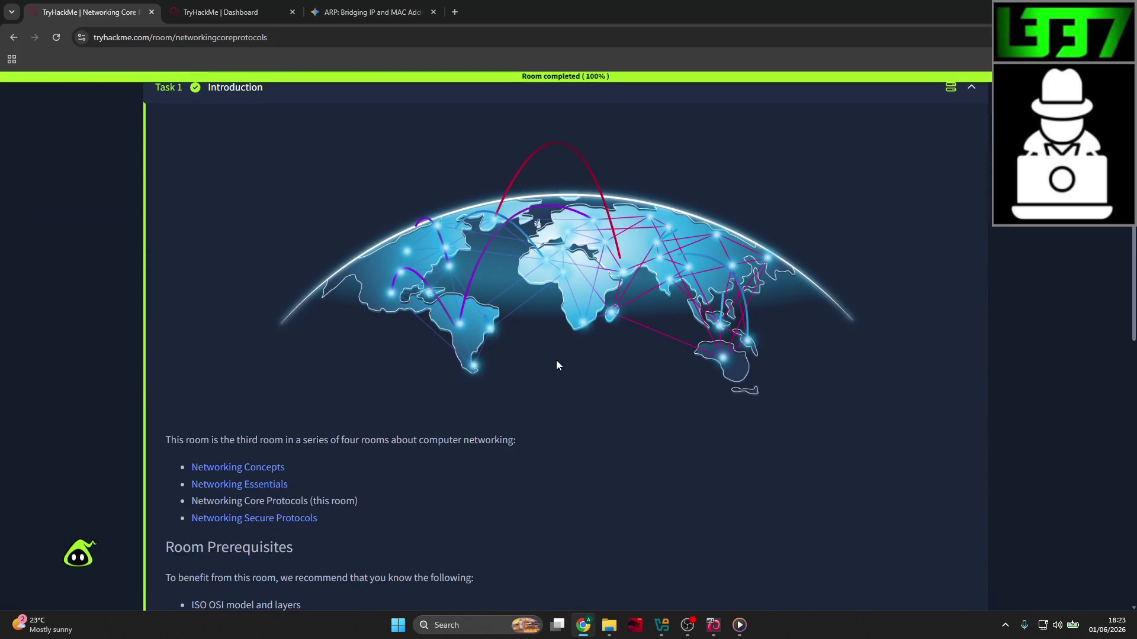
{"action": "scroll", "coordinate": [556, 360], "scroll_direction": "up", "scroll_amount": 2}
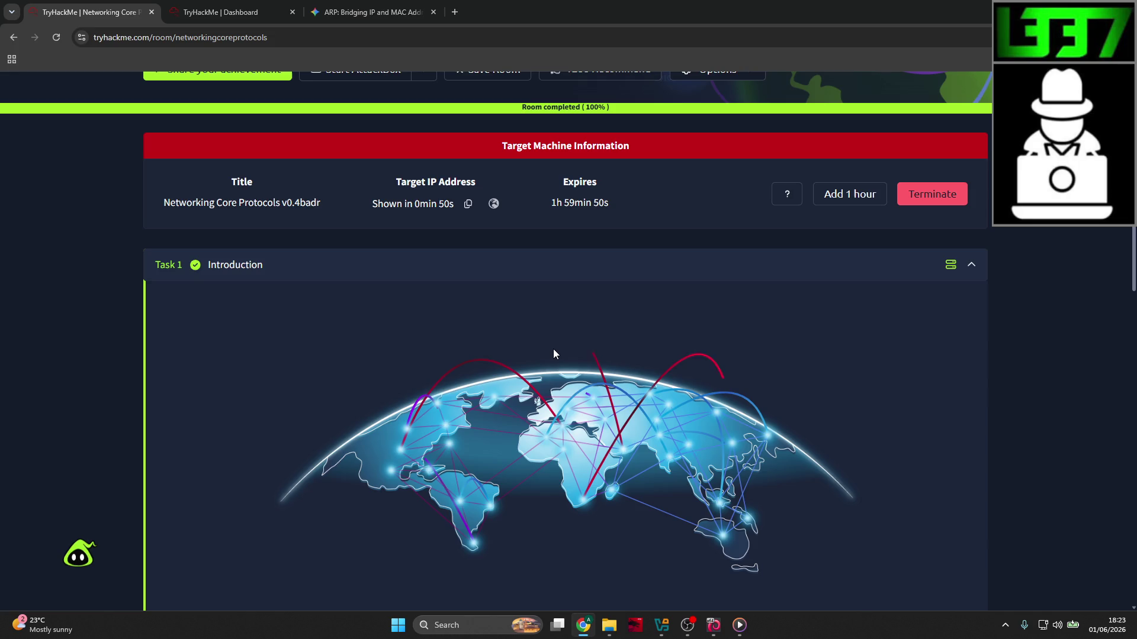
{"action": "scroll", "coordinate": [552, 348], "scroll_direction": "down", "scroll_amount": 1}
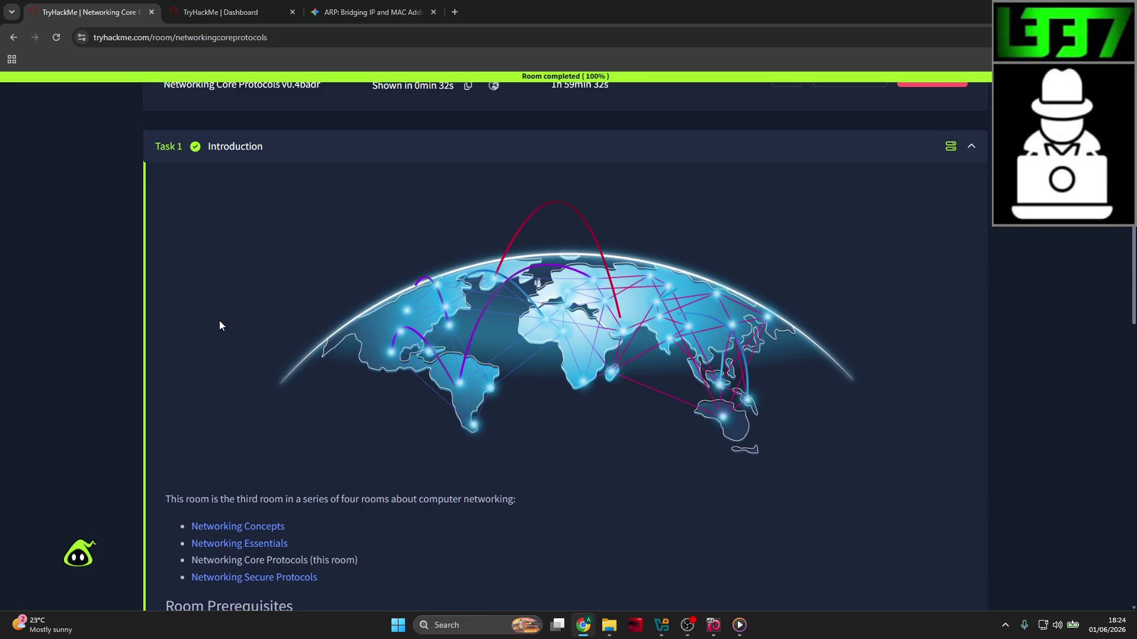
Step: Close the ARP tab and open the 'THM Module 5. Networking Core Protocols' notes document
{"action": "left_click", "coordinate": [433, 11]}
{"action": "scroll", "coordinate": [35, 297], "scroll_direction": "down", "scroll_amount": 3}
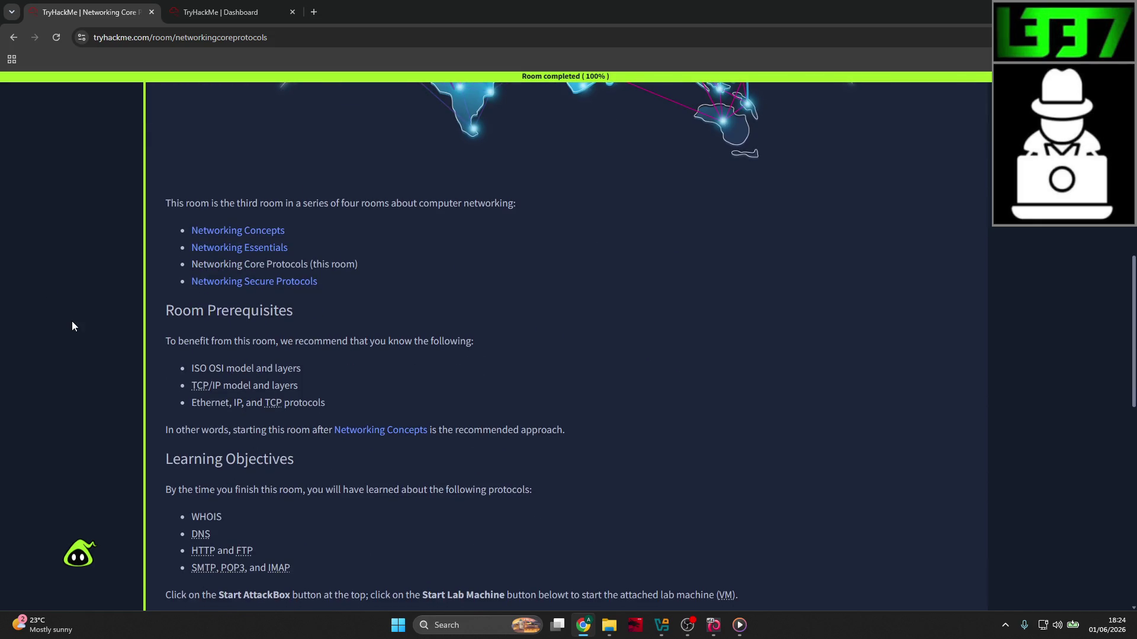
{"action": "scroll", "coordinate": [80, 304], "scroll_direction": "down", "scroll_amount": 1}
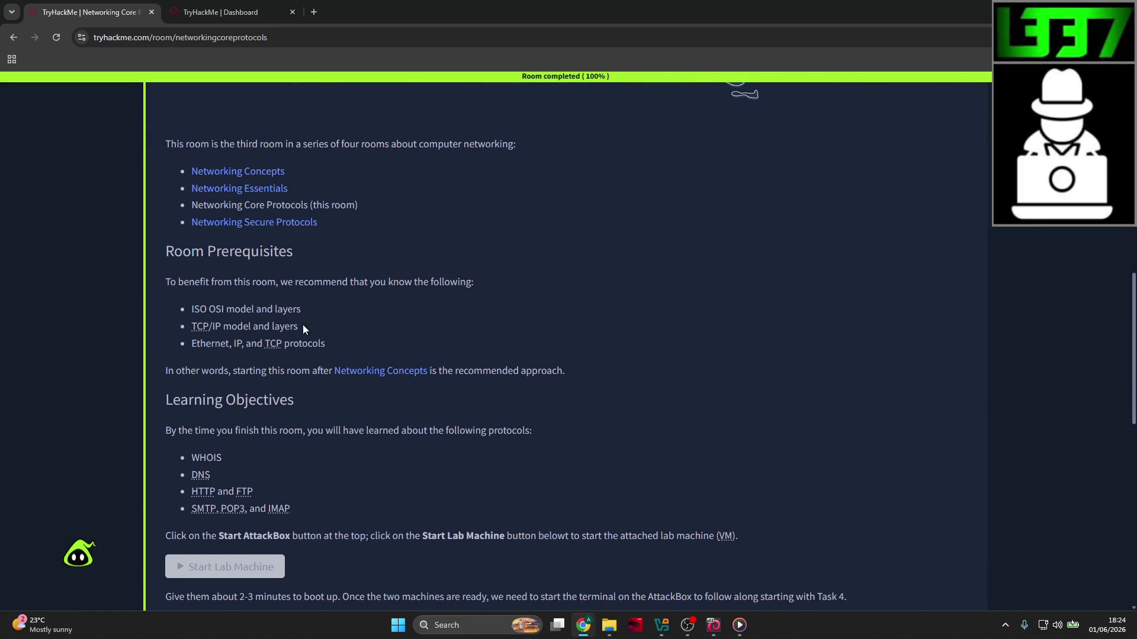
{"action": "left_click_drag", "start_coordinate": [253, 338], "coordinate": [307, 323]}
{"action": "left_click", "coordinate": [338, 329]}
{"action": "scroll", "coordinate": [330, 334], "scroll_direction": "down", "scroll_amount": 1}
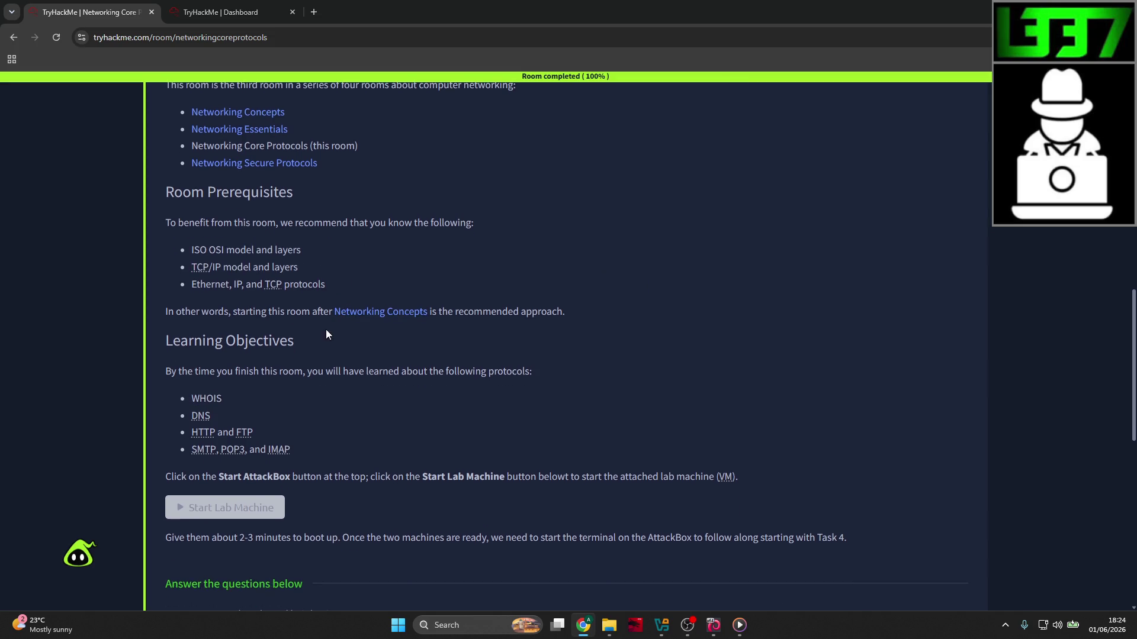
{"action": "scroll", "coordinate": [178, 300], "scroll_direction": "down", "scroll_amount": 3}
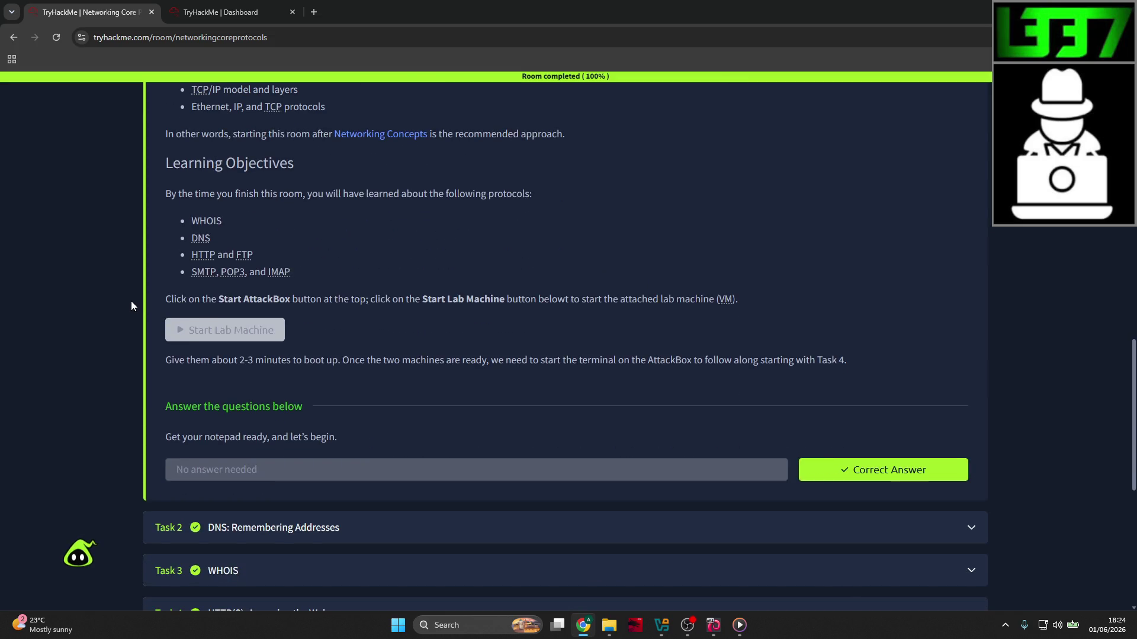
{"action": "scroll", "coordinate": [143, 301], "scroll_direction": "up", "scroll_amount": 1}
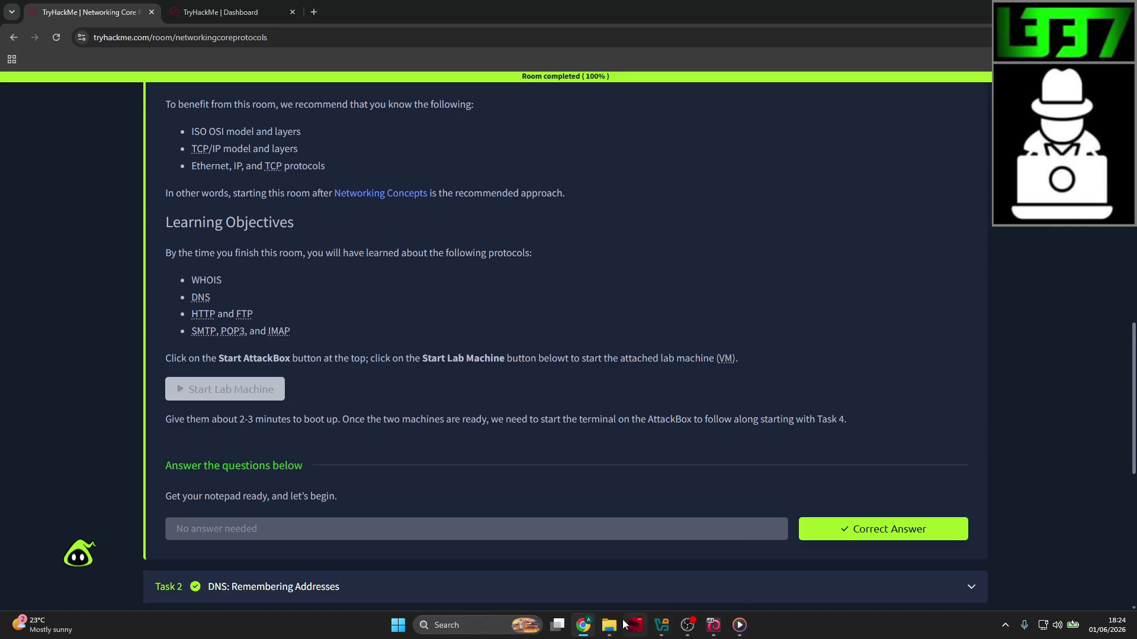
{"action": "left_click", "coordinate": [609, 625]}
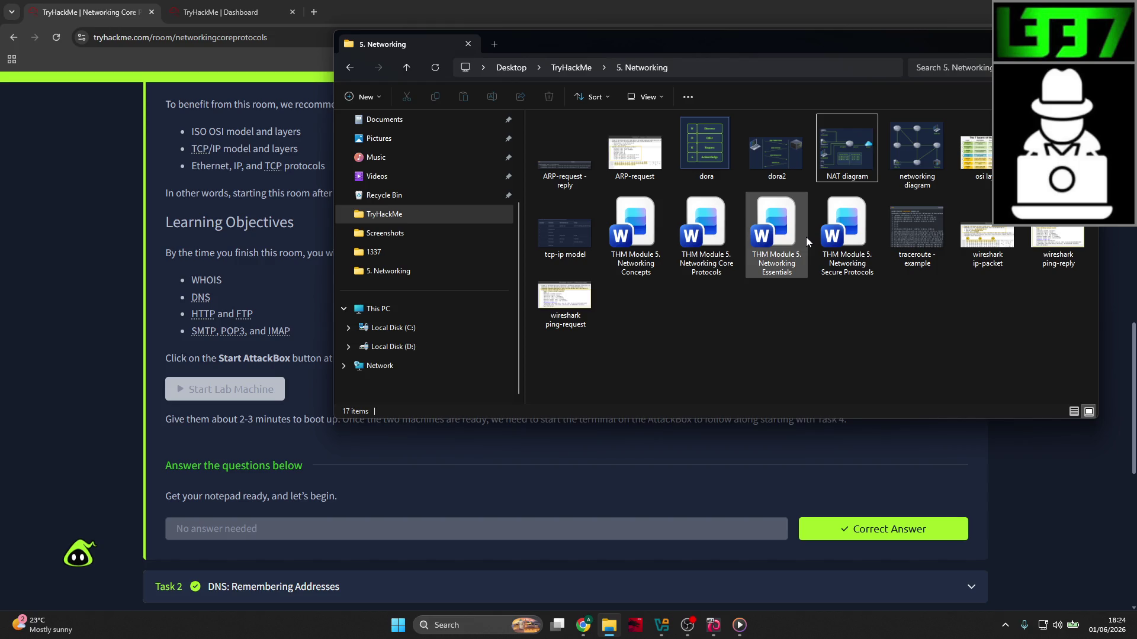
{"action": "double_click", "coordinate": [687, 225]}
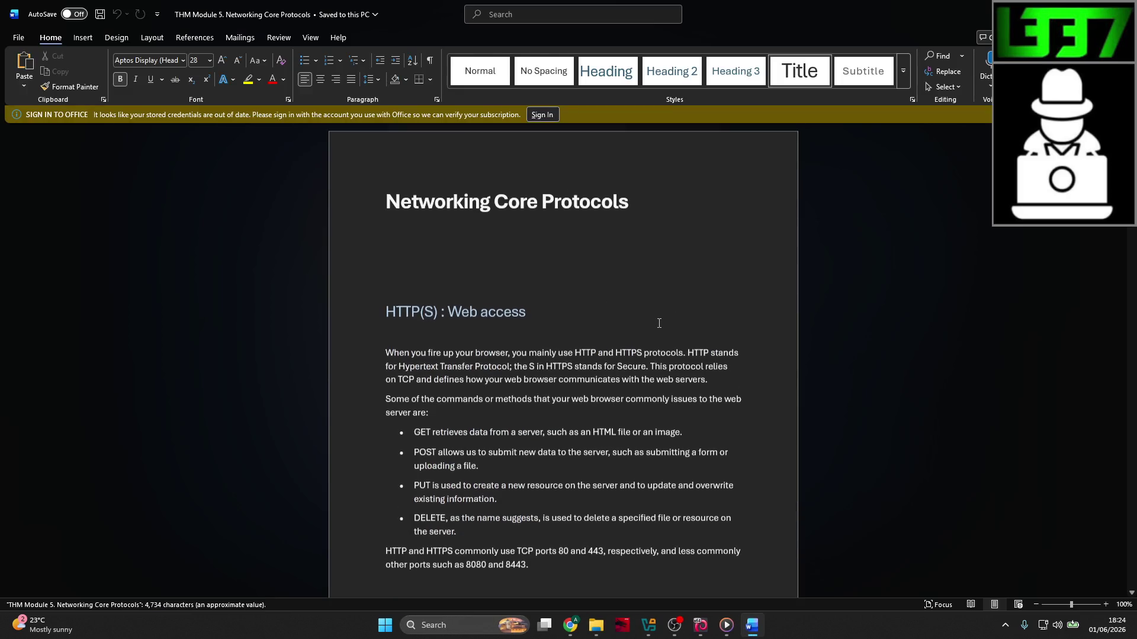
{"action": "scroll", "coordinate": [644, 300], "scroll_direction": "down", "scroll_amount": 4}
{"action": "scroll", "coordinate": [654, 298], "scroll_direction": "down", "scroll_amount": 3}
{"action": "scroll", "coordinate": [662, 294], "scroll_direction": "down", "scroll_amount": 3}
{"action": "scroll", "coordinate": [676, 292], "scroll_direction": "down", "scroll_amount": 6}
{"action": "scroll", "coordinate": [676, 291], "scroll_direction": "down", "scroll_amount": 5}
{"action": "scroll", "coordinate": [679, 293], "scroll_direction": "down", "scroll_amount": 3}
{"action": "scroll", "coordinate": [683, 293], "scroll_direction": "down", "scroll_amount": 2}
{"action": "scroll", "coordinate": [683, 291], "scroll_direction": "down", "scroll_amount": 3}
{"action": "scroll", "coordinate": [684, 290], "scroll_direction": "down", "scroll_amount": 3}
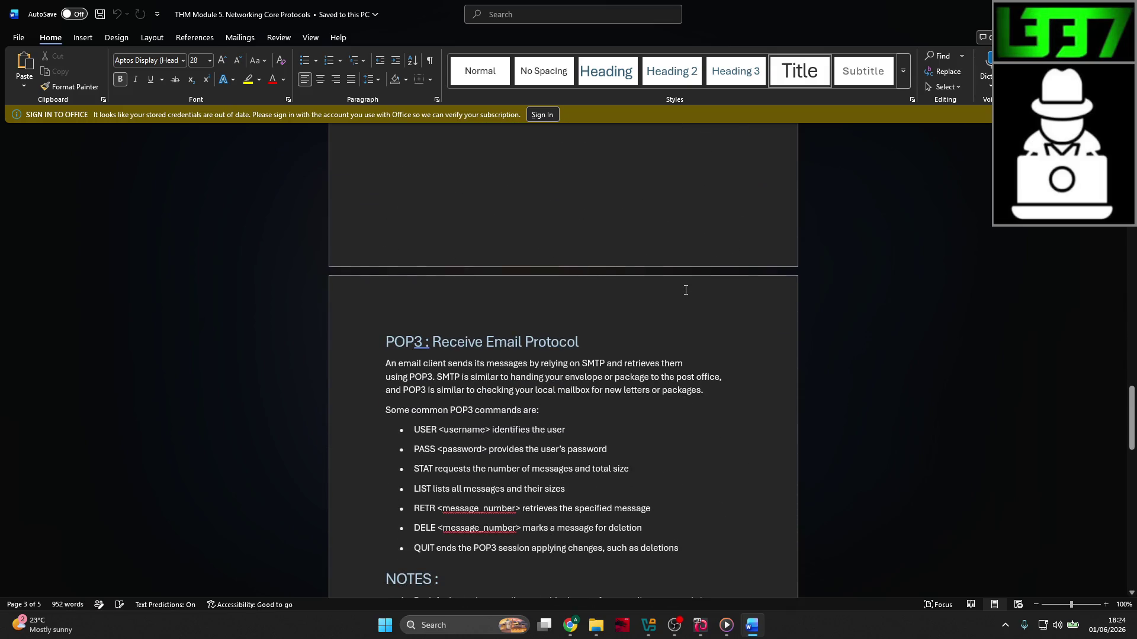
{"action": "scroll", "coordinate": [687, 290], "scroll_direction": "down", "scroll_amount": 3}
{"action": "scroll", "coordinate": [687, 290], "scroll_direction": "down", "scroll_amount": 4}
{"action": "scroll", "coordinate": [686, 288], "scroll_direction": "down", "scroll_amount": 2}
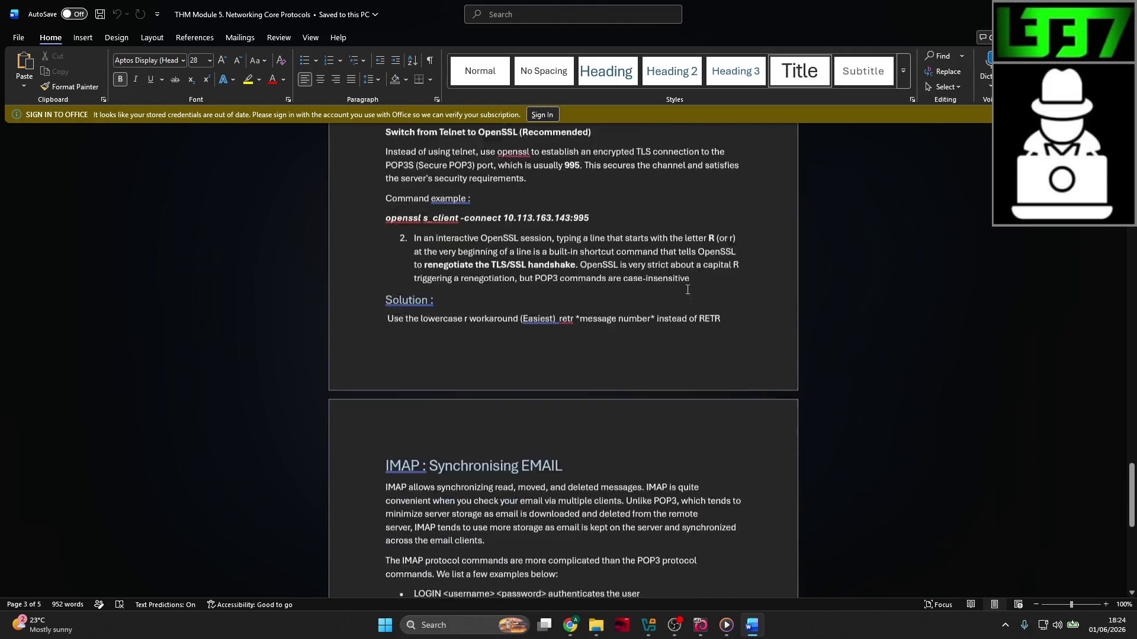
{"action": "scroll", "coordinate": [685, 288], "scroll_direction": "down", "scroll_amount": 3}
{"action": "scroll", "coordinate": [680, 297], "scroll_direction": "down", "scroll_amount": 6}
{"action": "scroll", "coordinate": [675, 303], "scroll_direction": "up", "scroll_amount": 1}
{"action": "scroll", "coordinate": [650, 317], "scroll_direction": "up", "scroll_amount": 4}
{"action": "scroll", "coordinate": [649, 317], "scroll_direction": "up", "scroll_amount": 3}
{"action": "scroll", "coordinate": [649, 317], "scroll_direction": "up", "scroll_amount": 3}
{"action": "scroll", "coordinate": [651, 317], "scroll_direction": "up", "scroll_amount": 5}
{"action": "scroll", "coordinate": [651, 316], "scroll_direction": "up", "scroll_amount": 5}
{"action": "scroll", "coordinate": [650, 316], "scroll_direction": "up", "scroll_amount": 3}
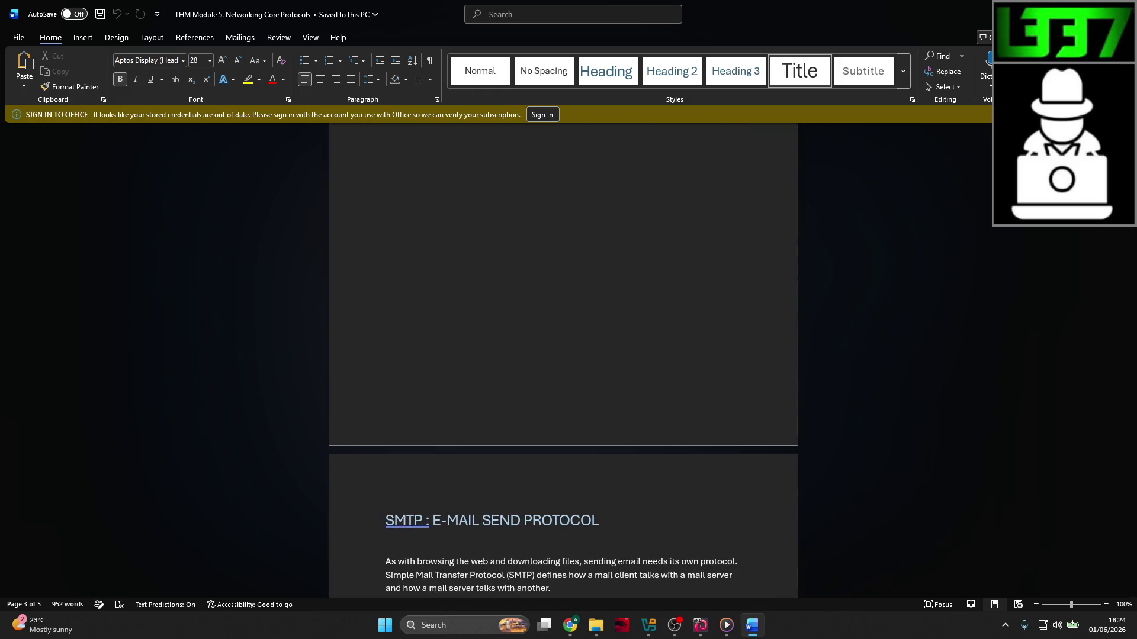
{"action": "scroll", "coordinate": [595, 364], "scroll_direction": "up", "scroll_amount": 2}
{"action": "scroll", "coordinate": [594, 363], "scroll_direction": "up", "scroll_amount": 2}
{"action": "scroll", "coordinate": [595, 363], "scroll_direction": "down", "scroll_amount": 1}
{"action": "scroll", "coordinate": [594, 364], "scroll_direction": "down", "scroll_amount": 5}
{"action": "scroll", "coordinate": [594, 363], "scroll_direction": "up", "scroll_amount": 3}
{"action": "scroll", "coordinate": [614, 365], "scroll_direction": "up", "scroll_amount": 5}
{"action": "scroll", "coordinate": [613, 365], "scroll_direction": "up", "scroll_amount": 5}
{"action": "scroll", "coordinate": [586, 347], "scroll_direction": "up", "scroll_amount": 5}
{"action": "scroll", "coordinate": [547, 324], "scroll_direction": "up", "scroll_amount": 2}
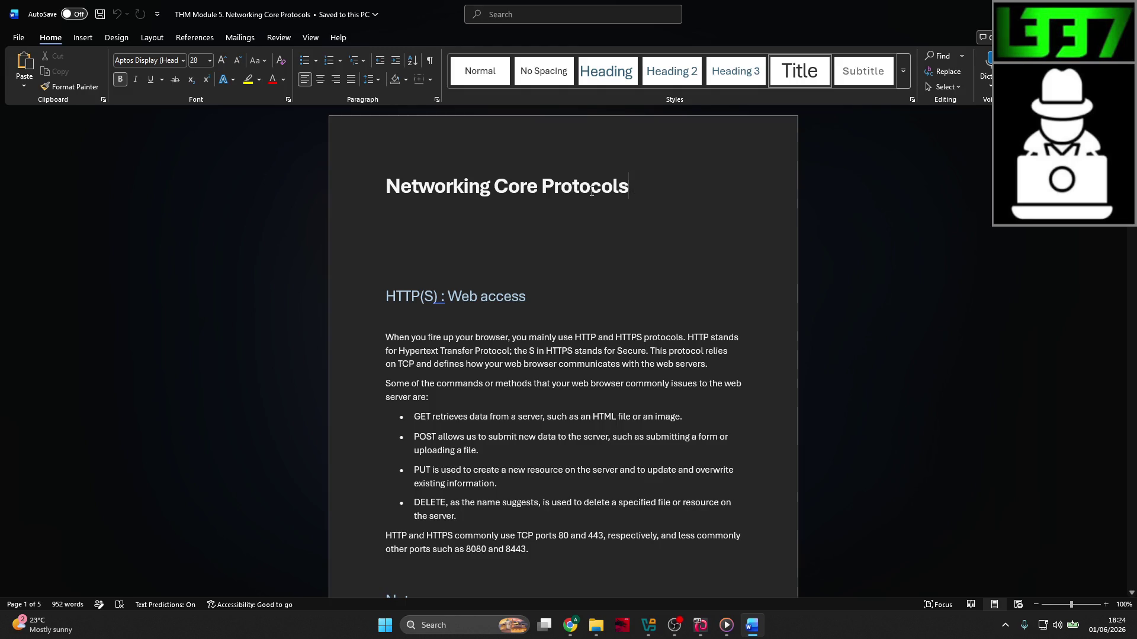
Step: Try a Heading style on the title, undo it, and save the notes document
{"action": "triple_click", "coordinate": [613, 192]}
{"action": "left_click", "coordinate": [602, 78]}
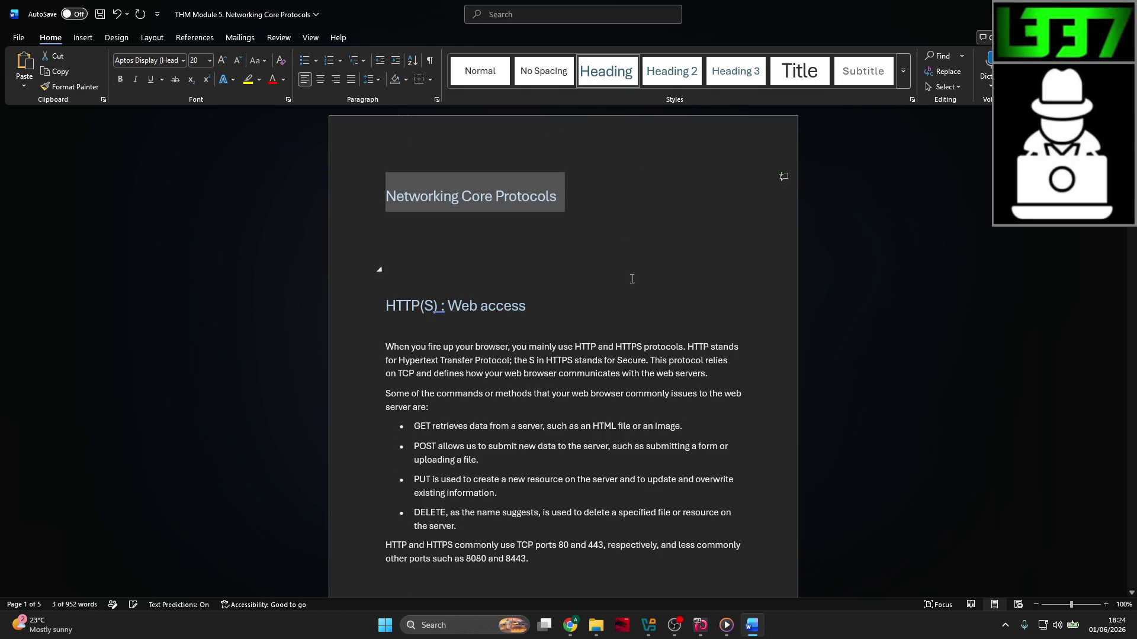
{"action": "left_click", "coordinate": [566, 206]}
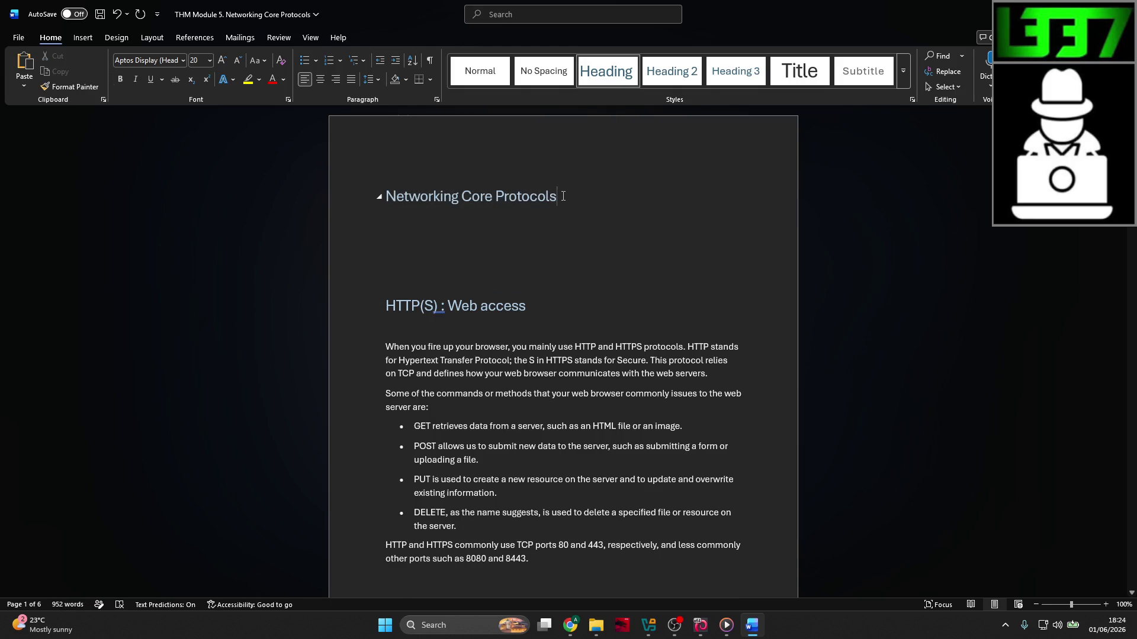
{"action": "key", "text": "ctrl+z"}
{"action": "key", "text": "ctrl+s"}
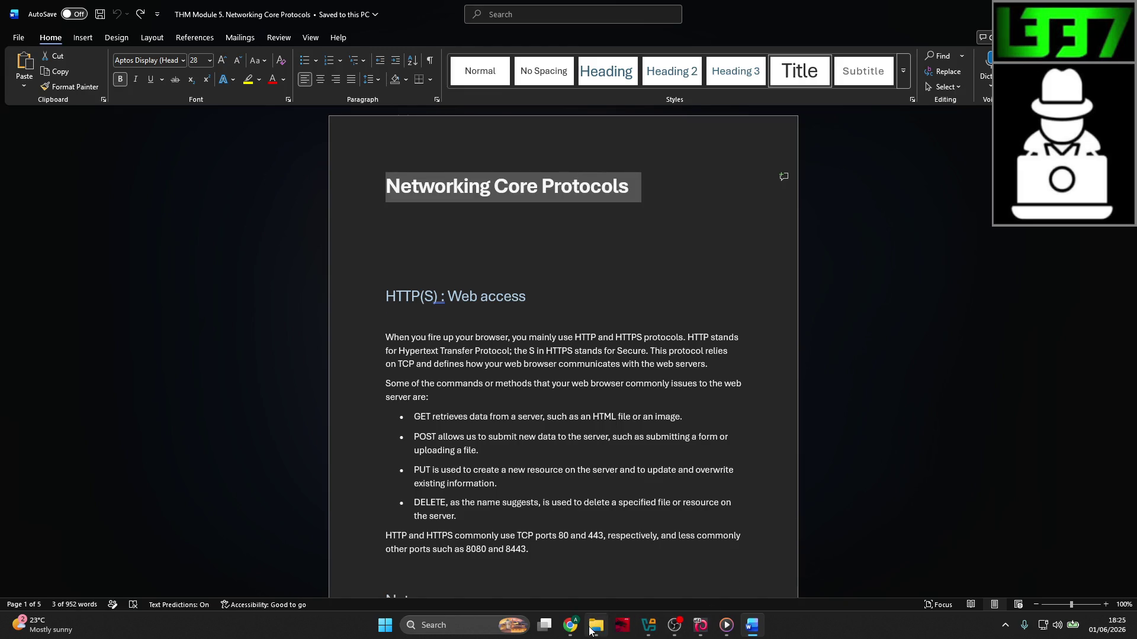
Step: Open the Networking Essentials notes for comparison and return to Core Protocols
{"action": "key", "text": "alt+Tab"}
{"action": "left_click", "coordinate": [740, 343]}
{"action": "double_click", "coordinate": [775, 256]}
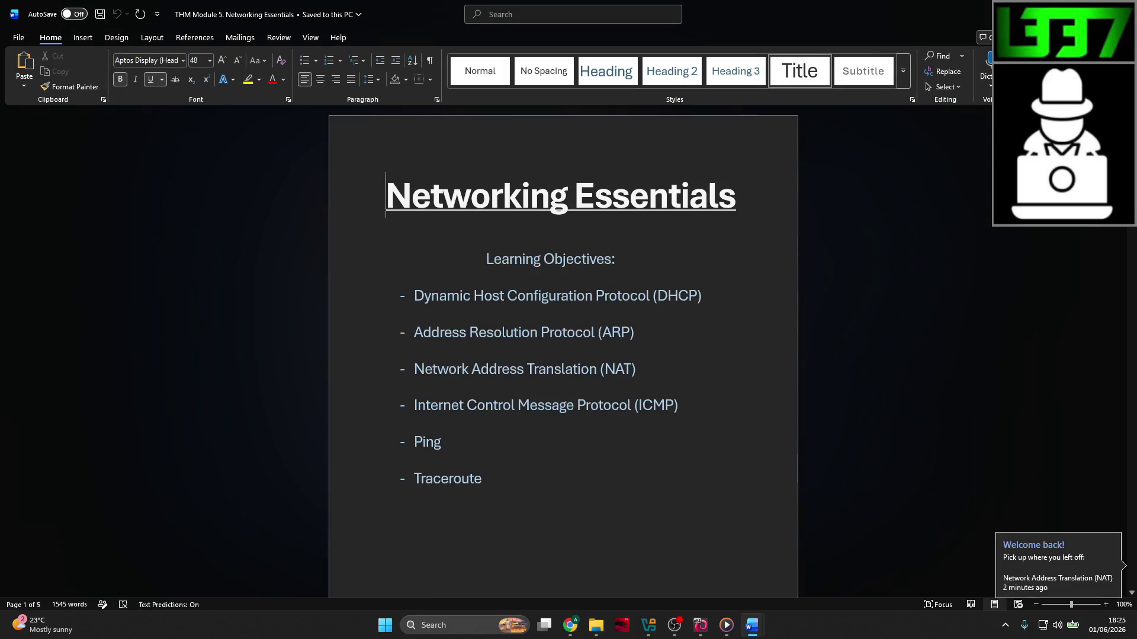
{"action": "key", "text": "alt+Tab"}
Step: Center and underline the Networking Core Protocols title and set its font size to 36
{"action": "left_click_drag", "start_coordinate": [634, 187], "coordinate": [383, 184]}
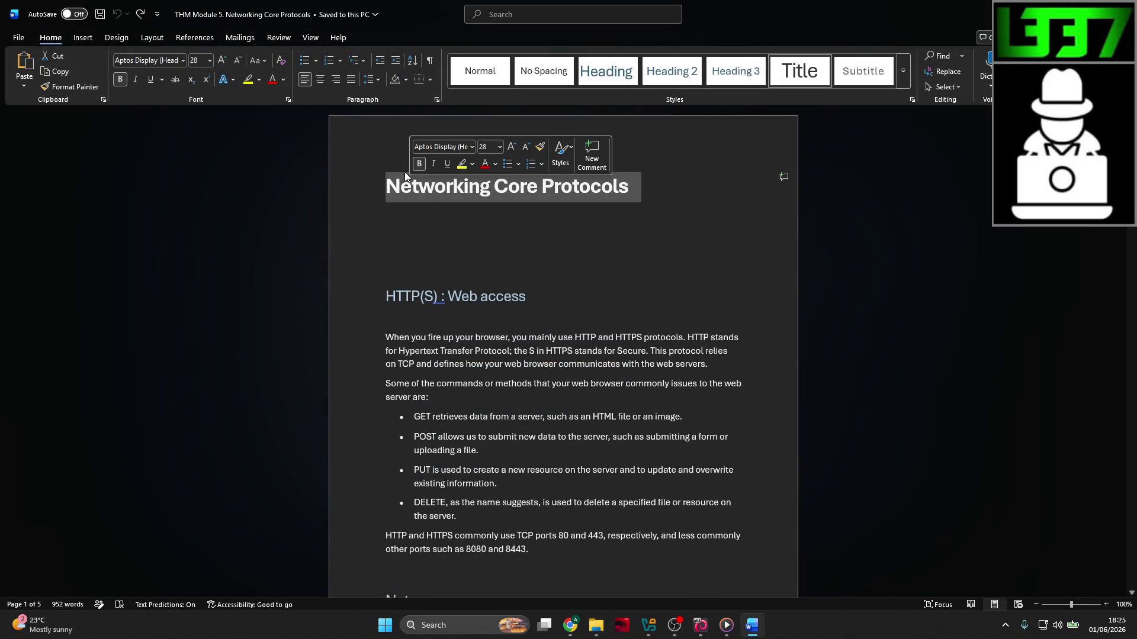
{"action": "left_click", "coordinate": [321, 80]}
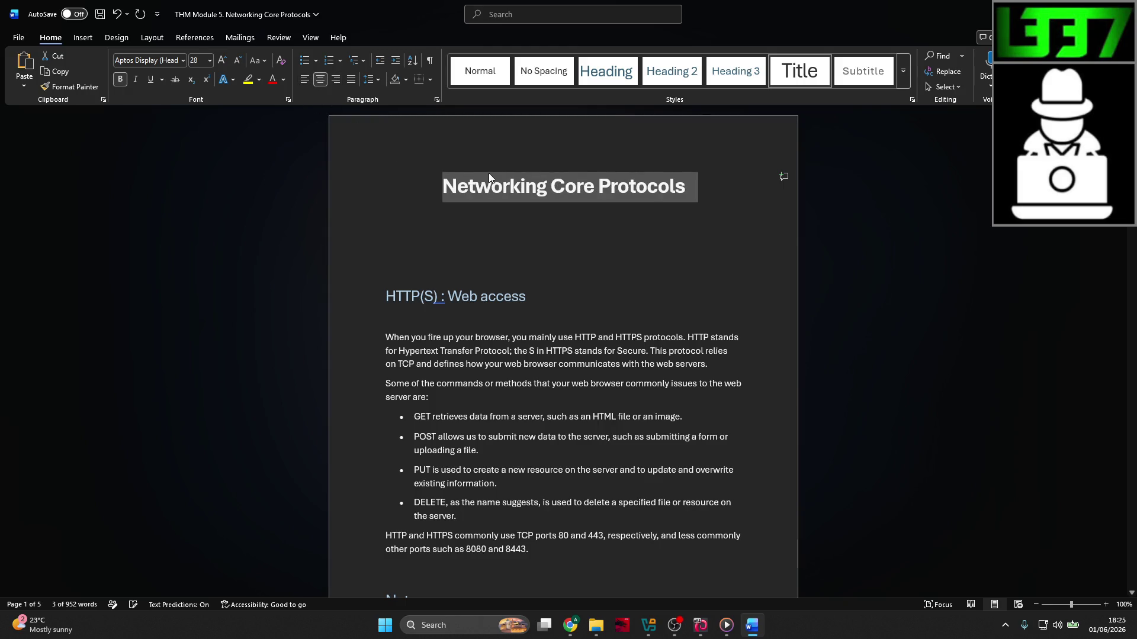
{"action": "key", "text": "ctrl+u"}
{"action": "left_click", "coordinate": [200, 60]}
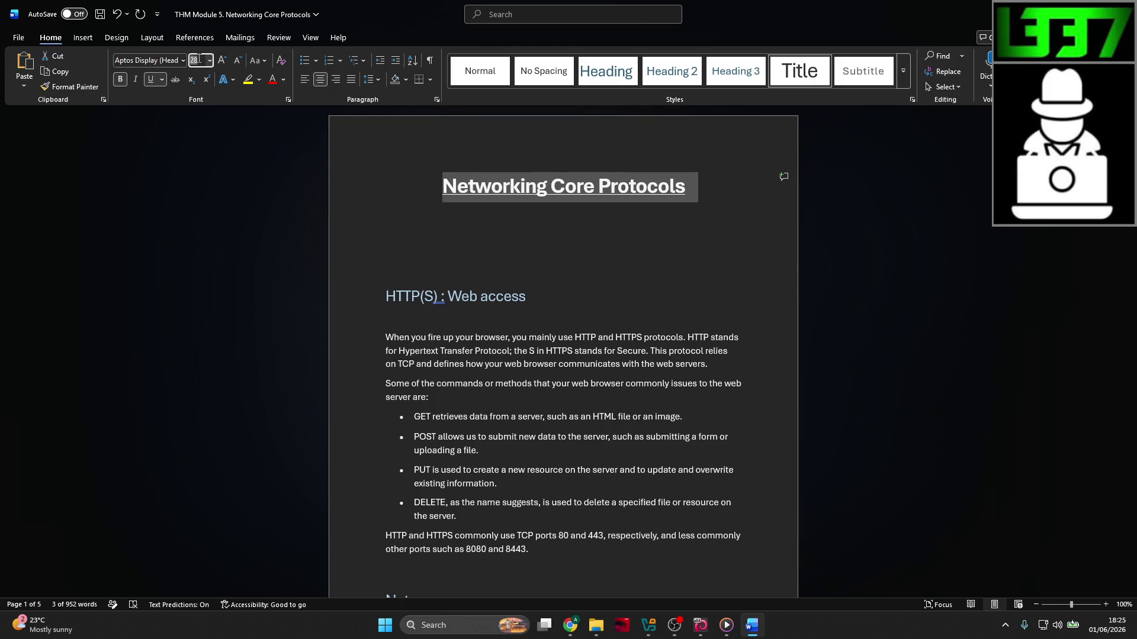
{"action": "type", "text": "36"}
{"action": "key", "text": "Return"}
{"action": "left_click", "coordinate": [553, 214]}
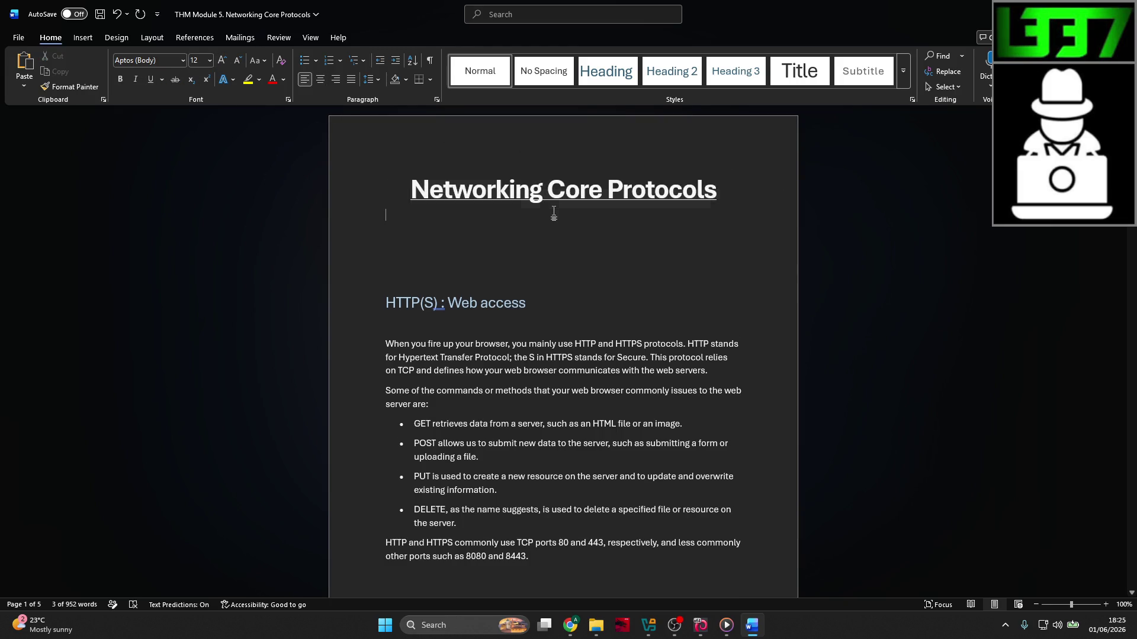
Step: Re-expand Task 1 in the room and copy the target machine's IP address
{"action": "left_click", "coordinate": [570, 625]}
{"action": "scroll", "coordinate": [482, 309], "scroll_direction": "up", "scroll_amount": 5}
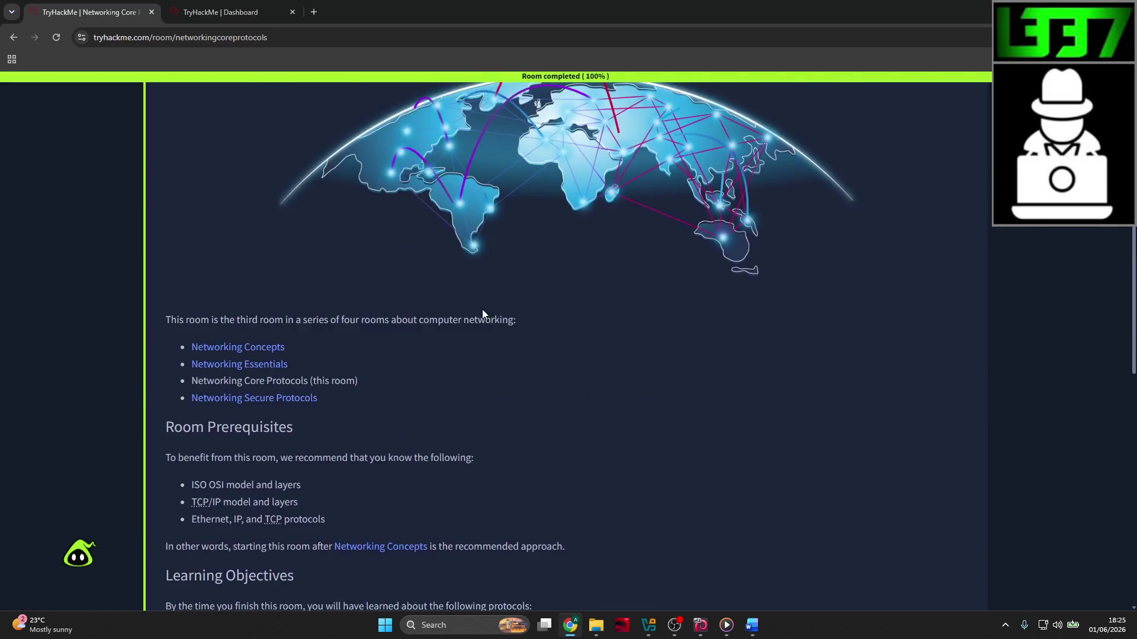
{"action": "scroll", "coordinate": [486, 316], "scroll_direction": "up", "scroll_amount": 5}
{"action": "scroll", "coordinate": [424, 327], "scroll_direction": "down", "scroll_amount": 2}
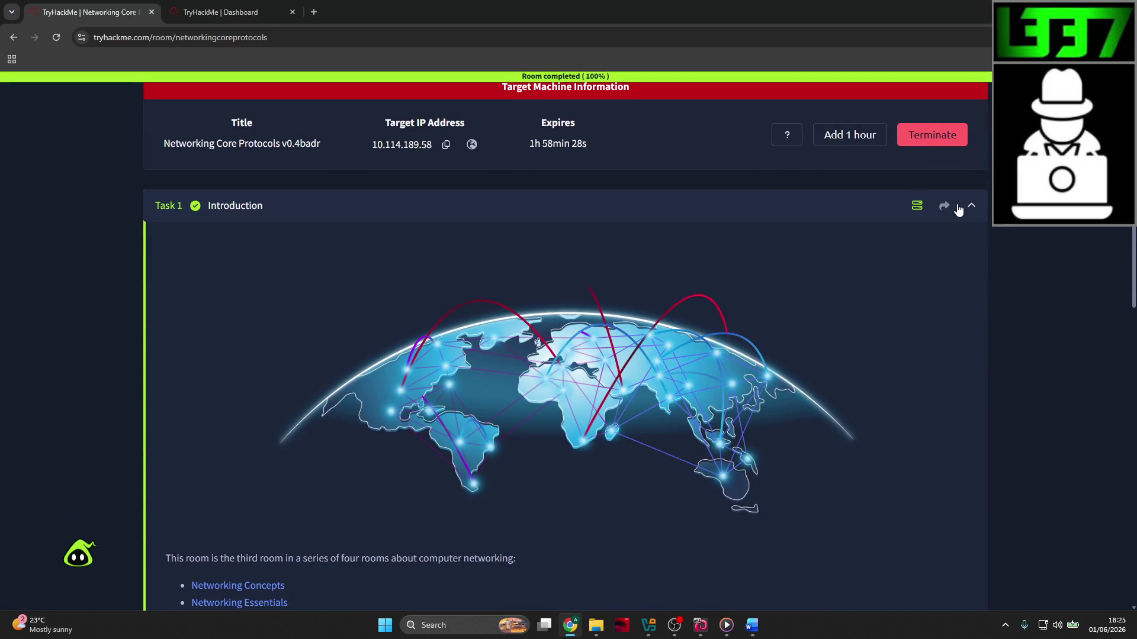
{"action": "scroll", "coordinate": [792, 245], "scroll_direction": "up", "scroll_amount": 3}
{"action": "scroll", "coordinate": [483, 485], "scroll_direction": "down", "scroll_amount": 4}
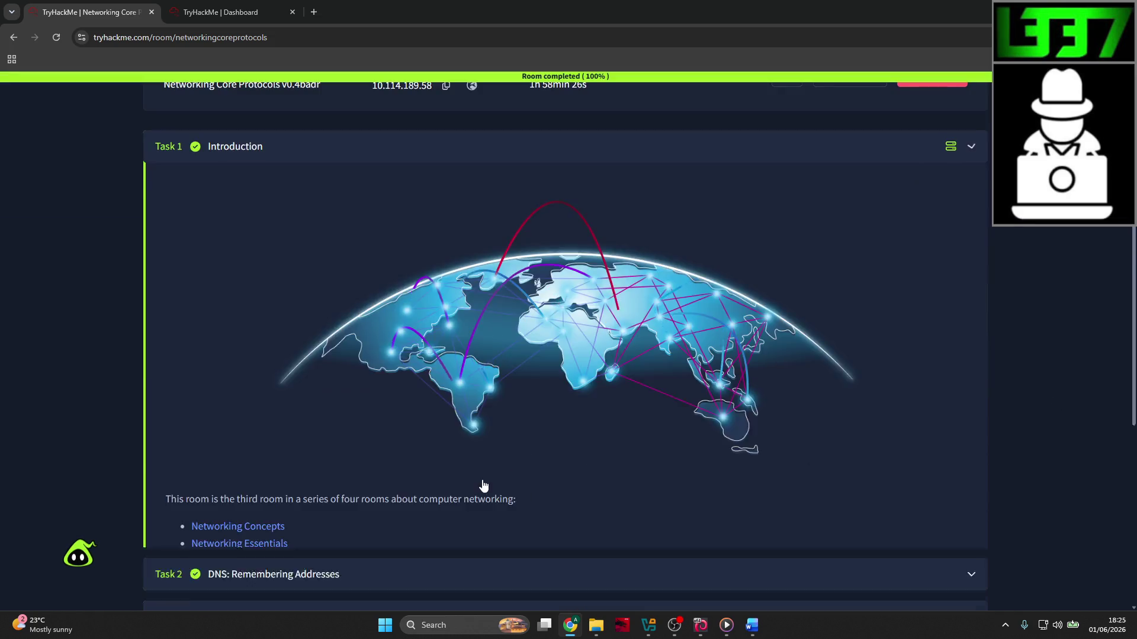
{"action": "scroll", "coordinate": [613, 404], "scroll_direction": "up", "scroll_amount": 3}
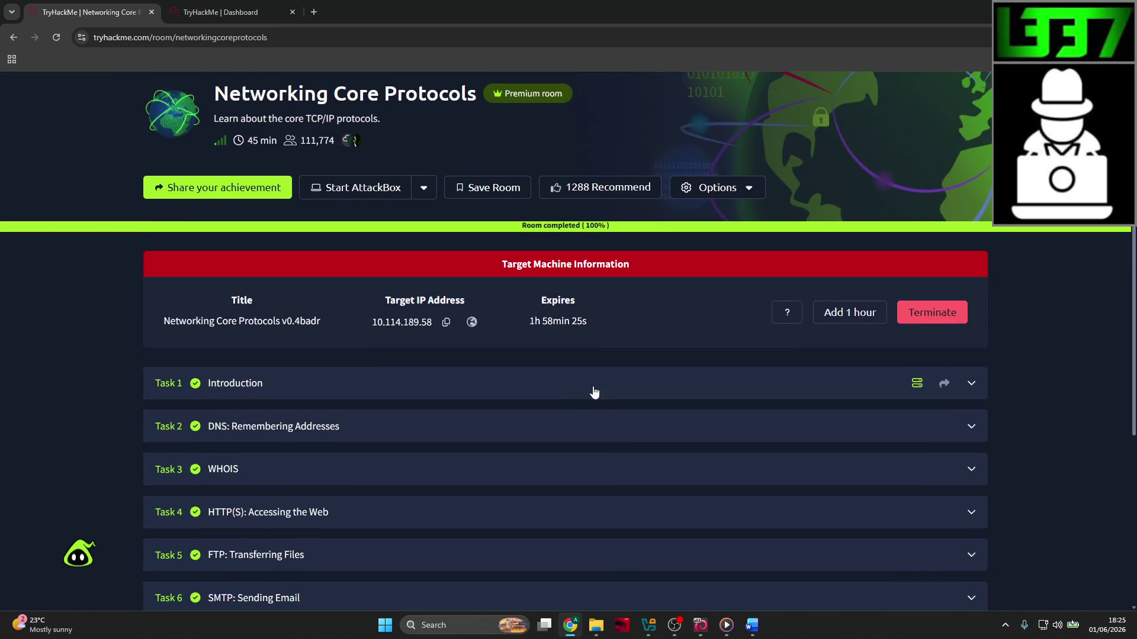
{"action": "left_click", "coordinate": [846, 396]}
{"action": "scroll", "coordinate": [453, 369], "scroll_direction": "down", "scroll_amount": 3}
{"action": "scroll", "coordinate": [453, 369], "scroll_direction": "down", "scroll_amount": 3}
{"action": "scroll", "coordinate": [454, 368], "scroll_direction": "down", "scroll_amount": 2}
{"action": "scroll", "coordinate": [454, 373], "scroll_direction": "down", "scroll_amount": 2}
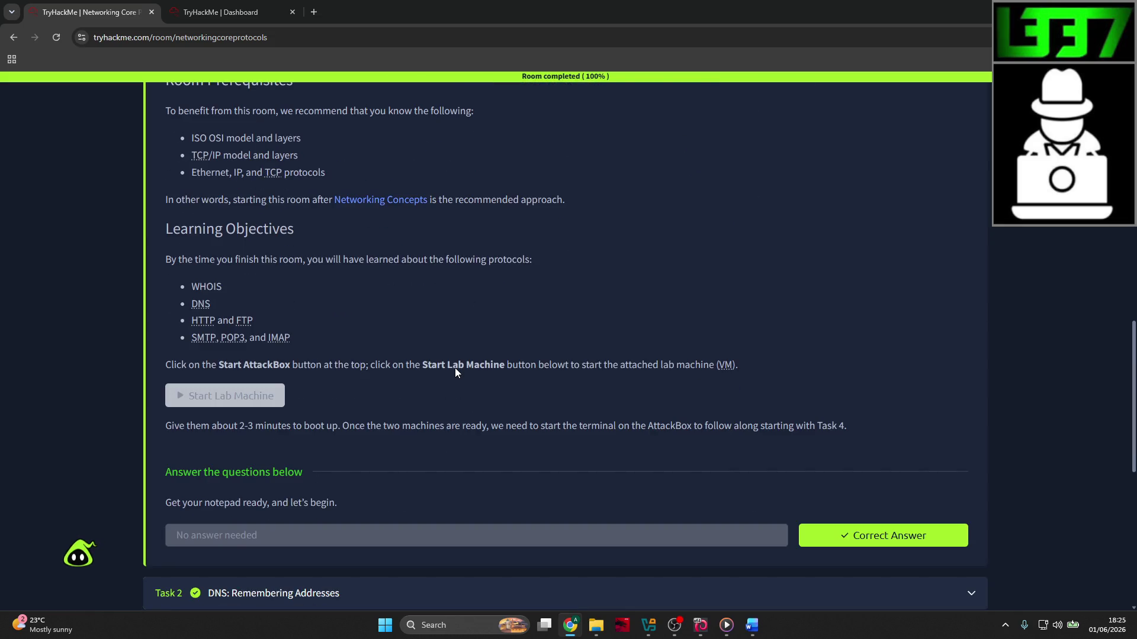
{"action": "scroll", "coordinate": [454, 373], "scroll_direction": "up", "scroll_amount": 3}
{"action": "scroll", "coordinate": [455, 374], "scroll_direction": "up", "scroll_amount": 3}
{"action": "scroll", "coordinate": [455, 373], "scroll_direction": "up", "scroll_amount": 3}
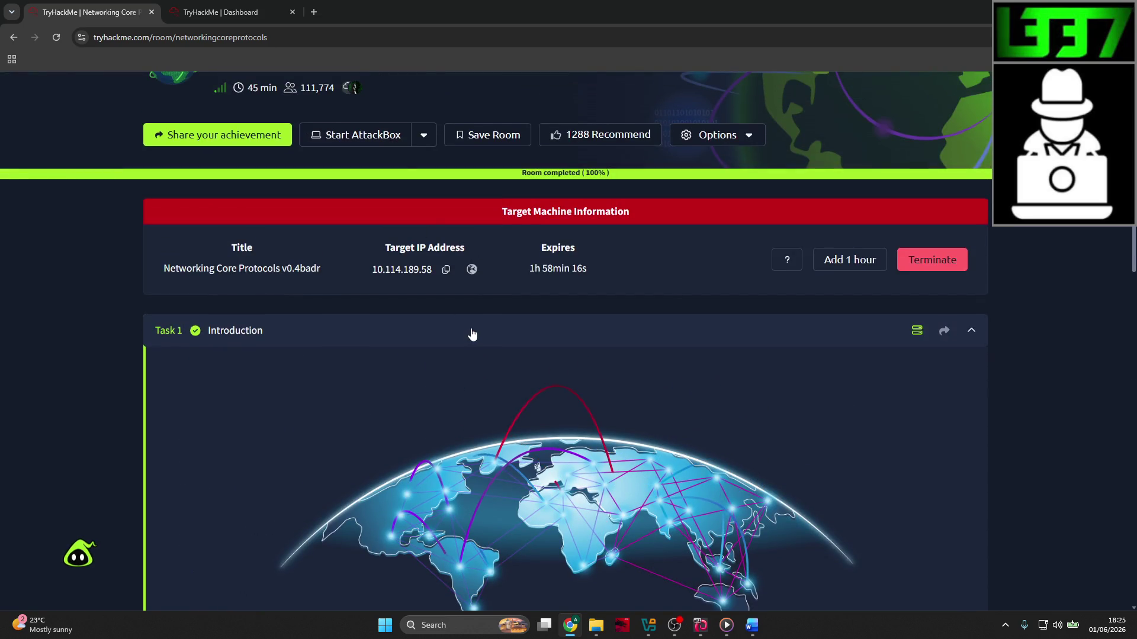
{"action": "left_click", "coordinate": [446, 269]}
Step: Unlock Kali and run ping 10.114.189.58, checking the IP on the room page
{"action": "left_click", "coordinate": [709, 625]}
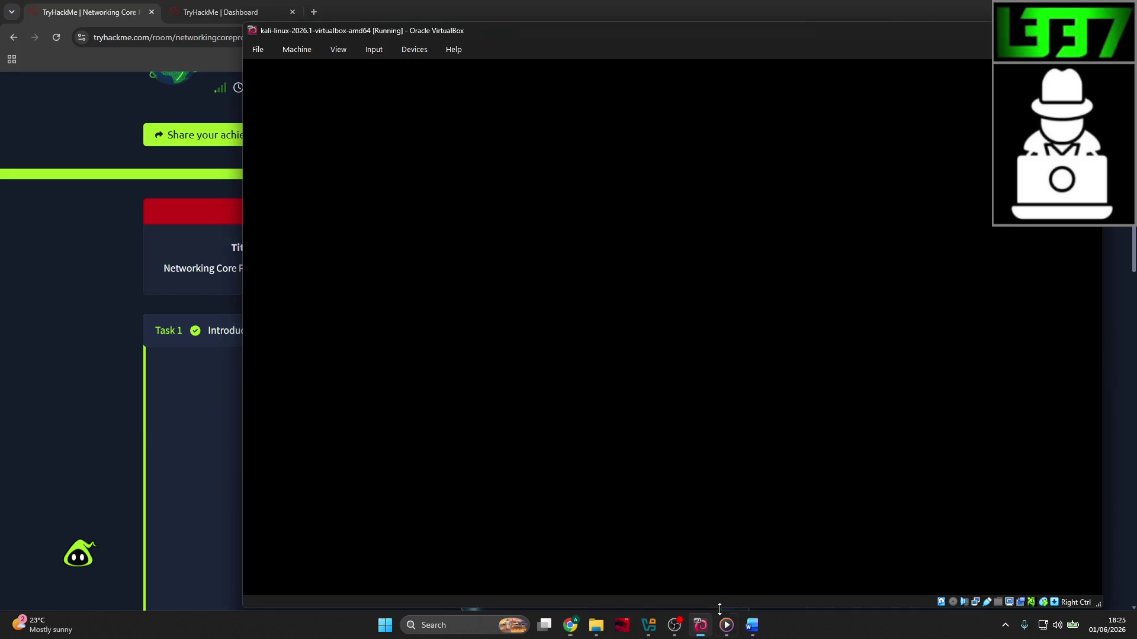
{"action": "type", "text": "••••••"}
{"action": "key", "text": "Return"}
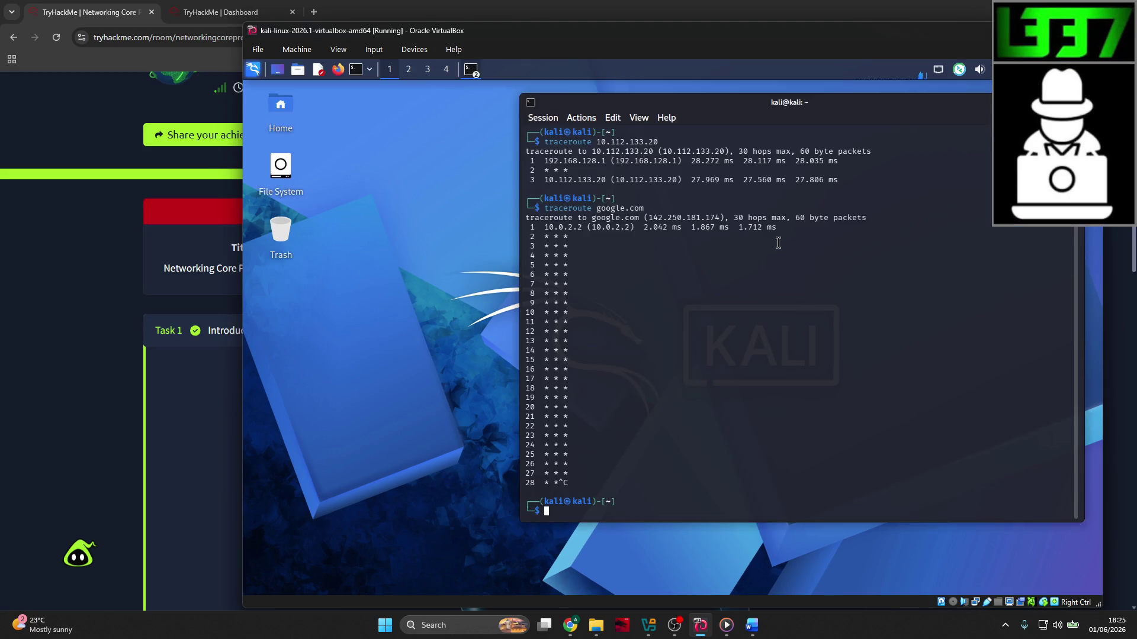
{"action": "type", "text": "ping"}
{"action": "left_click", "coordinate": [198, 393]}
{"action": "scroll", "coordinate": [197, 393], "scroll_direction": "up", "scroll_amount": 2}
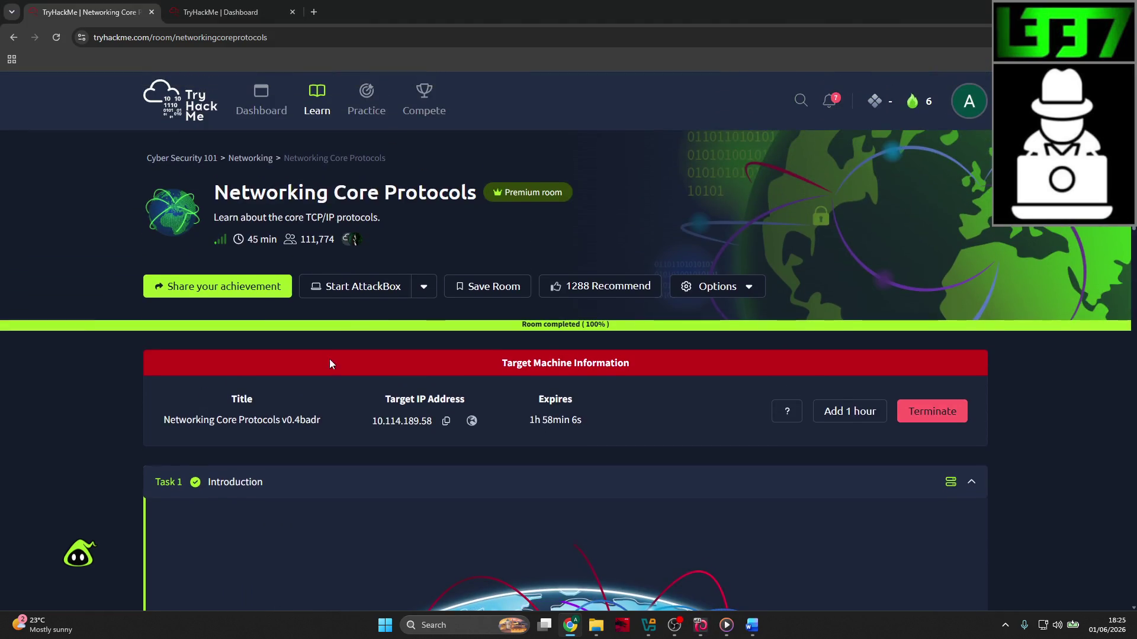
{"action": "key", "text": "alt+Tab"}
{"action": "type", "text": "10.11"}
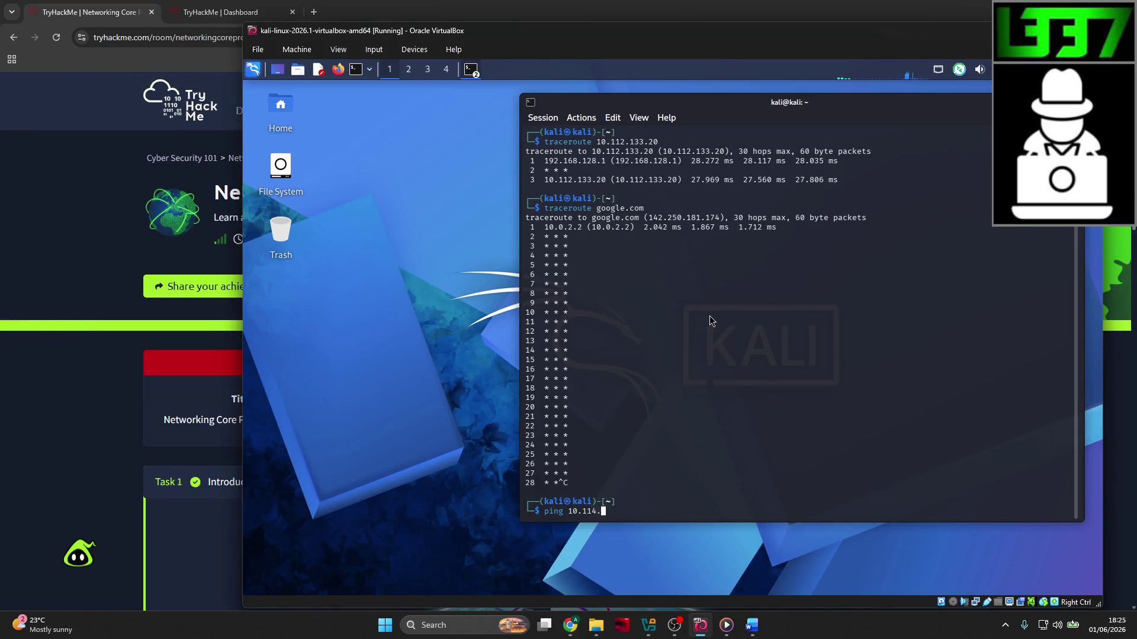
{"action": "left_click", "coordinate": [88, 412]}
{"action": "key", "text": "alt+Tab"}
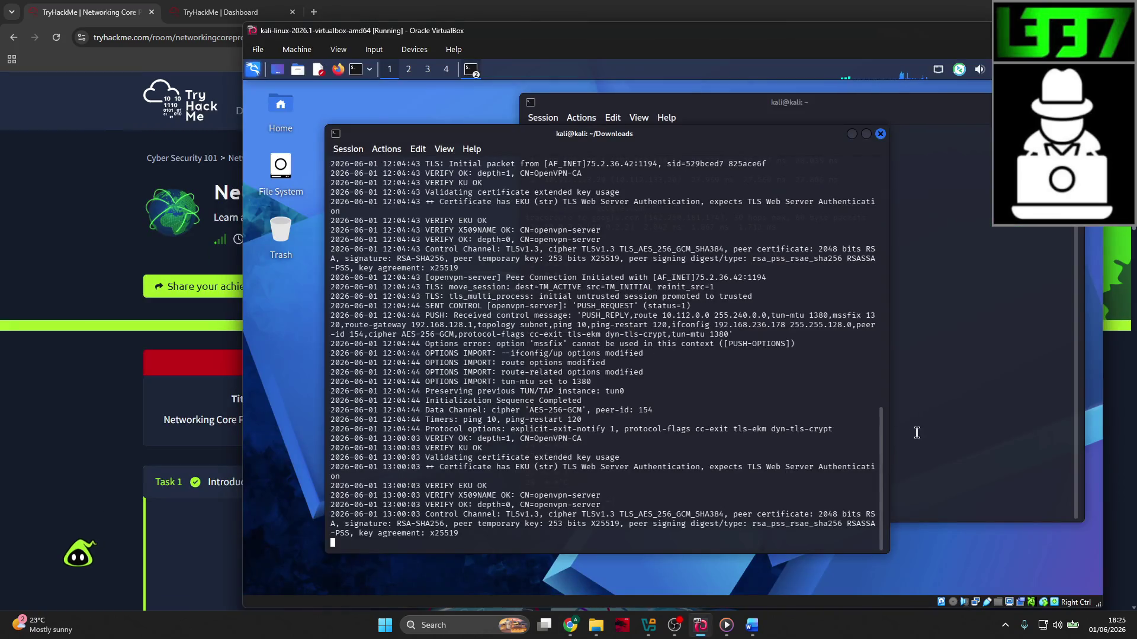
{"action": "left_click", "coordinate": [767, 405]}
{"action": "type", "text": "4.189."}
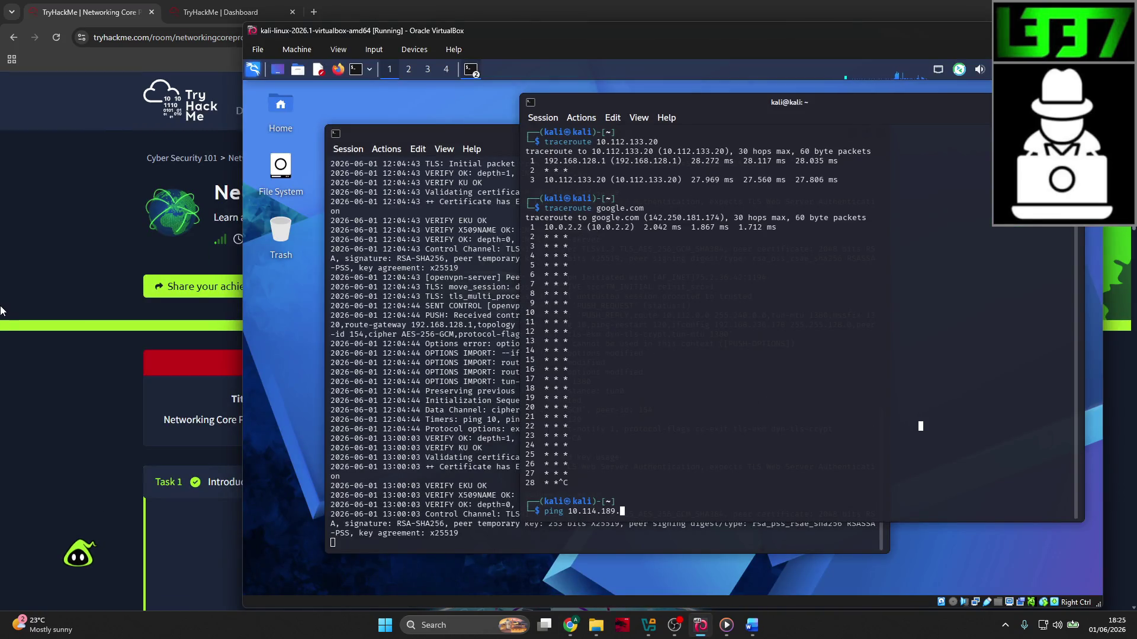
{"action": "left_click", "coordinate": [4, 324]}
{"action": "key", "text": "alt+Tab"}
{"action": "type", "text": "58"}
{"action": "key", "text": "Return"}
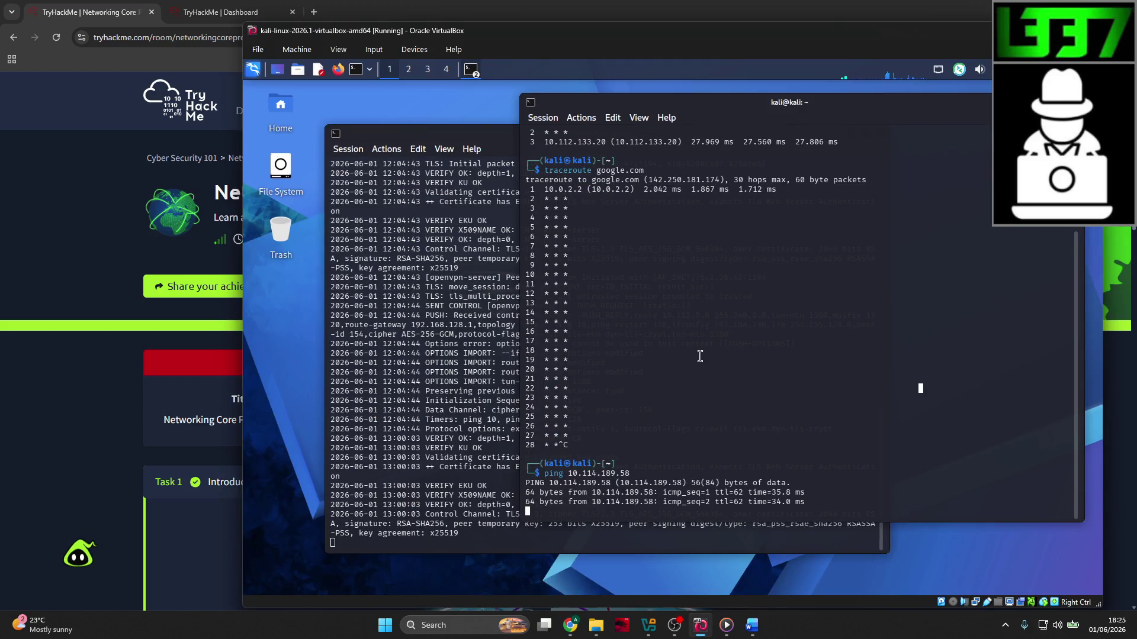
Step: Minimize the VPN log terminal and stop the ping to see 0% packet loss
{"action": "left_click", "coordinate": [482, 253]}
{"action": "left_click", "coordinate": [853, 133]}
{"action": "key", "text": "ctrl+c"}
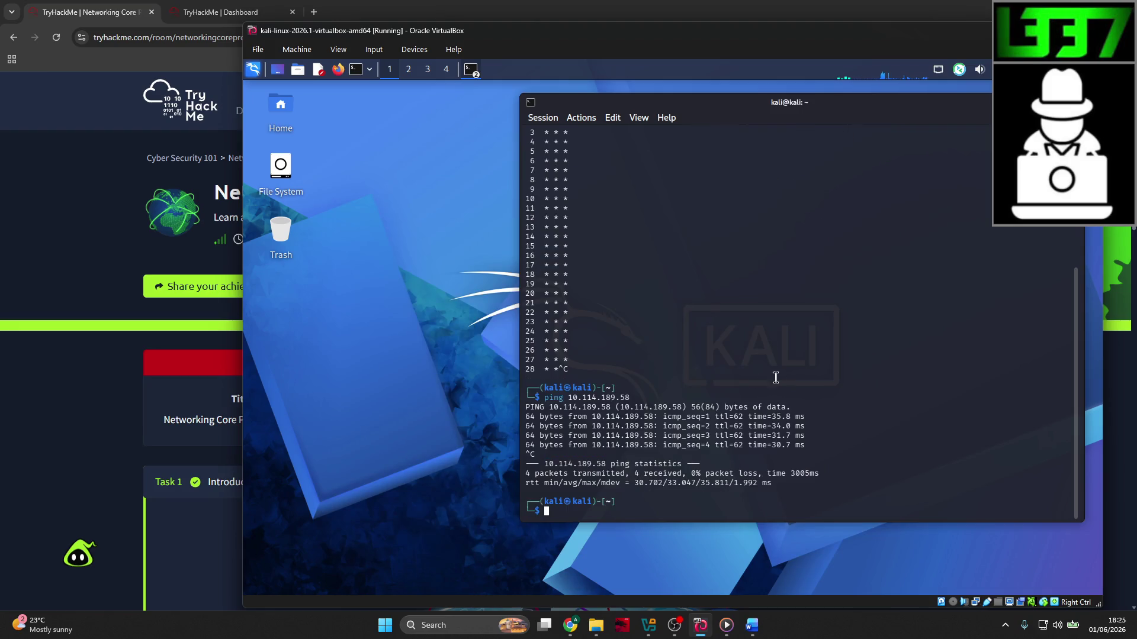
{"action": "type", "text": "ssh r"}
{"action": "type", "text": "oot@"}
{"action": "type", "text": "10.114.189."}
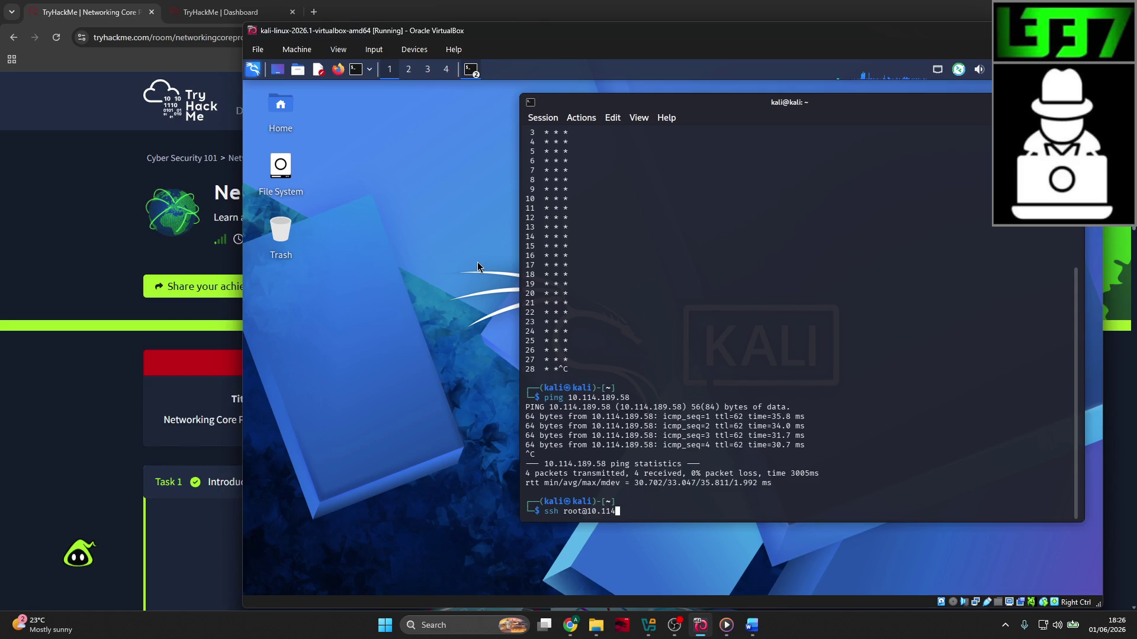
{"action": "type", "text": "57"}
{"action": "key", "text": "Return"}
{"action": "type", "text": "yes"}
{"action": "key", "text": "Return"}
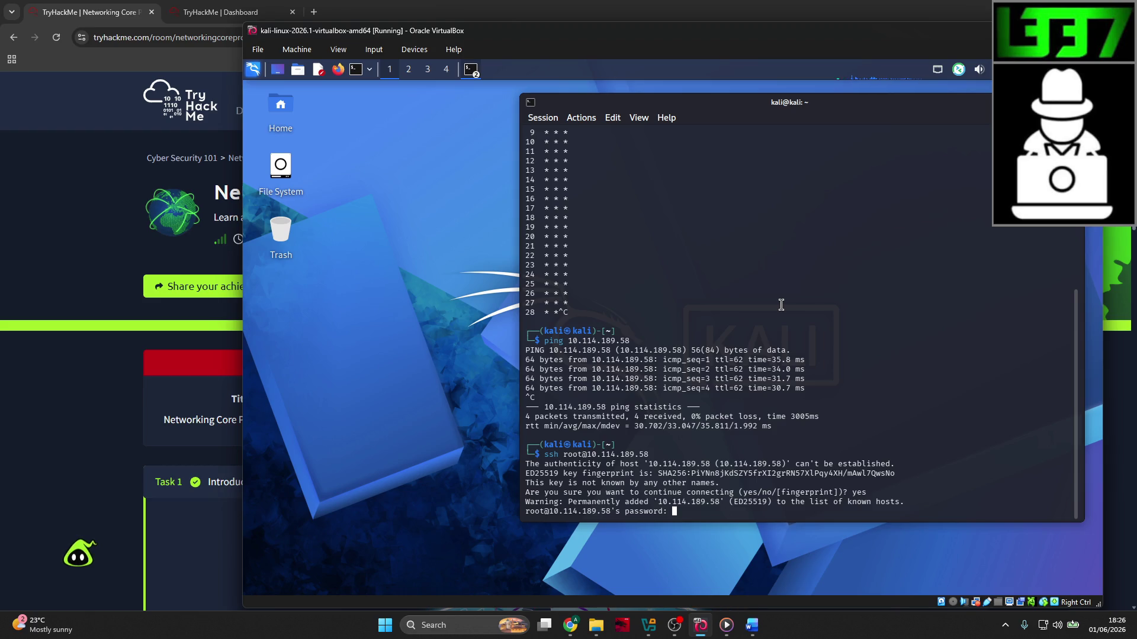
{"action": "key", "text": "Return"}
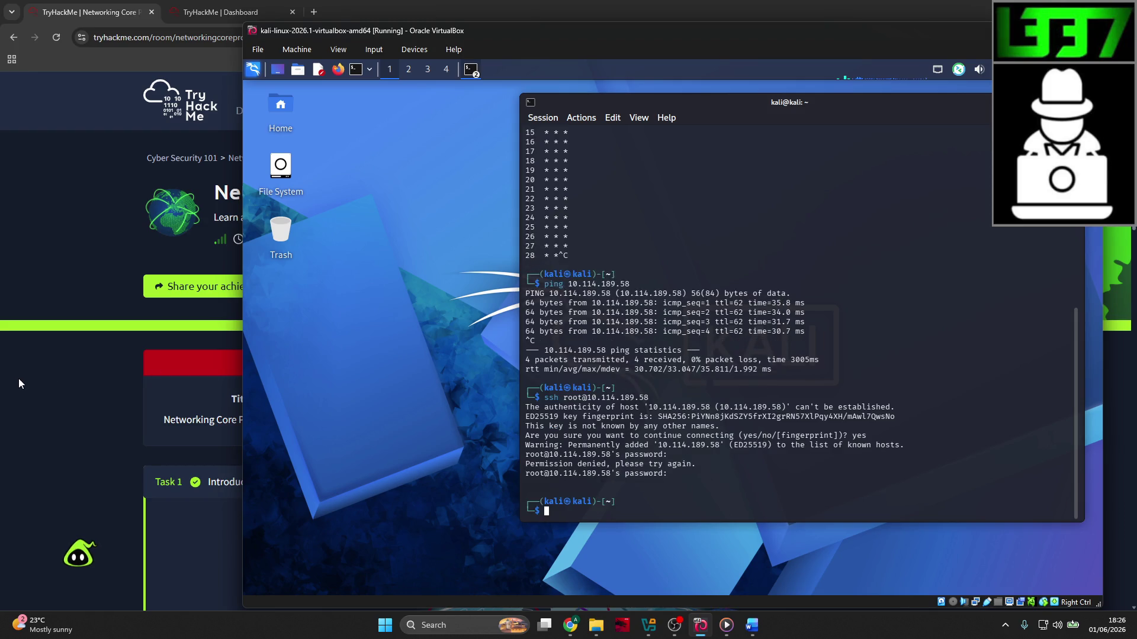
{"action": "left_click", "coordinate": [130, 351]}
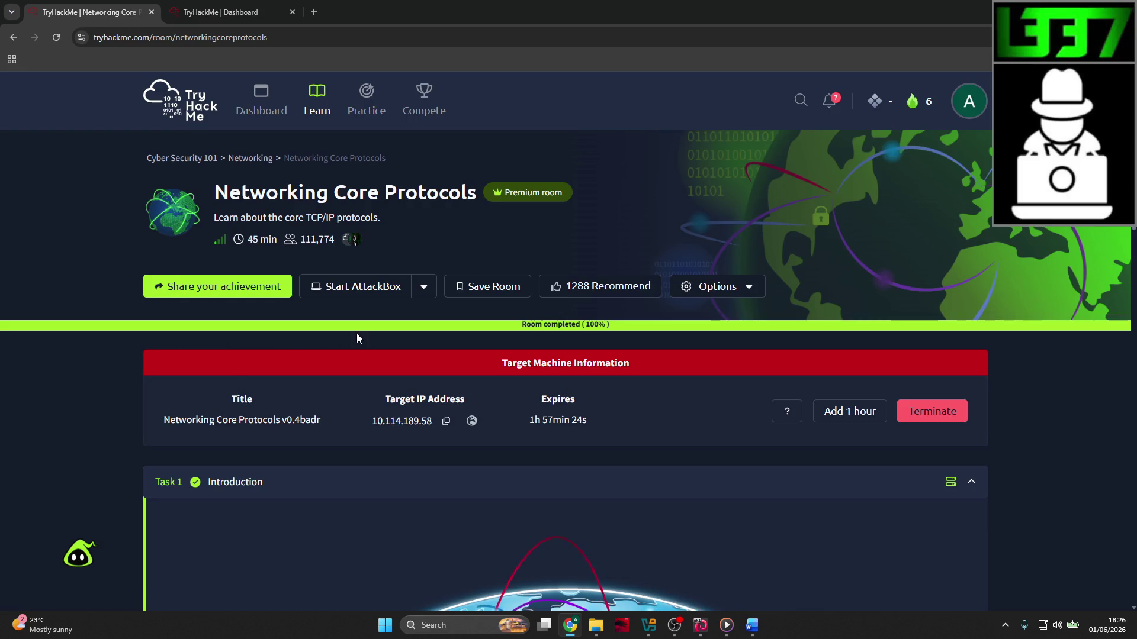
{"action": "scroll", "coordinate": [356, 333], "scroll_direction": "down", "scroll_amount": 2}
{"action": "key", "text": "alt+Tab"}
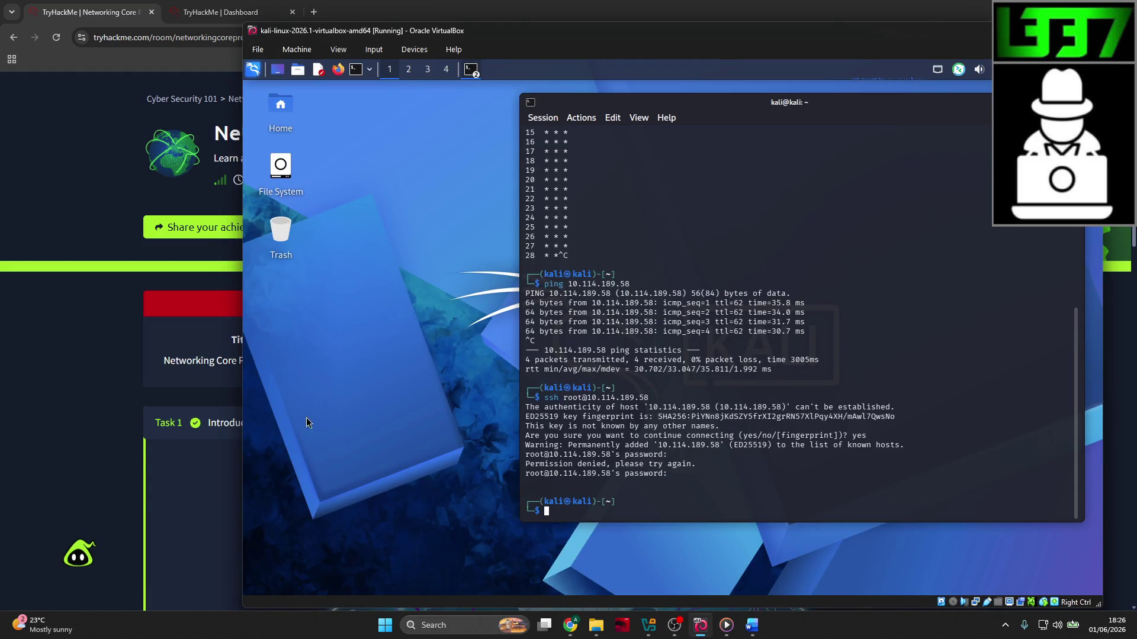
Step: Start the AttackBox on the room page and return to the Kali terminal
{"action": "key", "text": "alt+Tab"}
{"action": "left_click", "coordinate": [355, 227]}
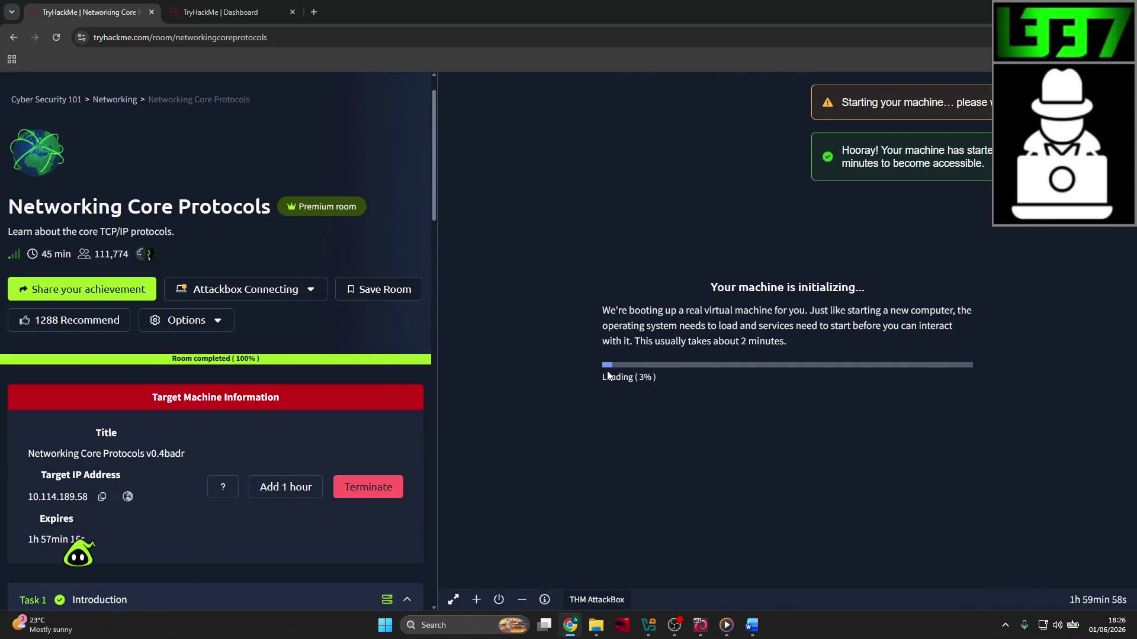
{"action": "key", "text": "alt+Tab"}
{"action": "type", "text": "ssh r"}
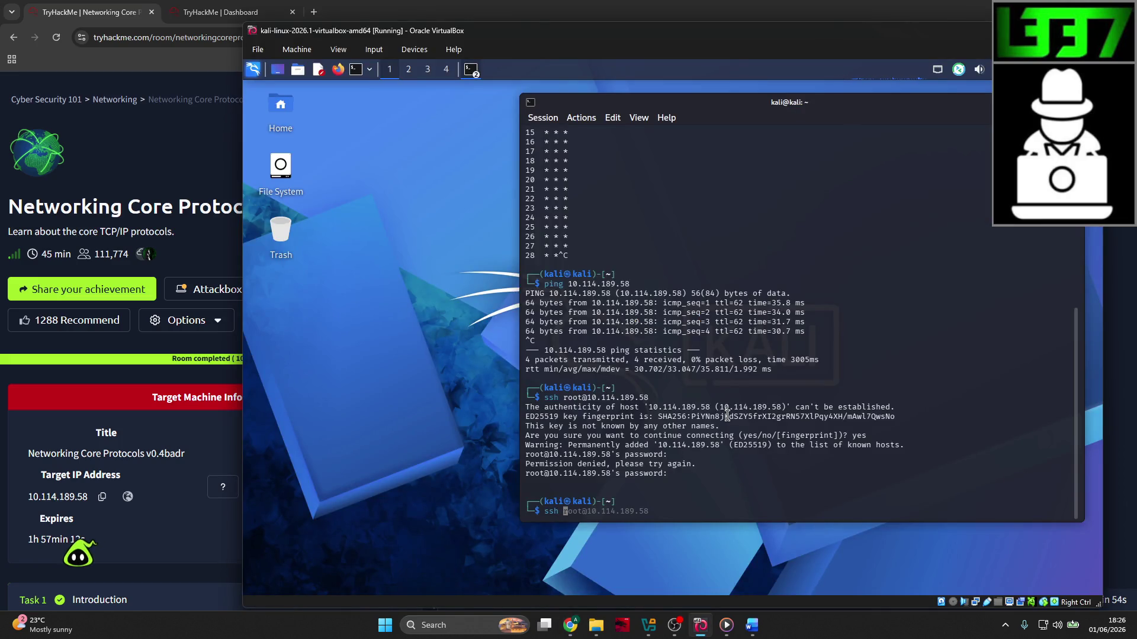
{"action": "type", "text": "user@10.114.189.58"}
{"action": "key", "text": "Return"}
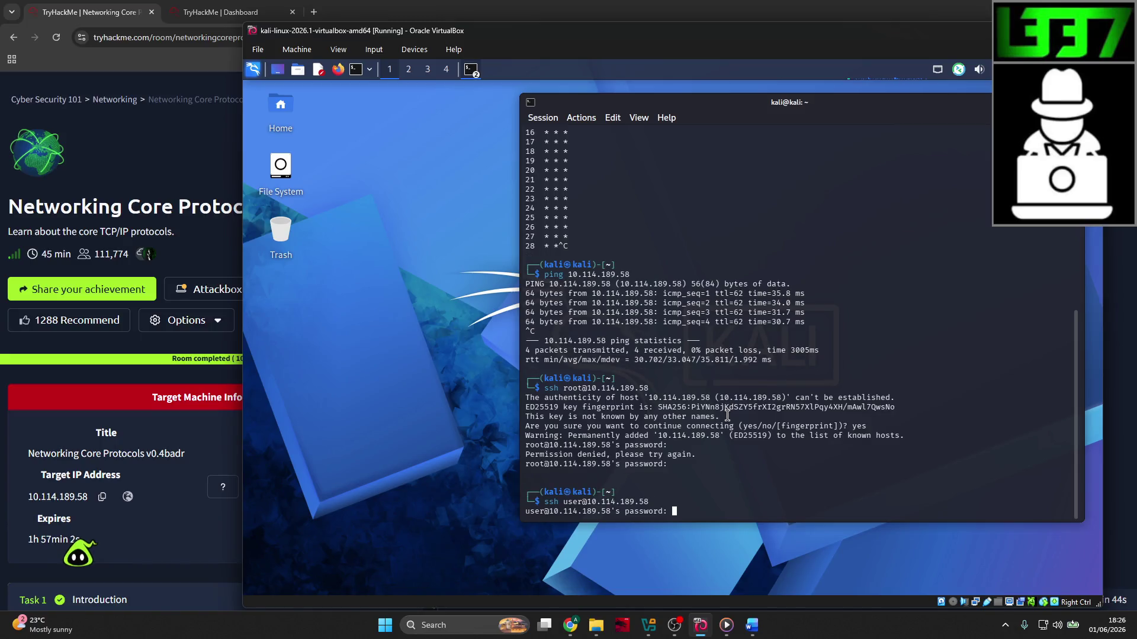
{"action": "key", "text": "Return"}
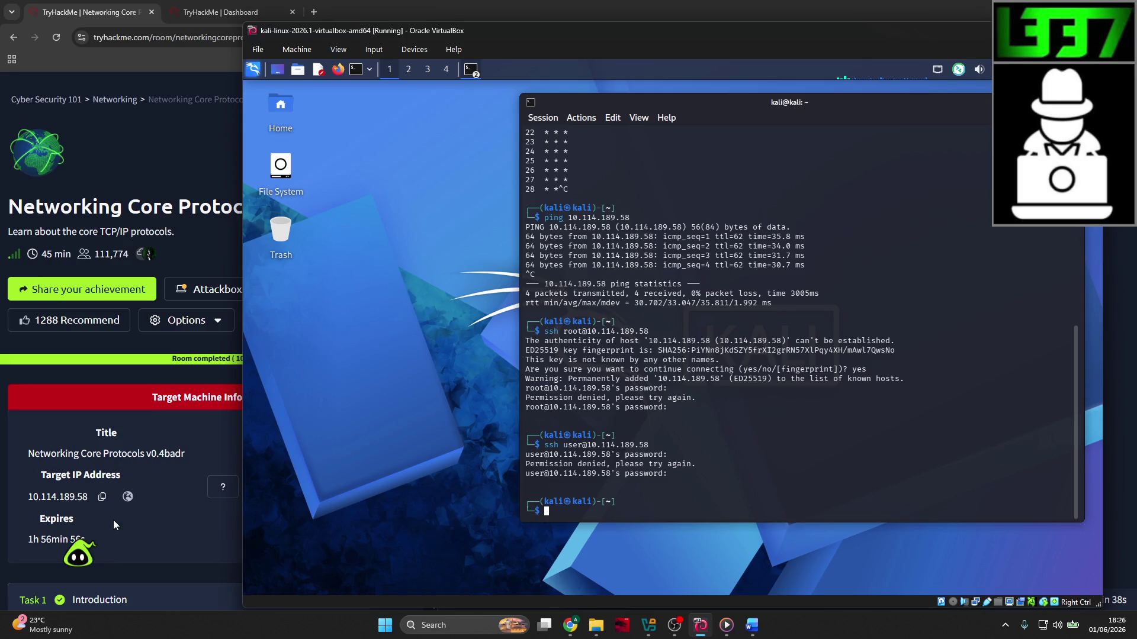
{"action": "left_click", "coordinate": [65, 429]}
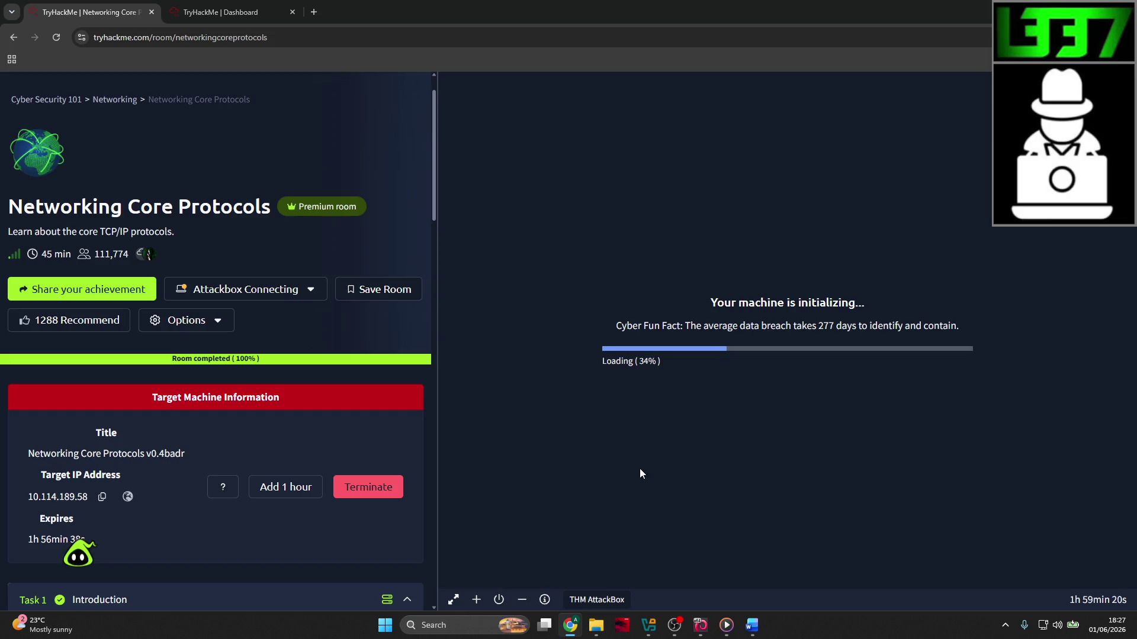
Step: Clear the Kali terminal output and return to the AttackBox loading page
{"action": "left_click", "coordinate": [751, 625]}
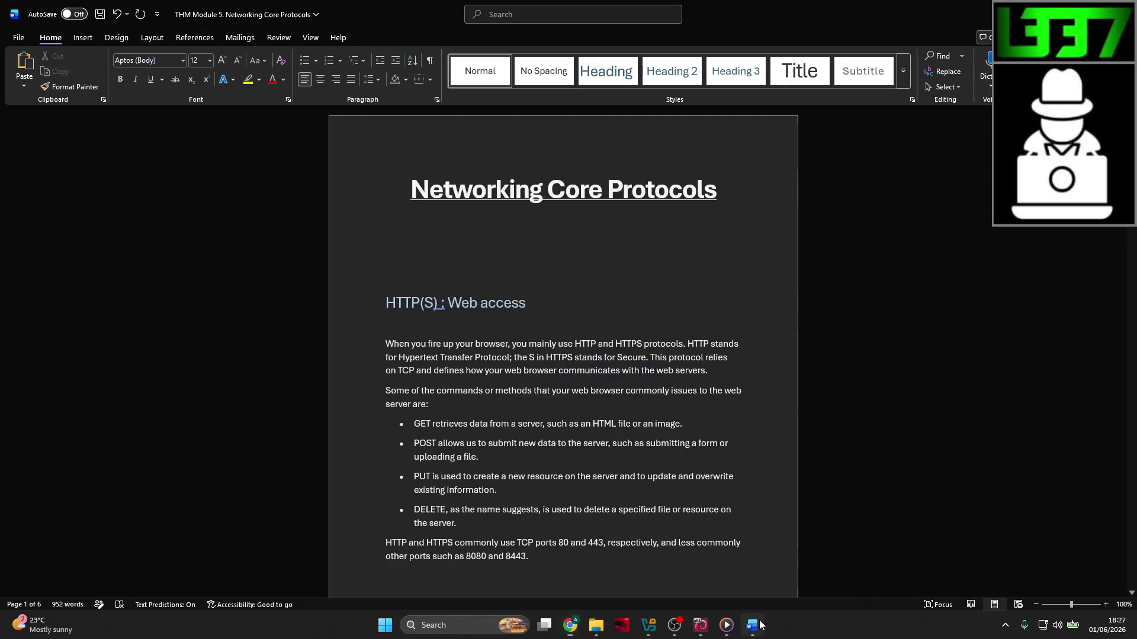
{"action": "left_click", "coordinate": [751, 624]}
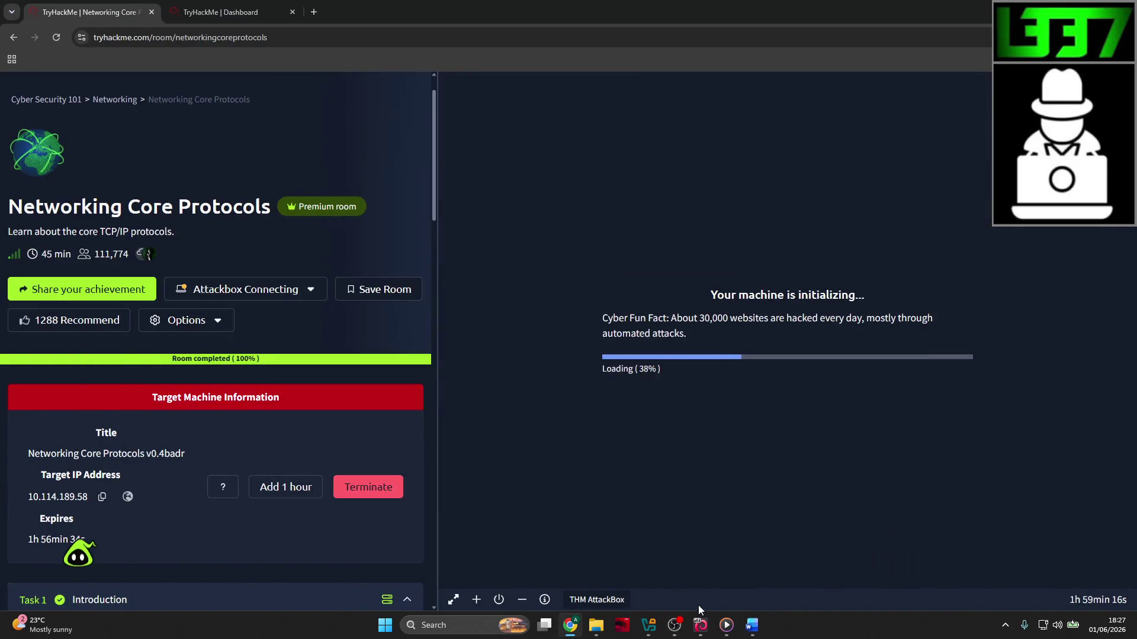
{"action": "left_click", "coordinate": [700, 624]}
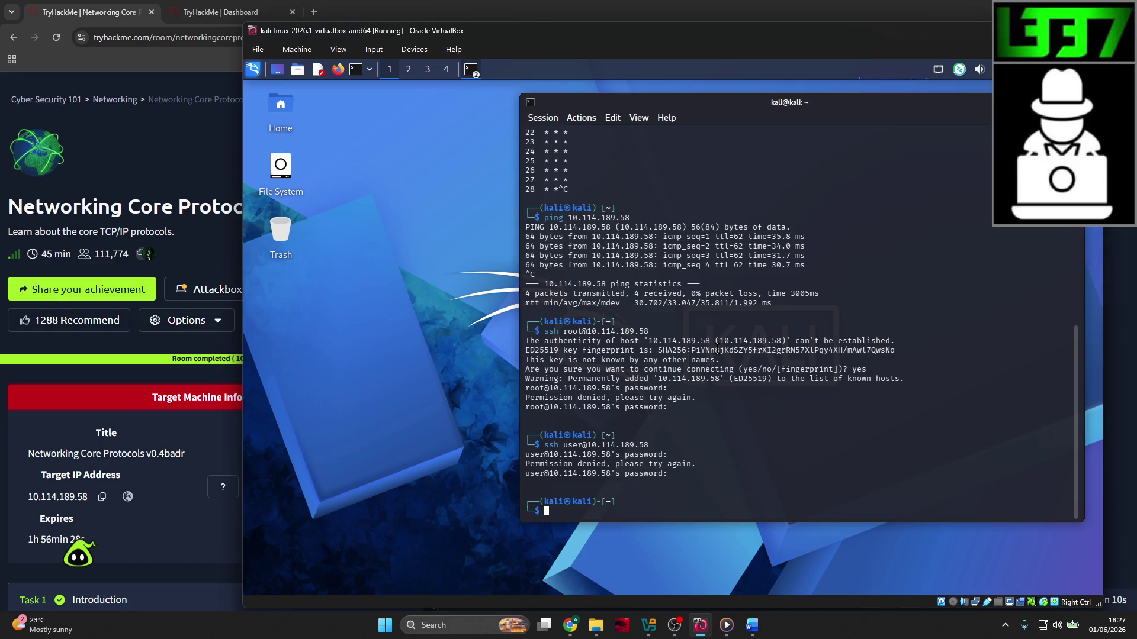
{"action": "type", "text": "clear"}
{"action": "key", "text": "Return"}
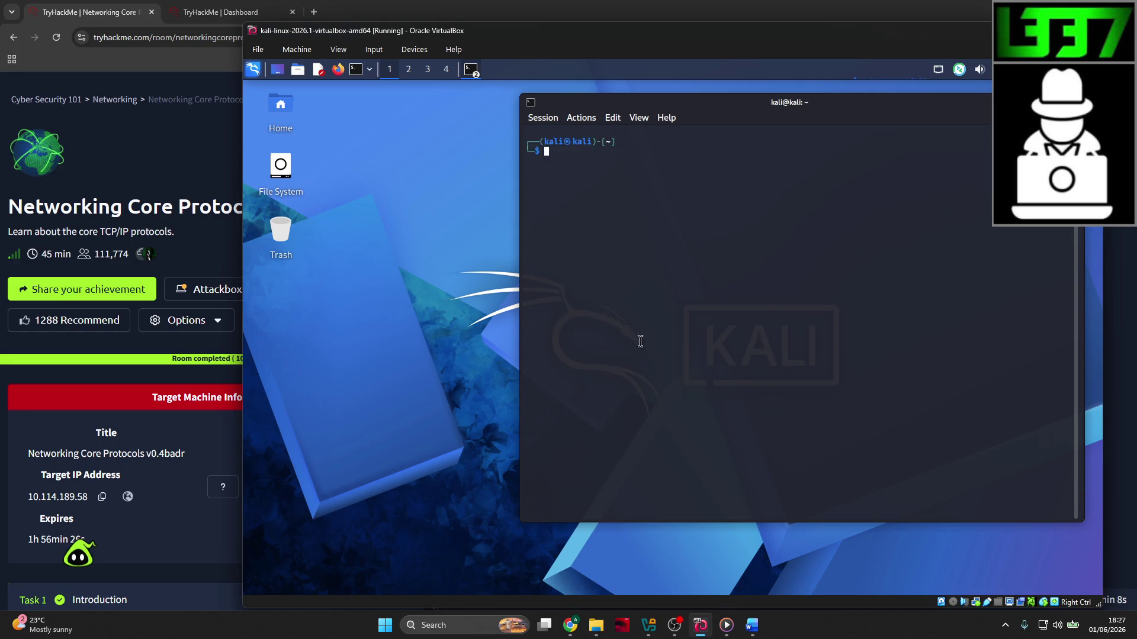
{"action": "left_click", "coordinate": [154, 25]}
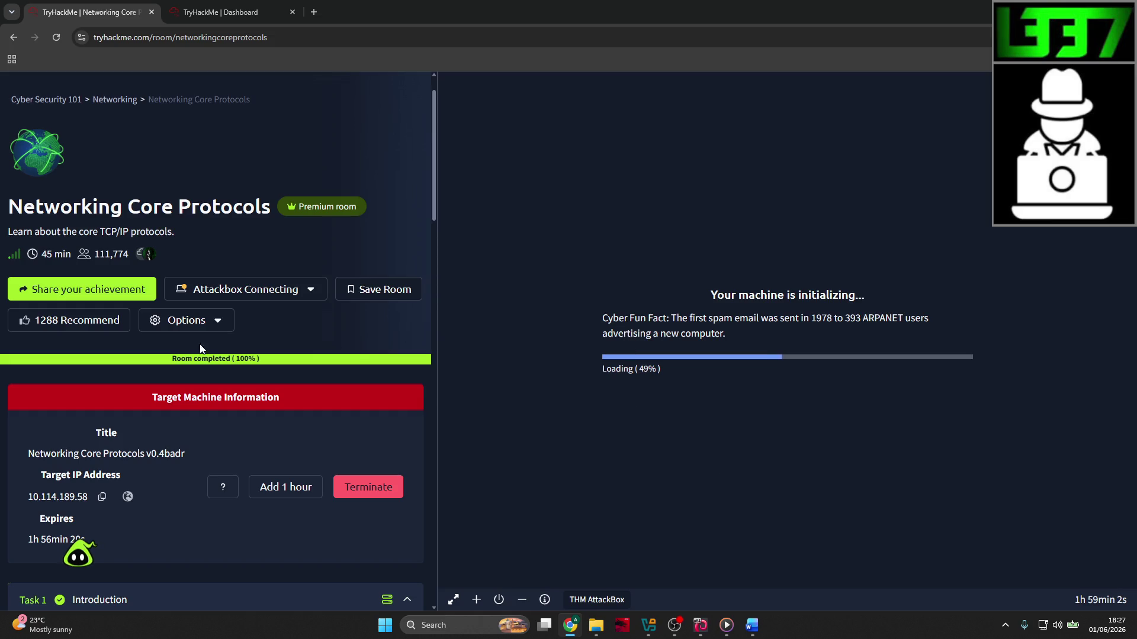
{"action": "scroll", "coordinate": [231, 342], "scroll_direction": "down", "scroll_amount": 2}
{"action": "scroll", "coordinate": [241, 330], "scroll_direction": "up", "scroll_amount": 1}
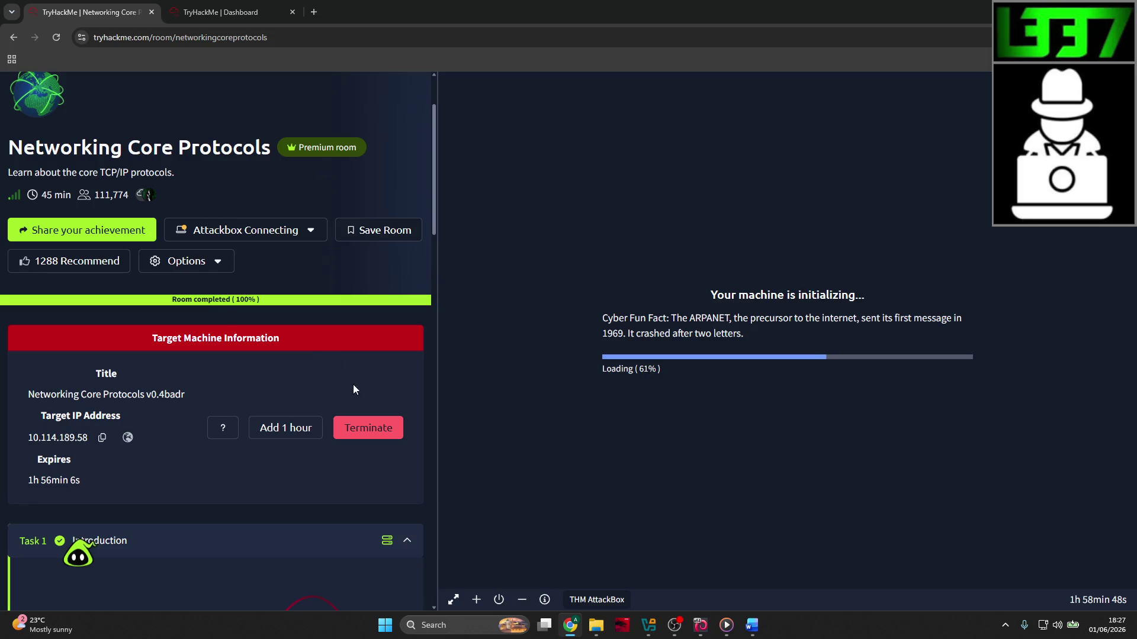
{"action": "scroll", "coordinate": [360, 392], "scroll_direction": "down", "scroll_amount": 2}
{"action": "scroll", "coordinate": [296, 368], "scroll_direction": "up", "scroll_amount": 1}
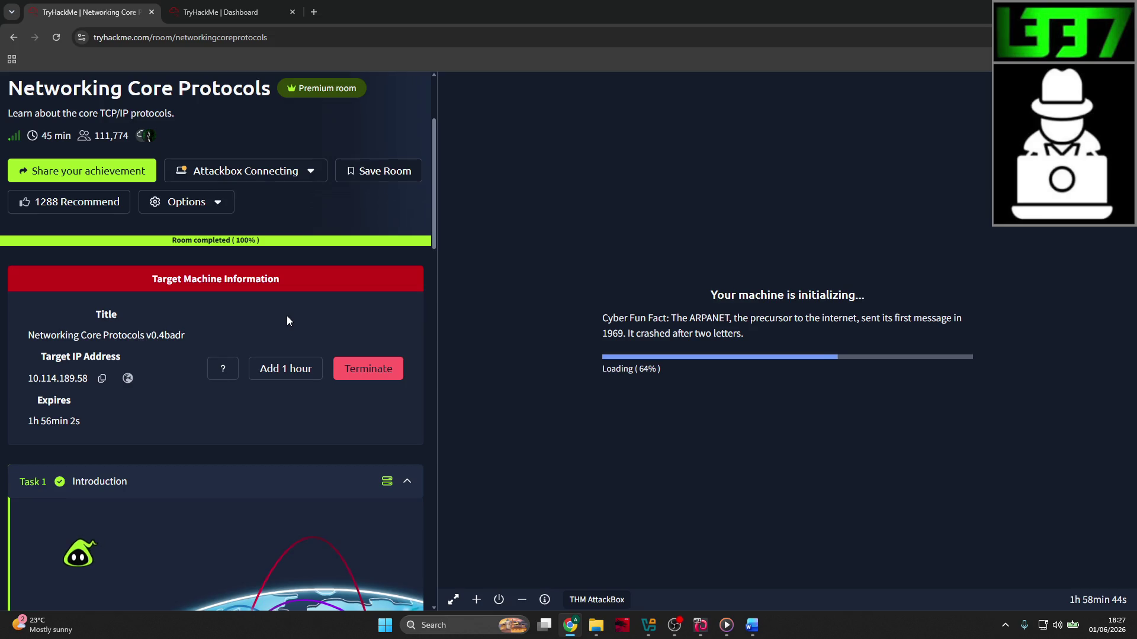
Step: Wait for the AttackBox to connect and dismiss its welcome terminal
{"action": "left_click_drag", "start_coordinate": [780, 330], "coordinate": [600, 315]}
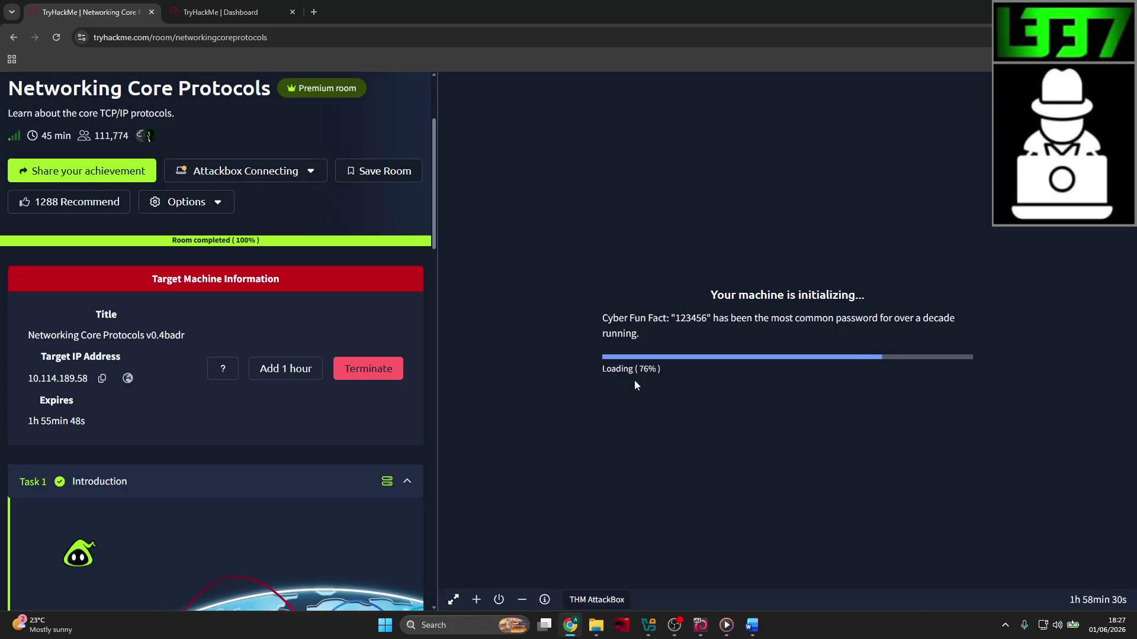
{"action": "left_click", "coordinate": [701, 626]}
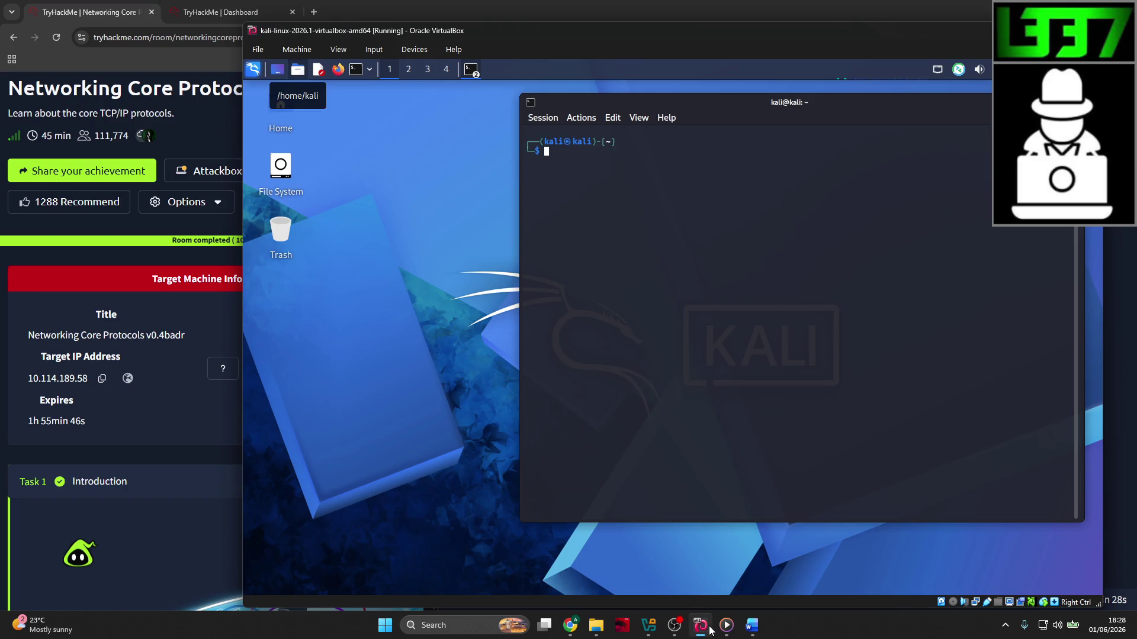
{"action": "left_click", "coordinate": [185, 405]}
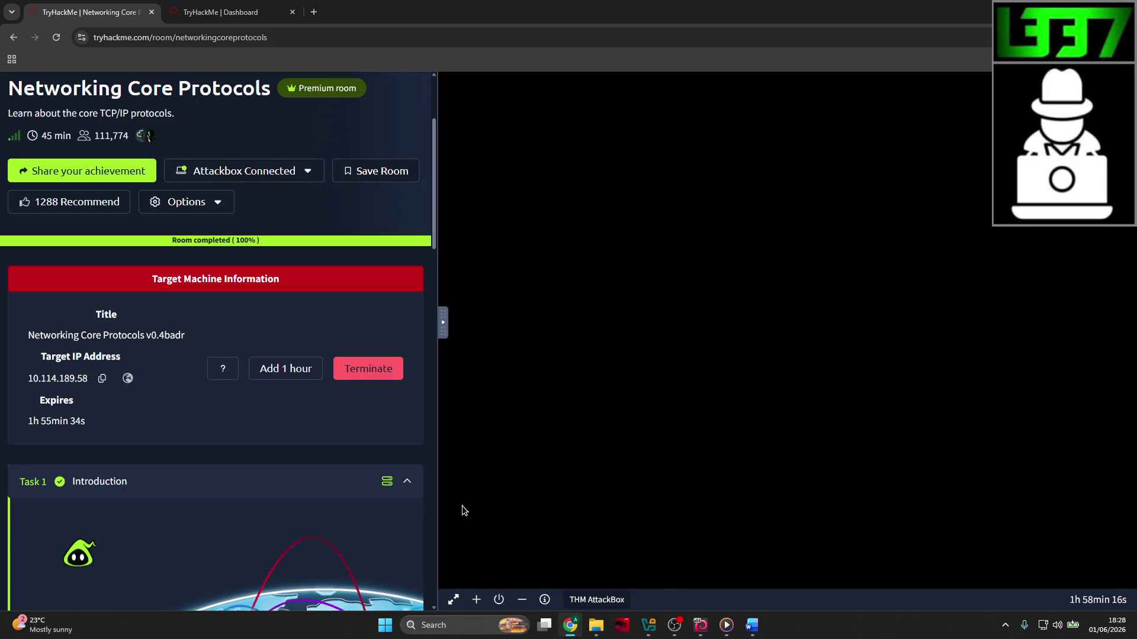
{"action": "key", "text": "Return"}
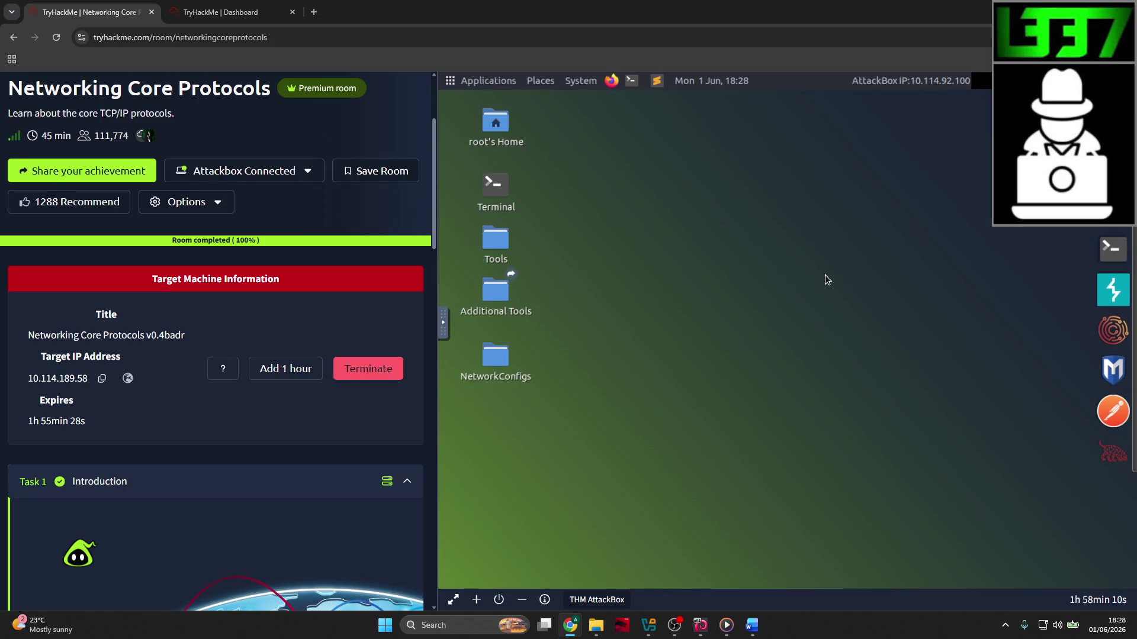
Step: In an AttackBox terminal, find no 'user' account and run sudo passwd ubuntu with a new password
{"action": "key", "text": "ctrl+alt+t"}
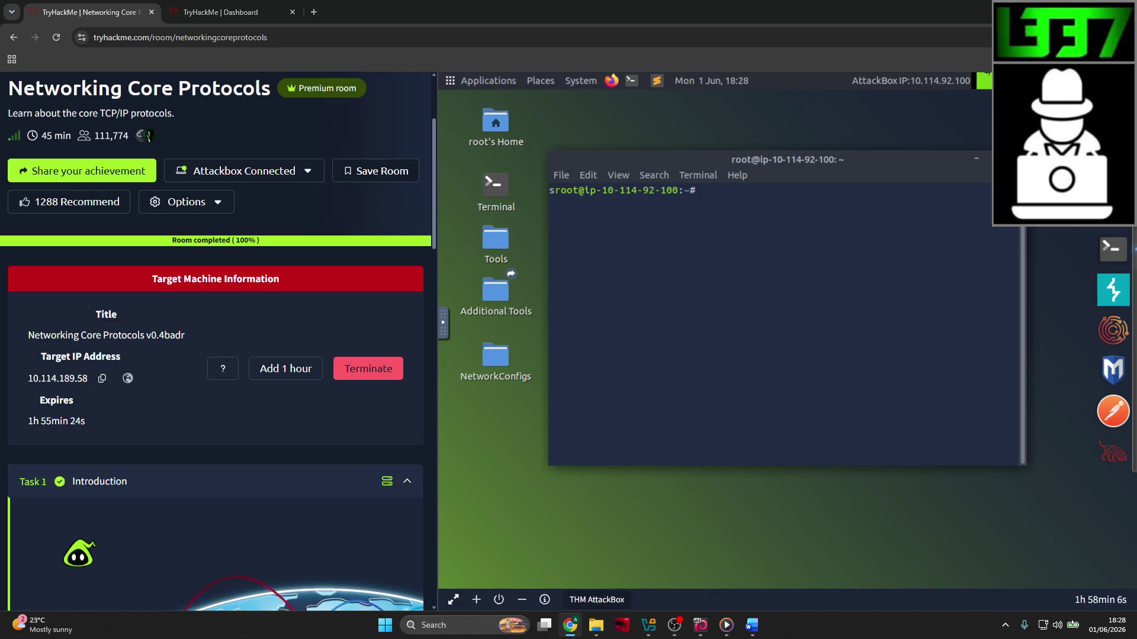
{"action": "type", "text": "sudo"}
{"action": "type", "text": "pswd user"}
{"action": "key", "text": "Return"}
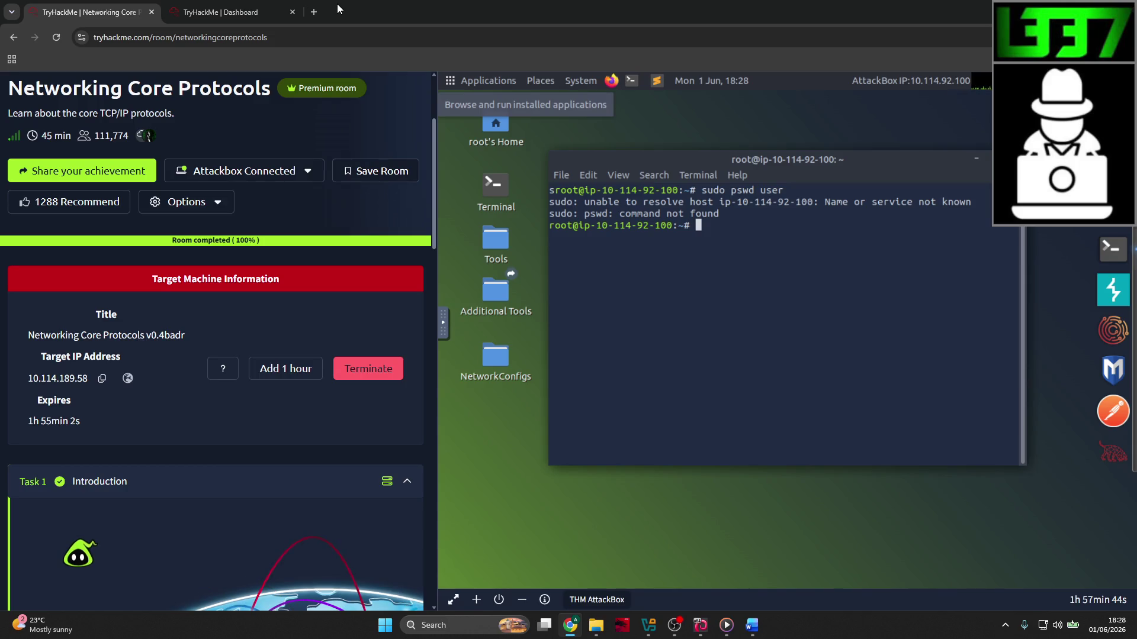
{"action": "type", "text": "sudo passwd "}
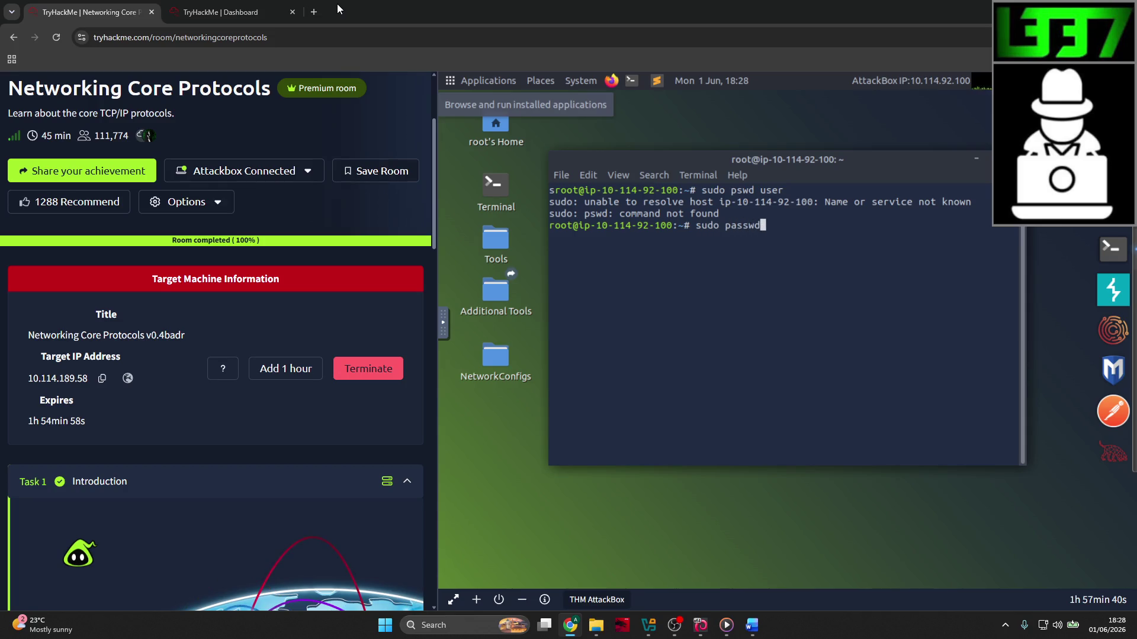
{"action": "type", "text": "user"}
{"action": "key", "text": "Return"}
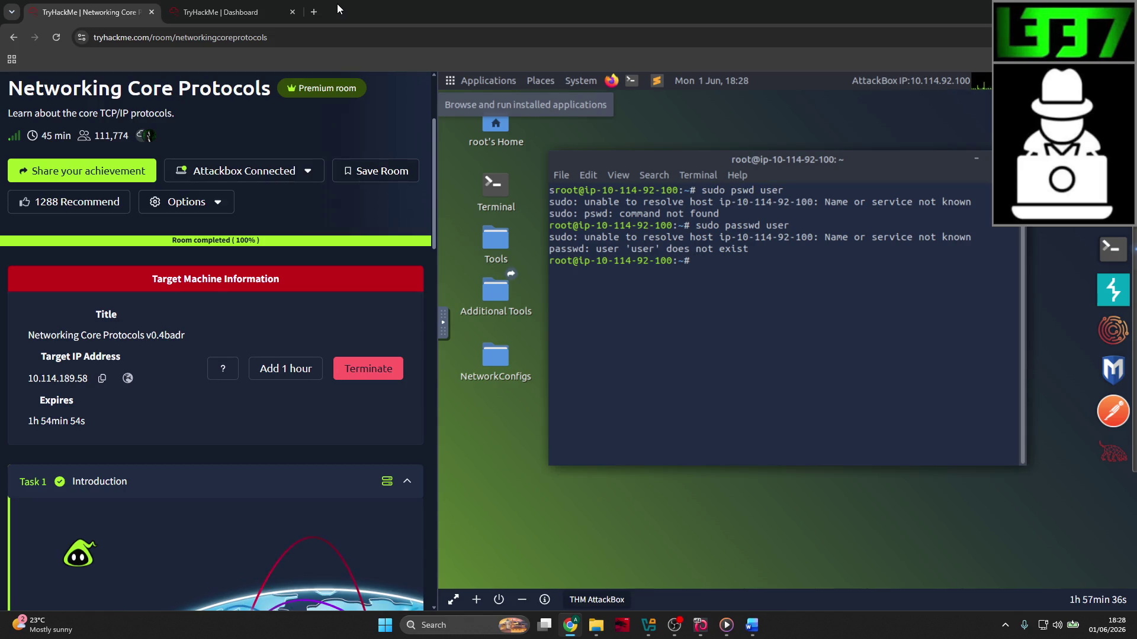
{"action": "type", "text": "sudo passwd ubuntu"}
{"action": "key", "text": "Return"}
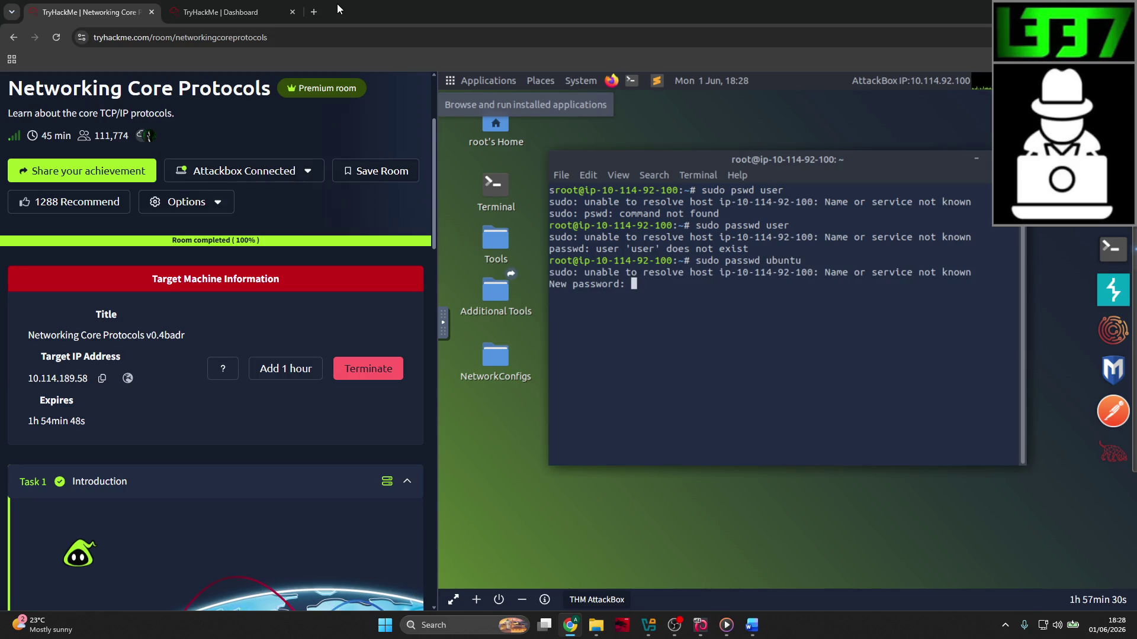
{"action": "key", "text": "Return"}
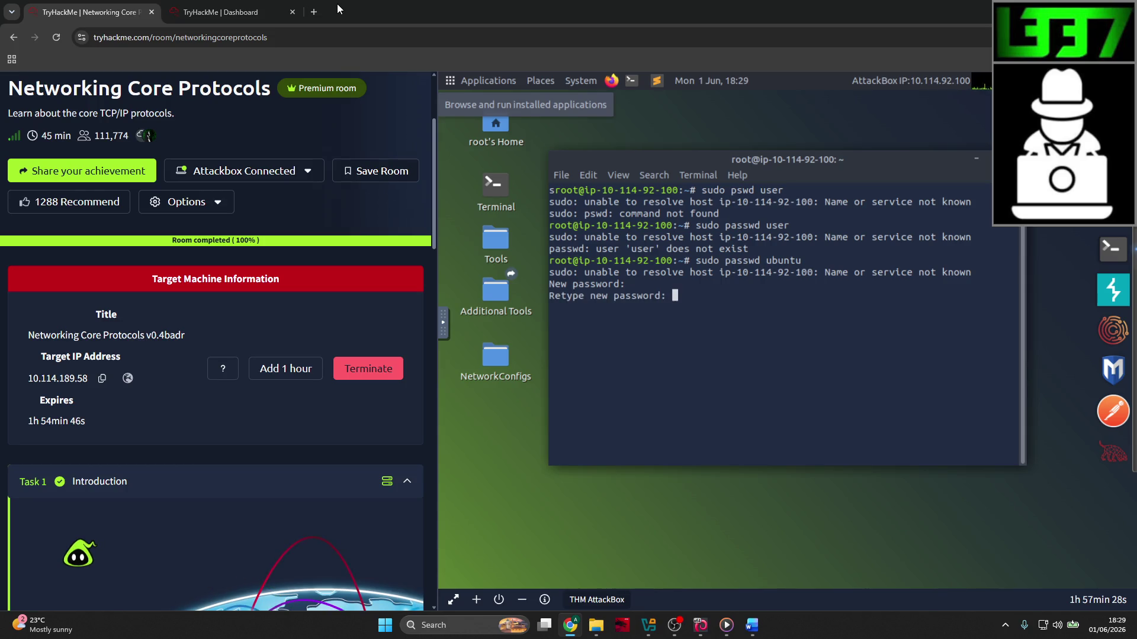
{"action": "key", "text": "Return"}
{"action": "type", "text": "i"}
Step: Rerun the ubuntu password change, clear the terminal and bring Kali to the front
{"action": "key", "text": "BackSpace"}
{"action": "type", "text": "sudo passwd ubuntu"}
{"action": "key", "text": "Return"}
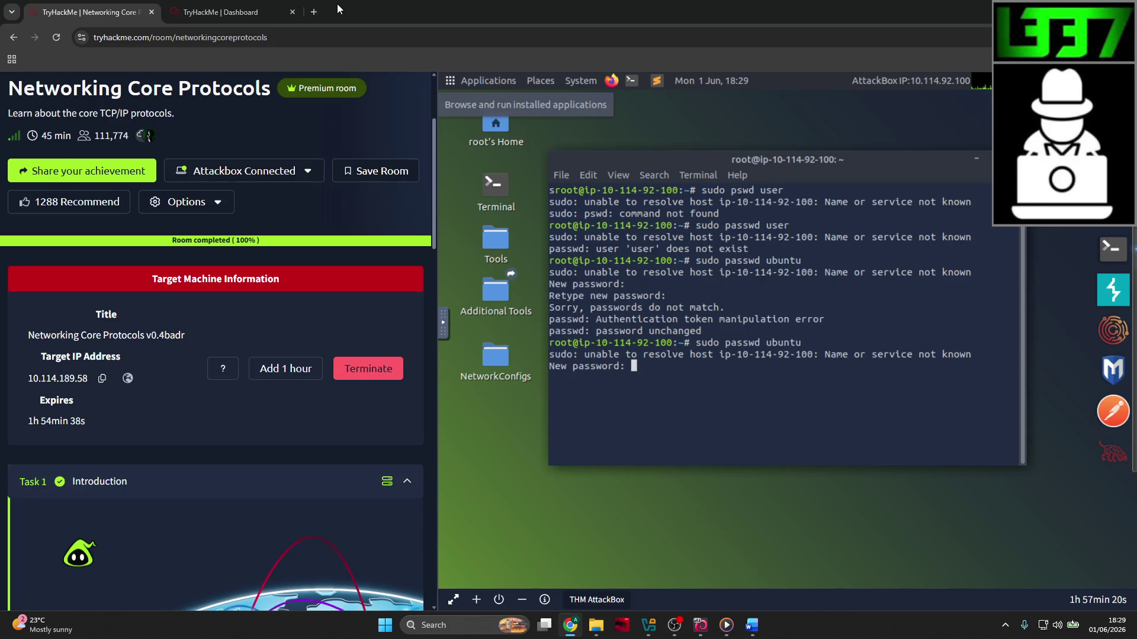
{"action": "key", "text": "Return"}
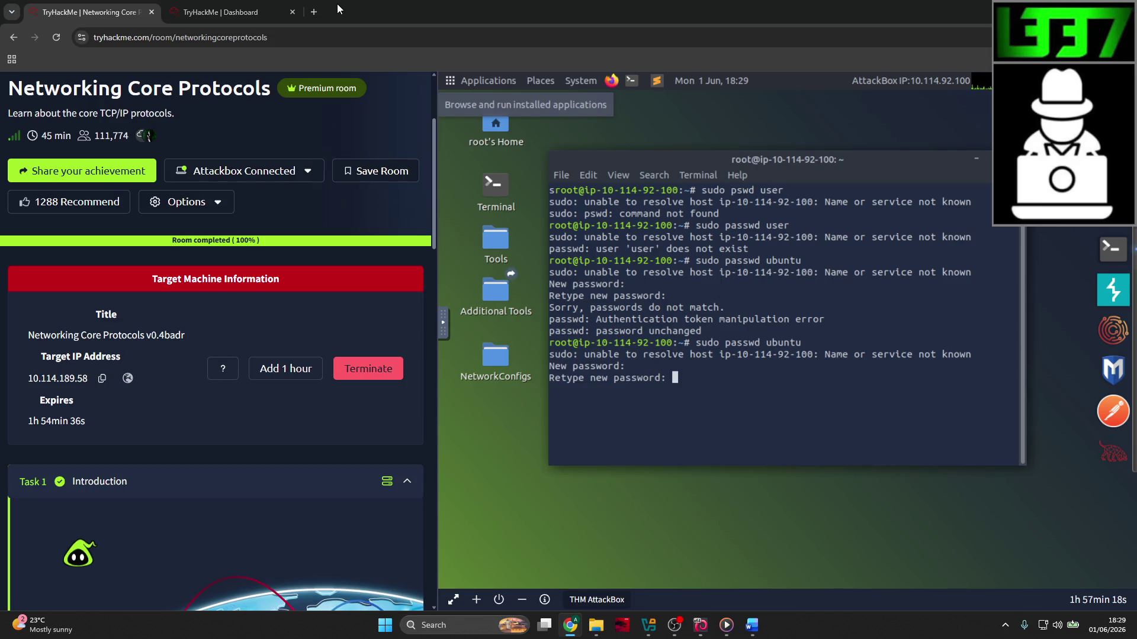
{"action": "key", "text": "Return"}
{"action": "type", "text": "clear"}
{"action": "key", "text": "Return"}
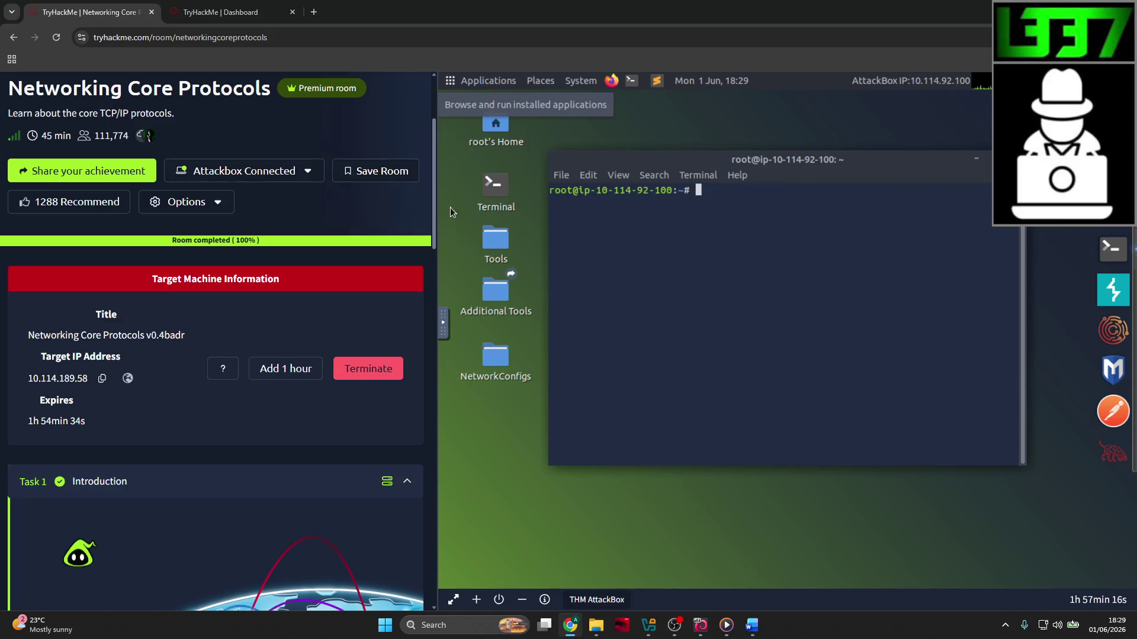
{"action": "left_click", "coordinate": [700, 625]}
{"action": "type", "text": "sh ubuntu\""}
Step: Replace the unfinished ssh command with nmap -T4 -sT 10.114.189.58 and run the scan
{"action": "key", "text": "BackSpace"}
{"action": "type", "text": "@10.114.1"}
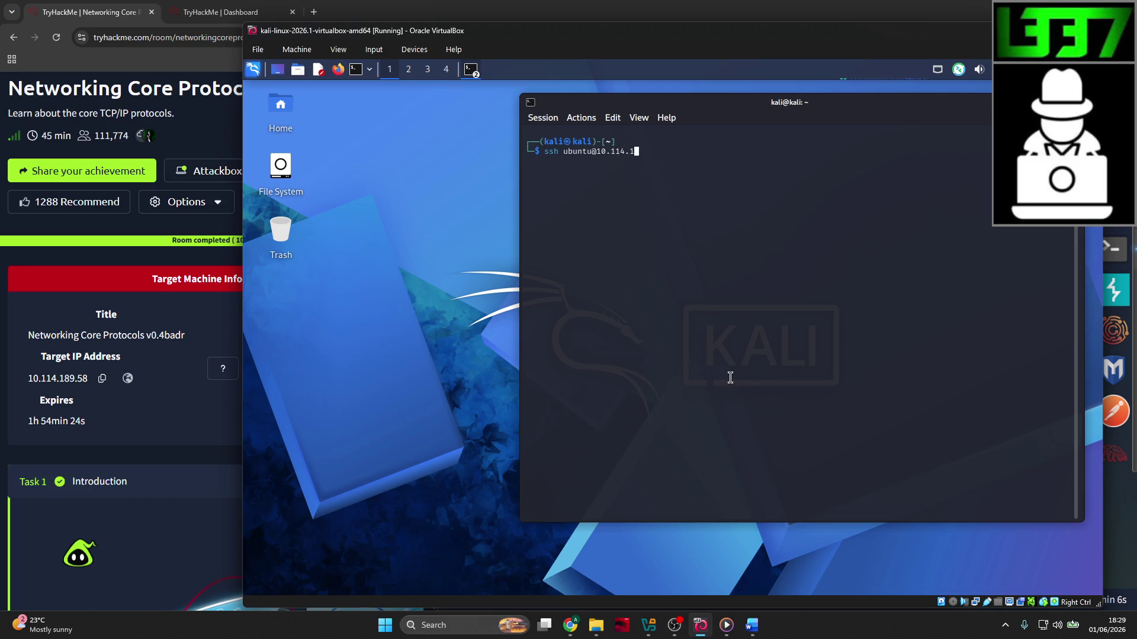
{"action": "key", "text": "BackSpace"}
{"action": "key", "text": "BackSpace"}
{"action": "key", "text": "BackSpace"}
{"action": "key", "text": "BackSpace"}
{"action": "key", "text": "BackSpace"}
{"action": "key", "text": "BackSpace"}
{"action": "key", "text": "BackSpace"}
{"action": "key", "text": "BackSpace"}
{"action": "key", "text": "BackSpace"}
{"action": "type", "text": "nmap -T"}
{"action": "type", "text": "4 -s"}
{"action": "type", "text": "10.114.18"}
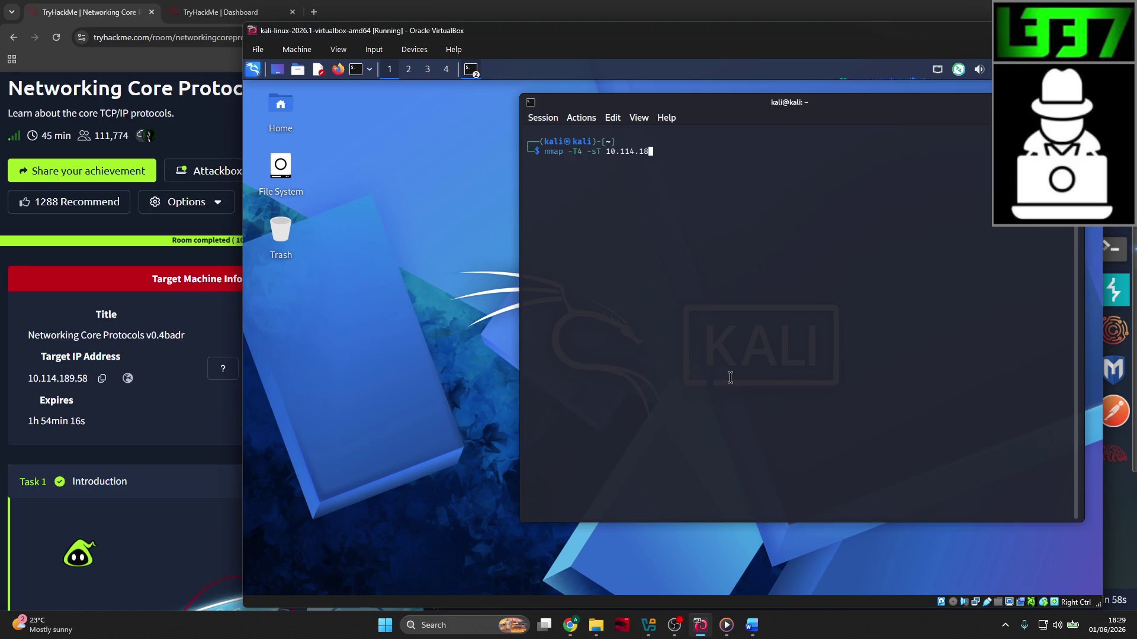
{"action": "type", "text": "58"}
{"action": "key", "text": "Return"}
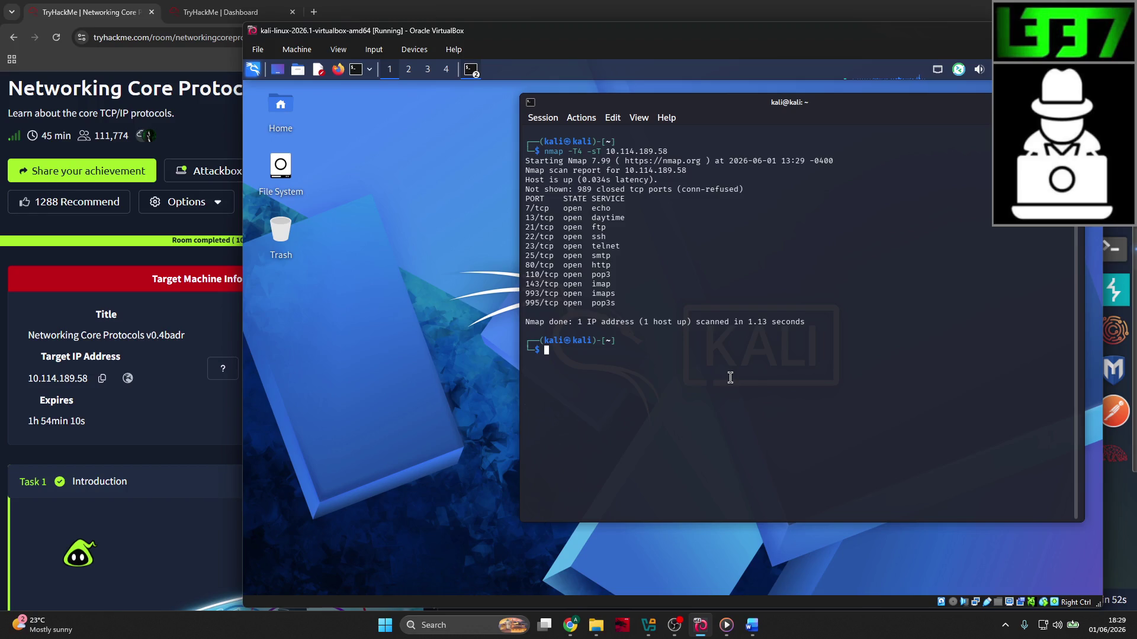
{"action": "type", "text": "ssh ubuntu@1"}
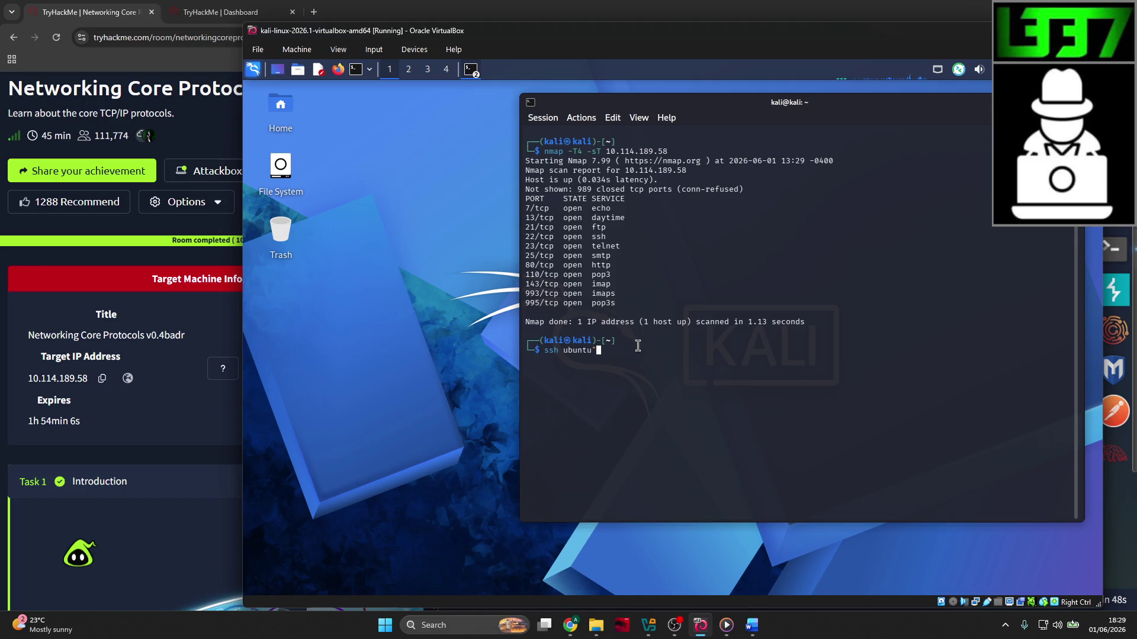
{"action": "type", "text": "0.114.1"}
{"action": "type", "text": "89"}
{"action": "type", "text": ".57"}
{"action": "key", "text": "Return"}
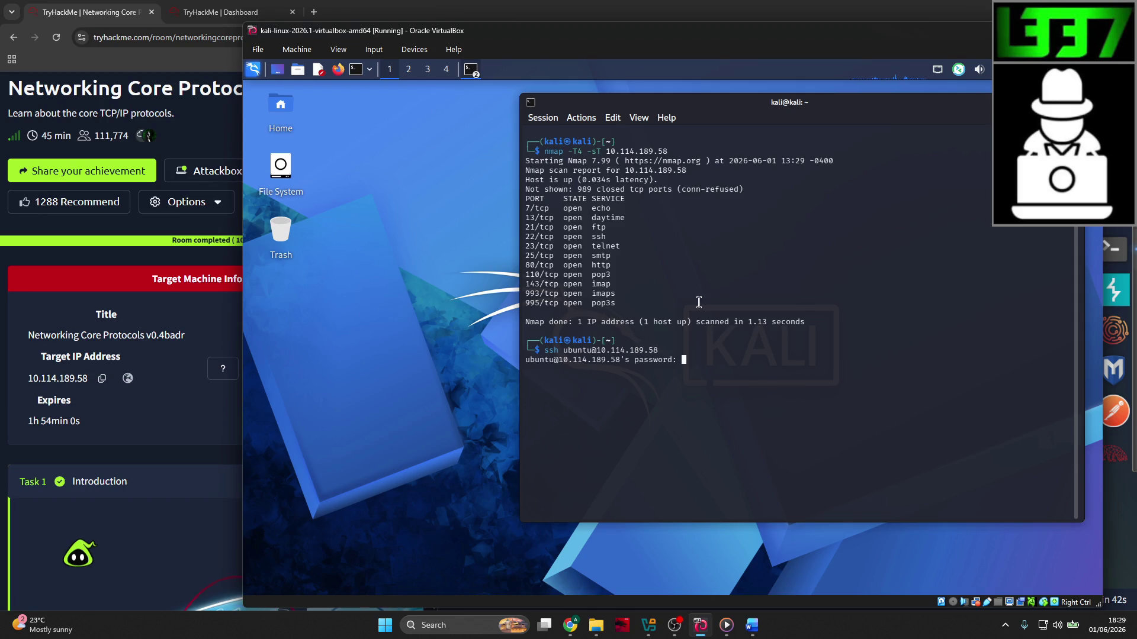
{"action": "key", "text": "Return"}
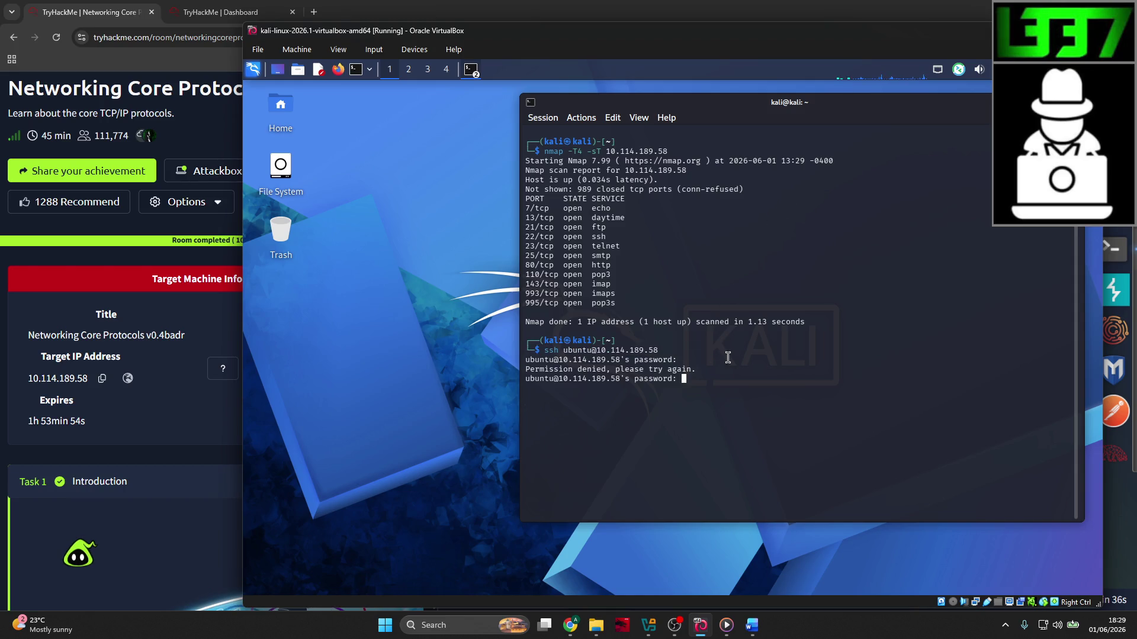
{"action": "key", "text": "ctrl+c"}
{"action": "type", "text": "sudo ssh ubuntu@10.114"}
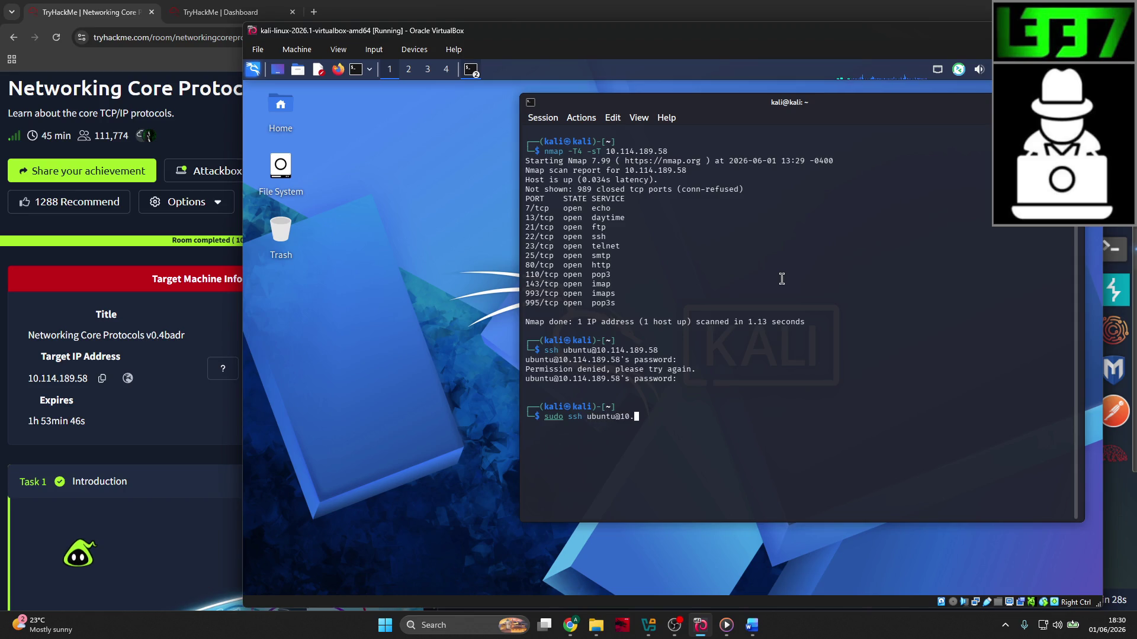
{"action": "type", "text": ".1"}
{"action": "key", "text": "BackSpace"}
{"action": "key", "text": "BackSpace"}
{"action": "type", "text": "89."}
{"action": "type", "text": "58"}
{"action": "key", "text": "Return"}
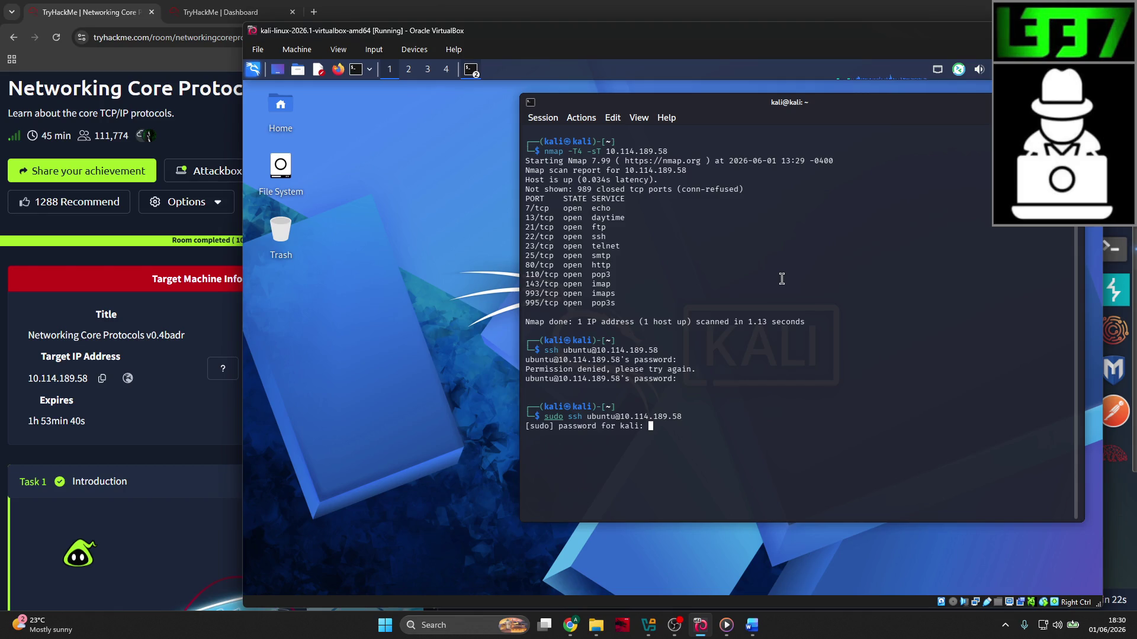
{"action": "key", "text": "Return"}
{"action": "type", "text": "yes"}
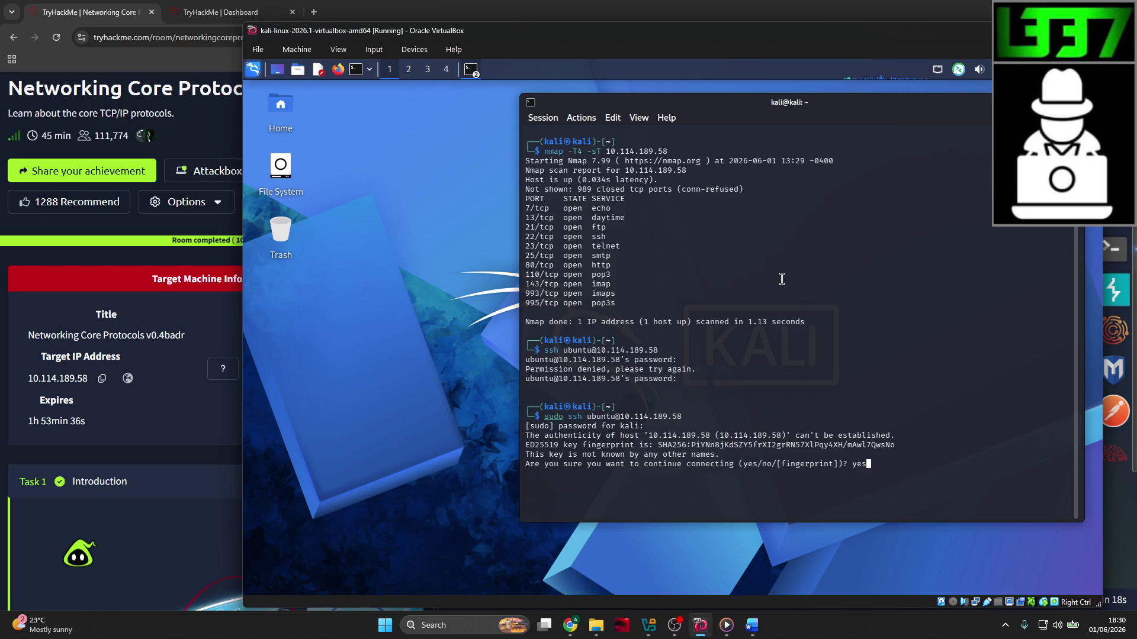
{"action": "key", "text": "ctrl+c"}
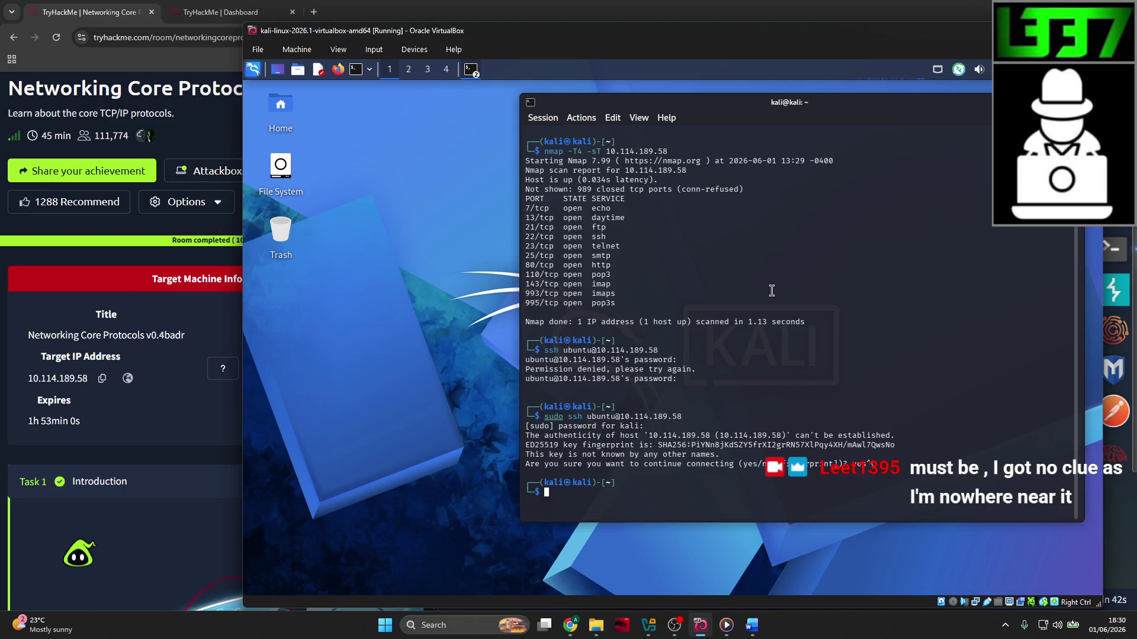
{"action": "key", "text": "Return"}
{"action": "key", "text": "Up"}
{"action": "key", "text": "Return"}
{"action": "type", "text": "yes"}
{"action": "key", "text": "Return"}
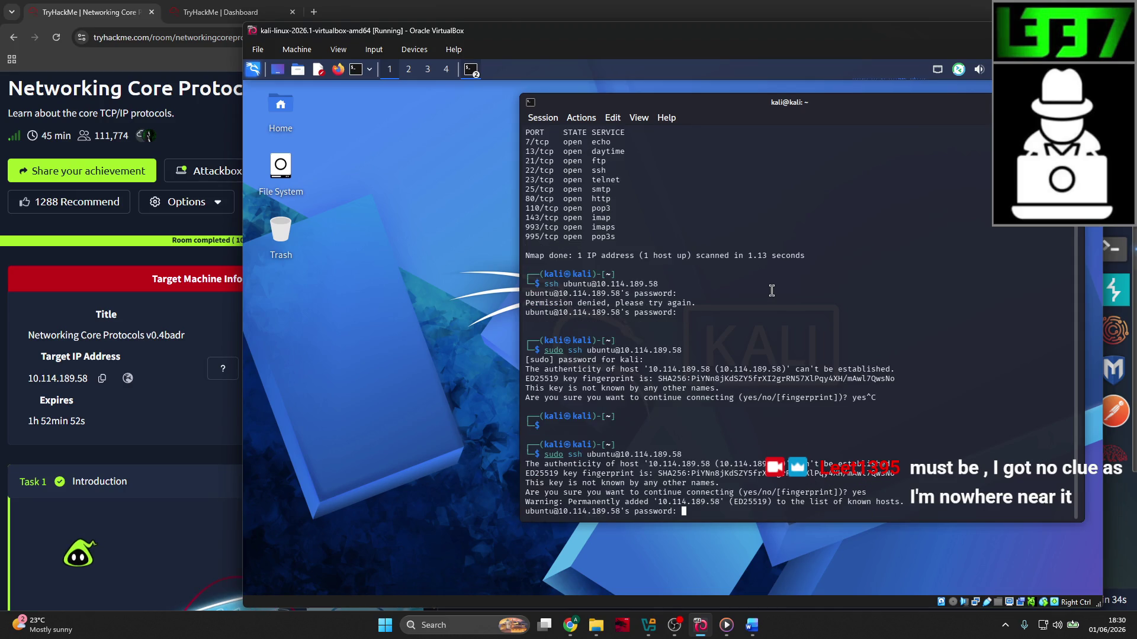
{"action": "key", "text": "Return"}
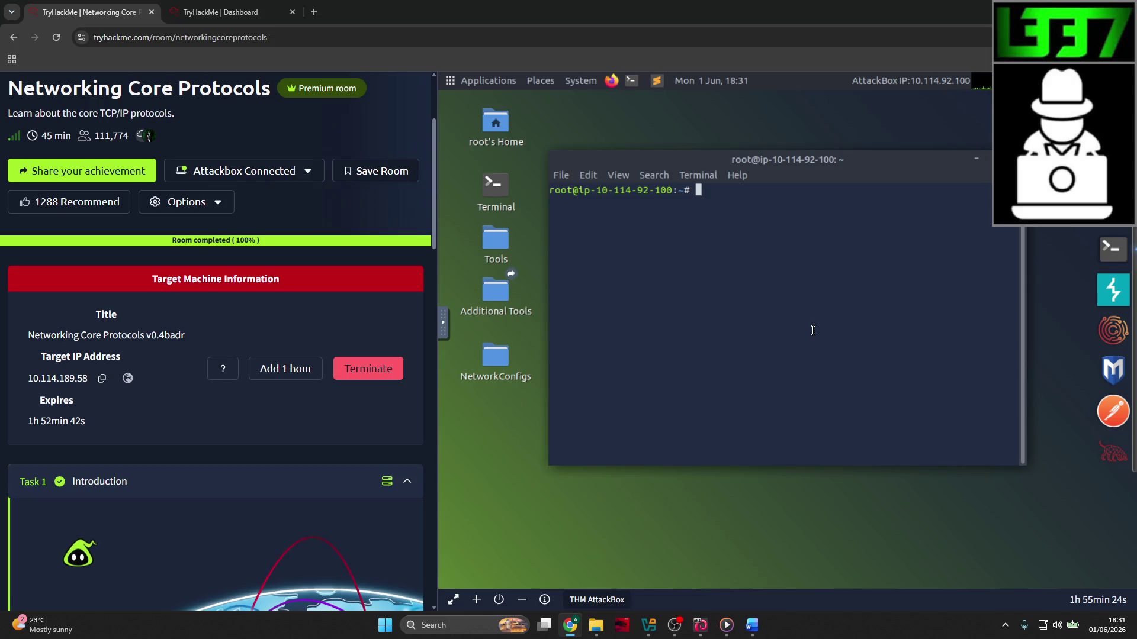
{"action": "type", "text": "sudo adduser"}
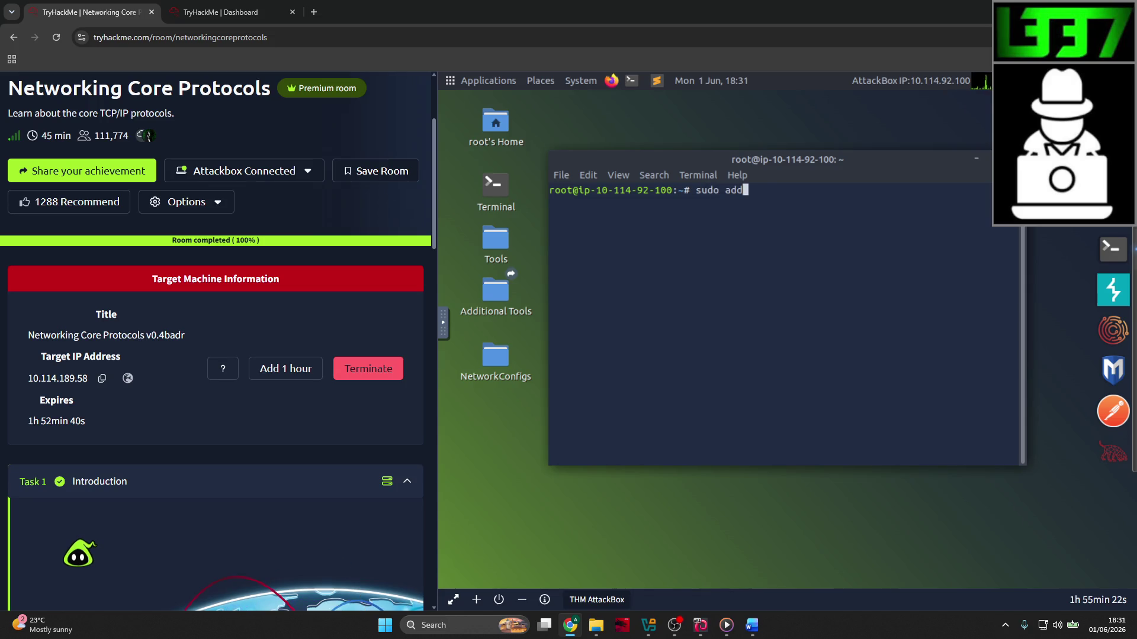
Step: Run 'sudo adduser' with no username on the AttackBox, see it fail, and return to the Kali VM
{"action": "key", "text": "Return"}
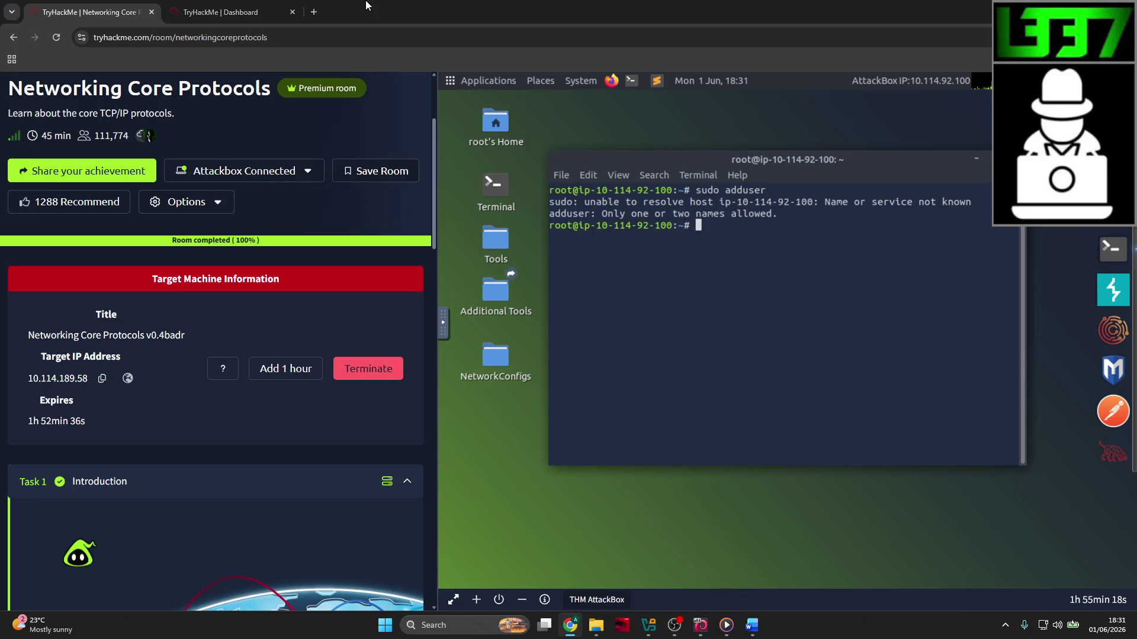
{"action": "key", "text": "alt+Tab"}
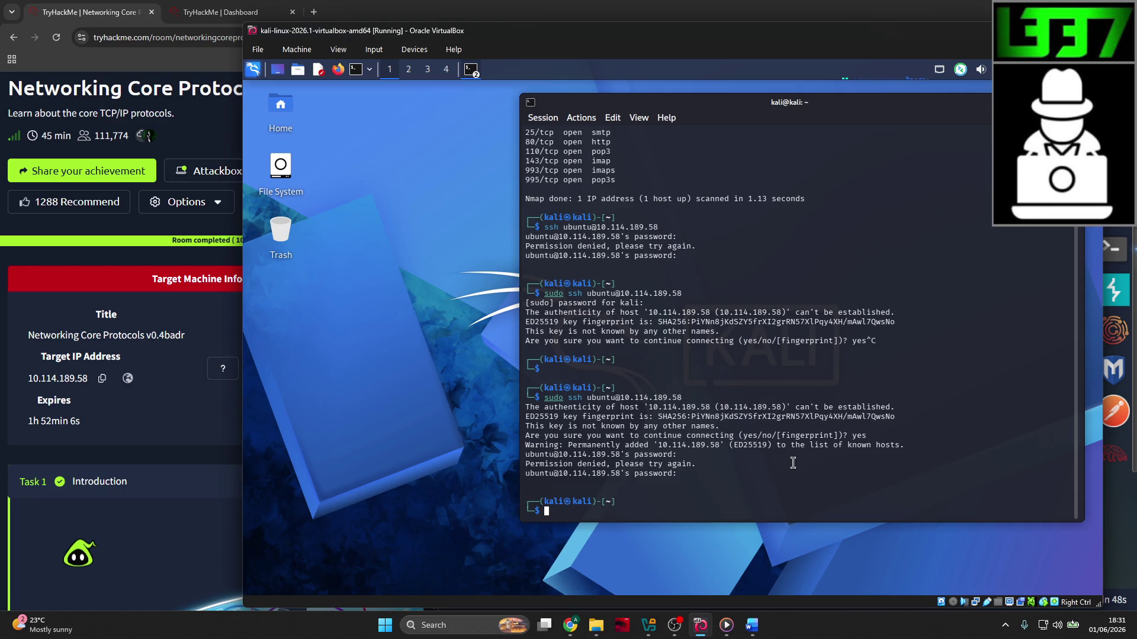
{"action": "type", "text": "systemctl stop ssh"}
Step: Stop and disable the ssh service in Kali with sudo, then check its status
{"action": "key", "text": "Return"}
{"action": "key", "text": "Return"}
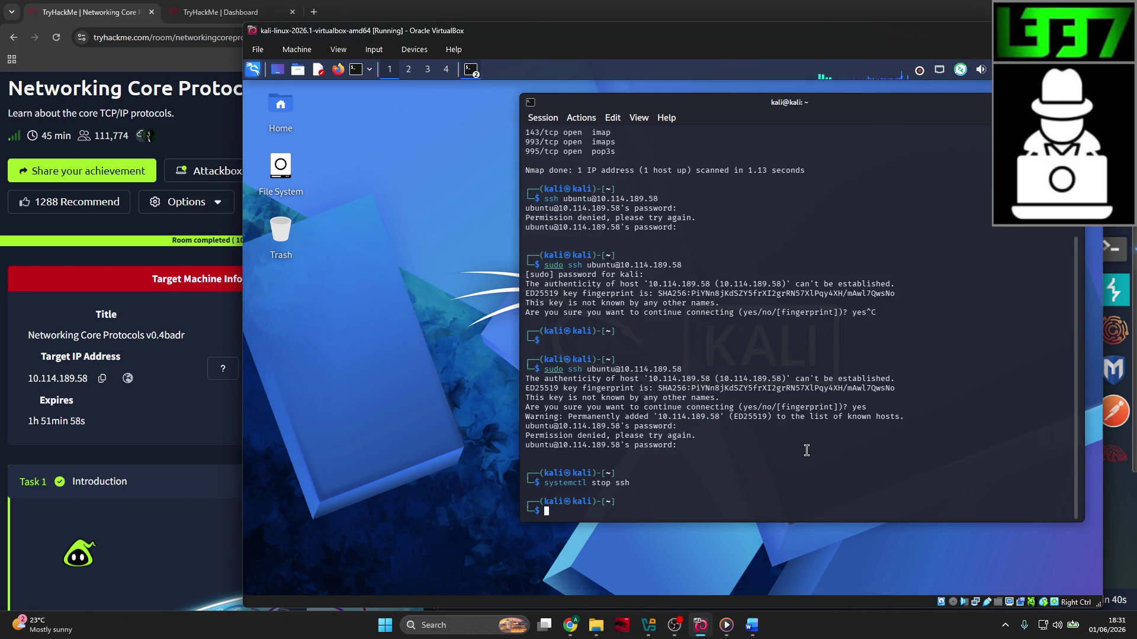
{"action": "key", "text": "Return"}
{"action": "key", "text": "Return"}
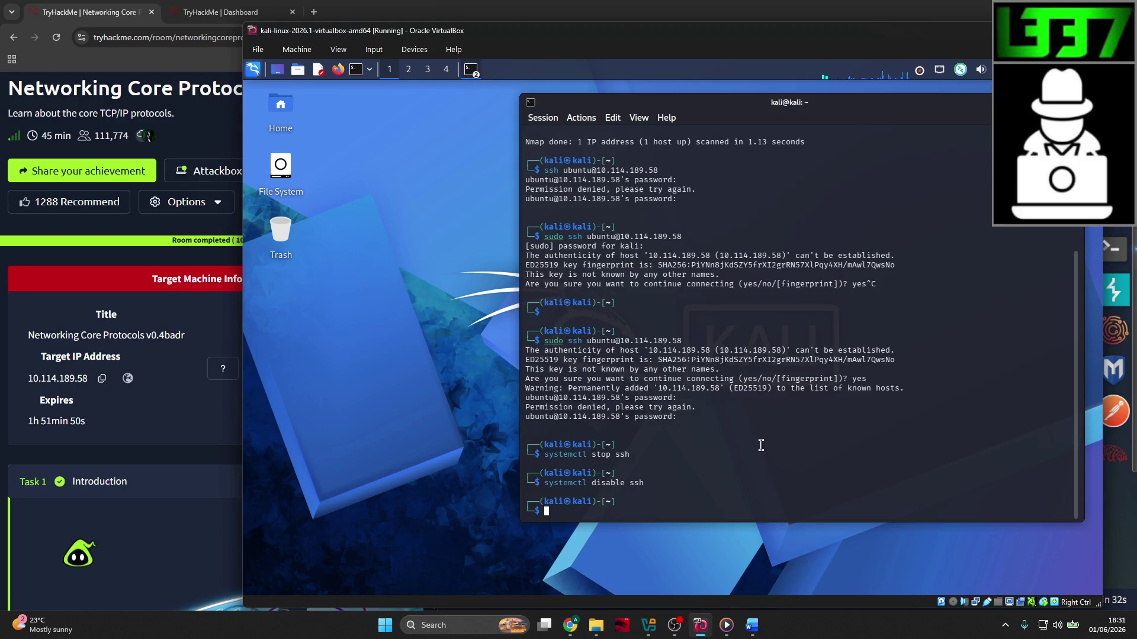
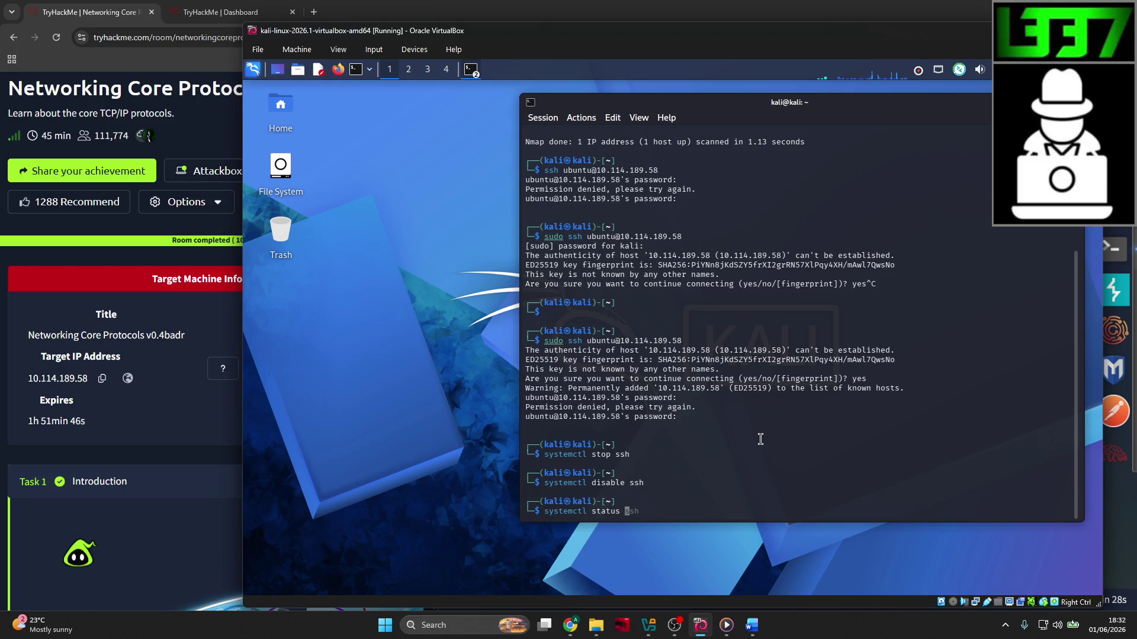
{"action": "key", "text": "Return"}
{"action": "left_click_drag", "start_coordinate": [666, 484], "coordinate": [561, 454]}
{"action": "left_click", "coordinate": [621, 465]}
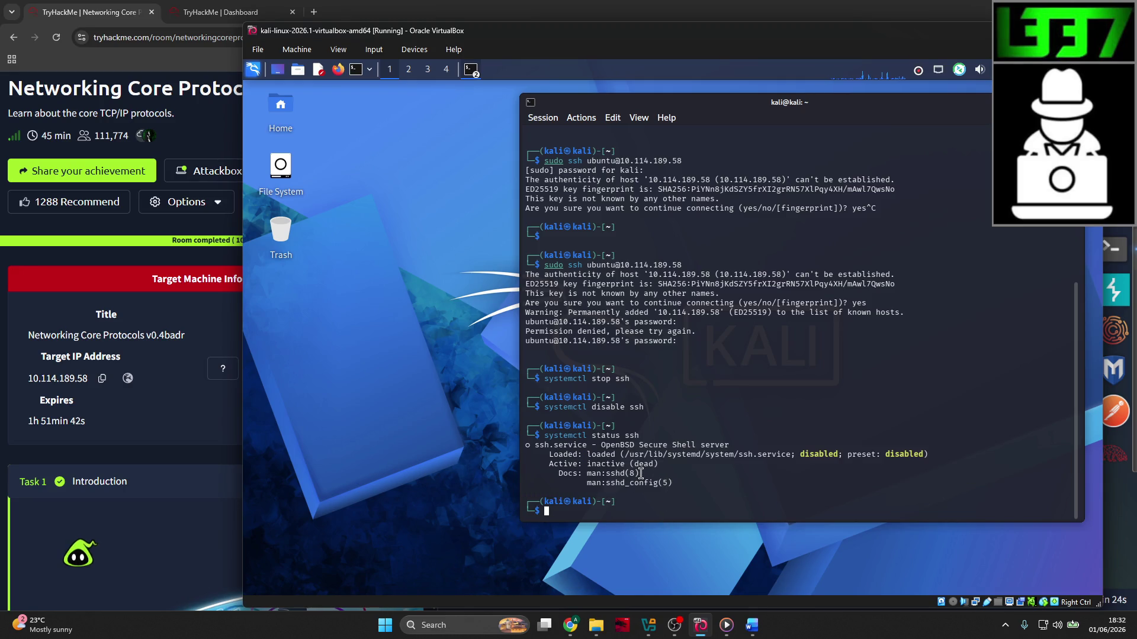
{"action": "type", "text": "ifconfig"}
Step: List the network interfaces and run an nmap scan against 10.0.2.15, reviewing the results
{"action": "key", "text": "Return"}
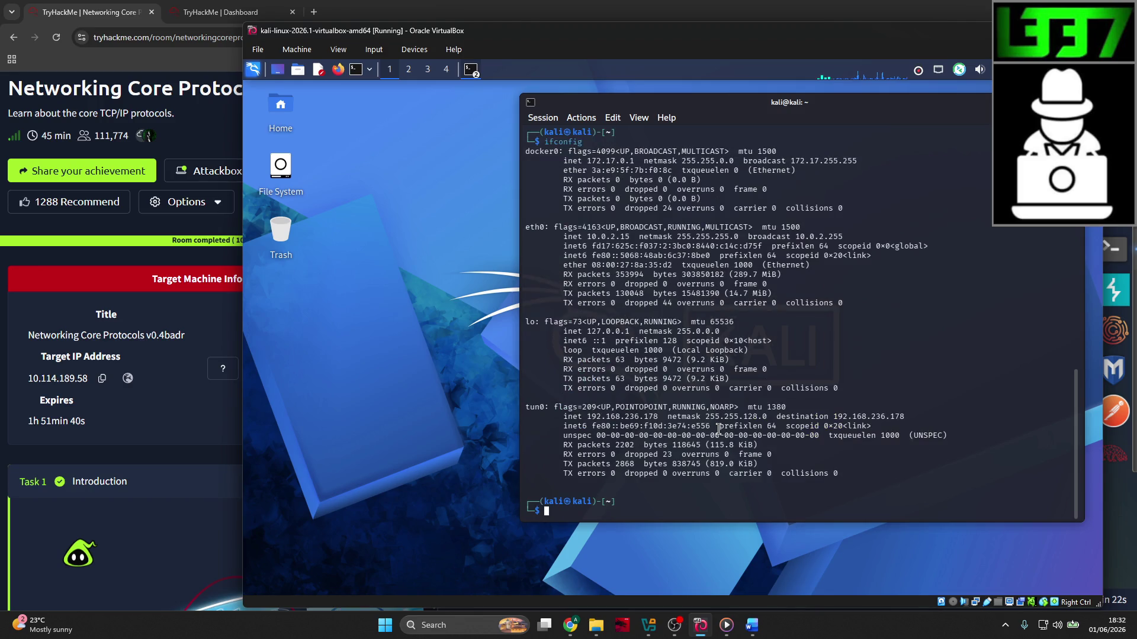
{"action": "scroll", "coordinate": [645, 351], "scroll_direction": "up", "scroll_amount": 1}
{"action": "scroll", "coordinate": [645, 351], "scroll_direction": "down", "scroll_amount": 1}
{"action": "type", "text": "nmap -T4 -S"}
{"action": "key", "text": "BackSpace"}
{"action": "type", "text": "sT 10.0.2.15"}
{"action": "key", "text": "Return"}
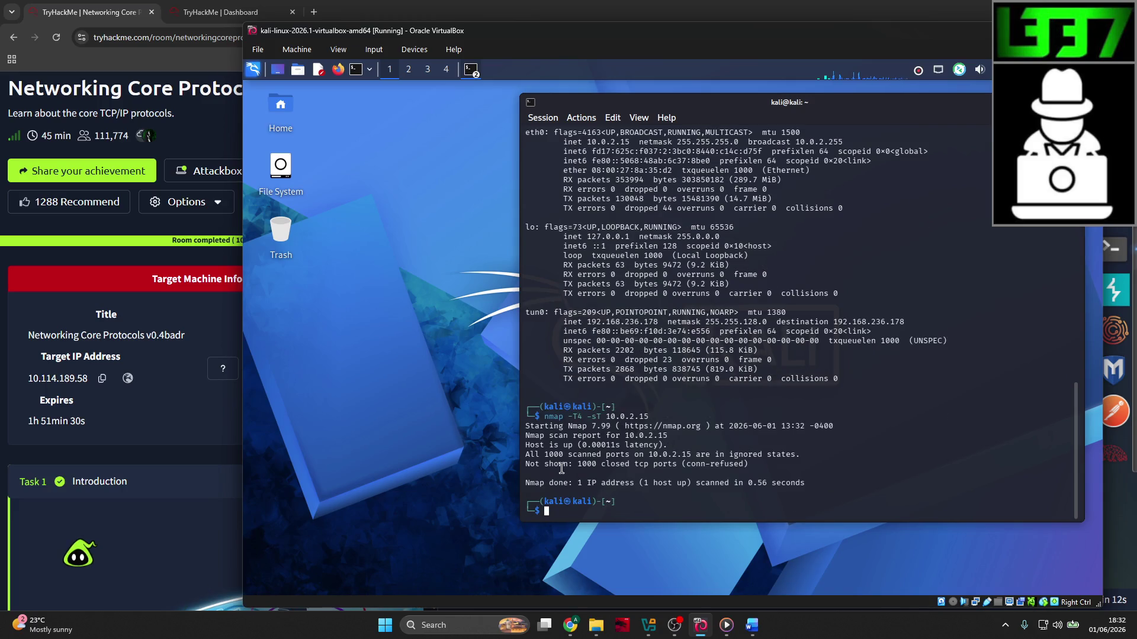
{"action": "left_click_drag", "start_coordinate": [609, 483], "coordinate": [542, 435]}
{"action": "left_click", "coordinate": [610, 448]}
{"action": "left_click_drag", "start_coordinate": [736, 466], "coordinate": [694, 448]}
{"action": "left_click", "coordinate": [694, 450]}
{"action": "type", "text": "clear"}
Step: Clear the Kali terminal, glance at the TryHackMe room, and bring up the VPN app
{"action": "key", "text": "Return"}
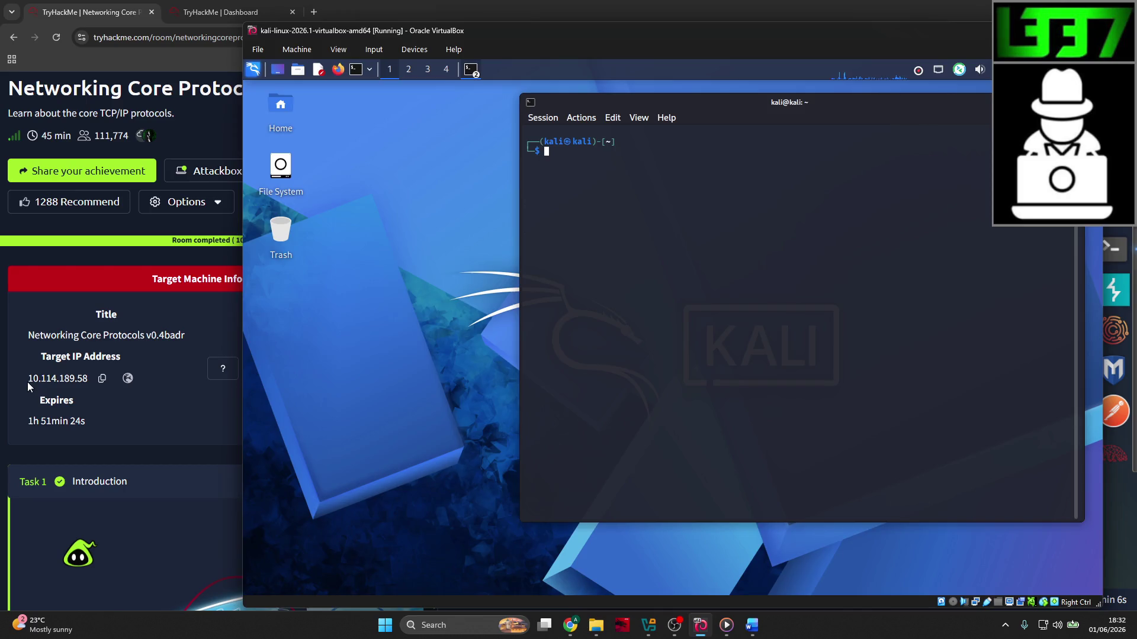
{"action": "left_click", "coordinate": [386, 459]}
{"action": "key", "text": "alt+Tab"}
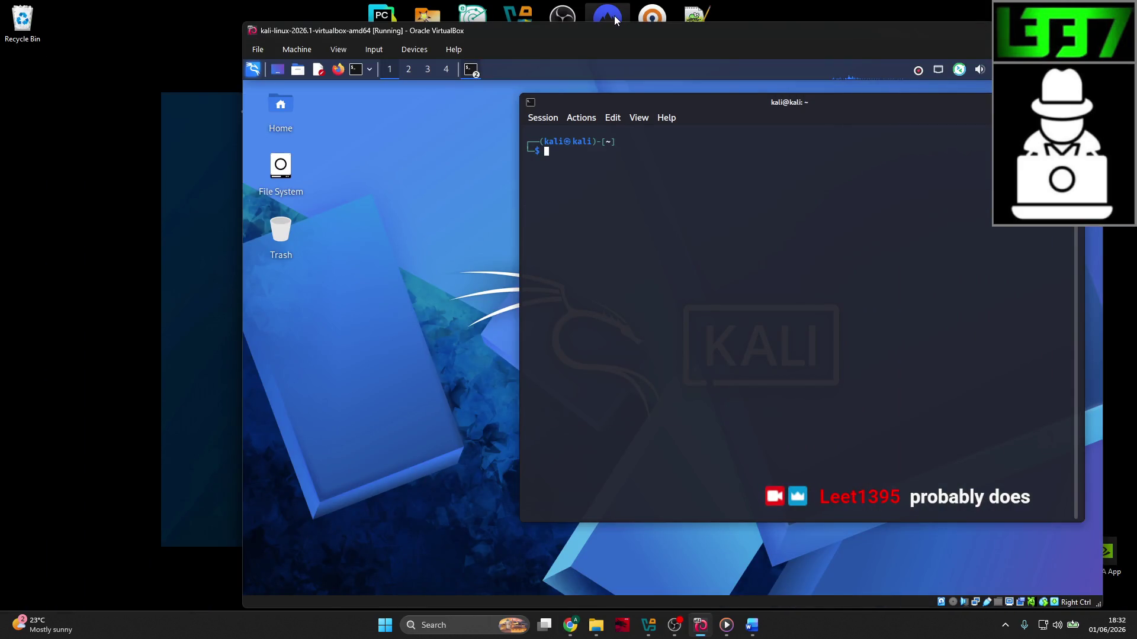
{"action": "left_click", "coordinate": [614, 16]}
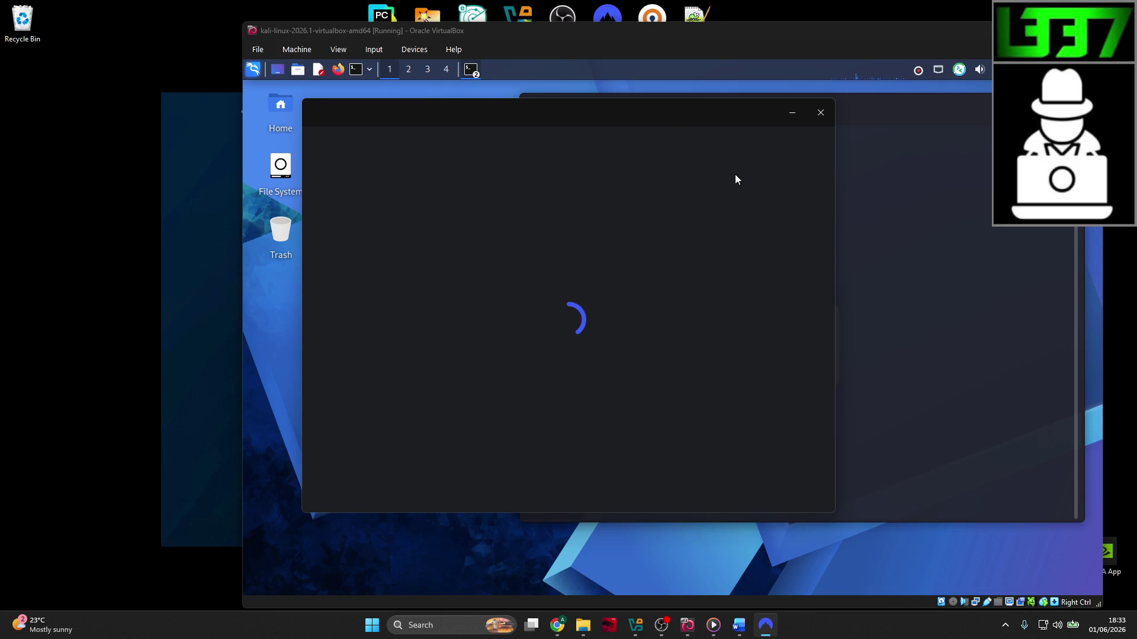
Step: Start securing the connection through a United Kingdom server in NordVPN and put its window away
{"action": "left_click", "coordinate": [450, 295]}
{"action": "left_click", "coordinate": [450, 295]}
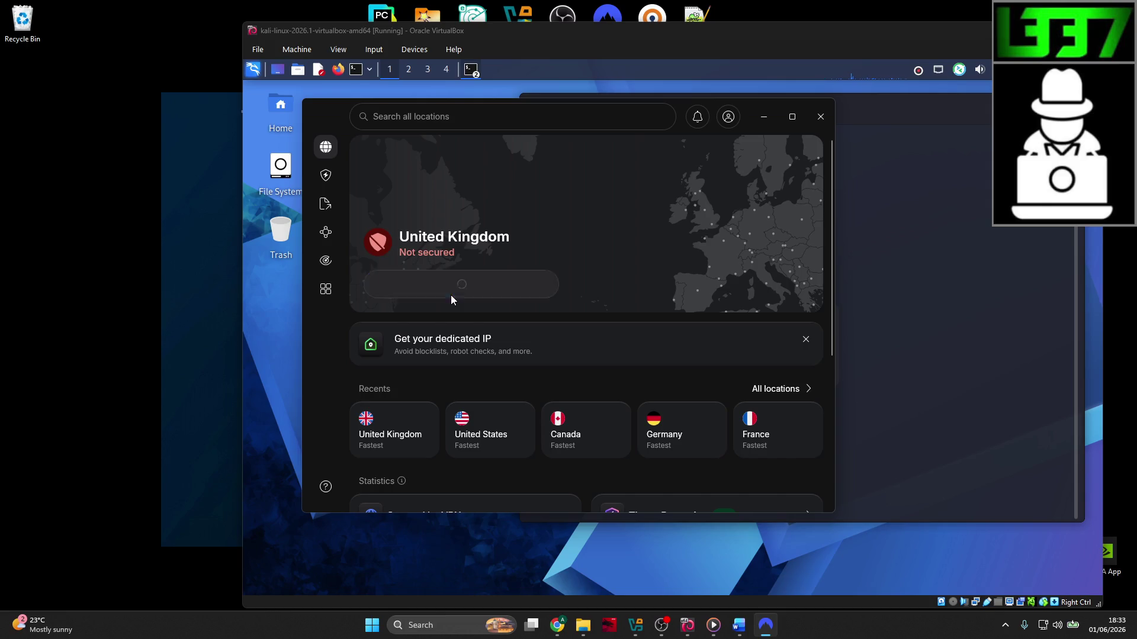
{"action": "left_click", "coordinate": [774, 124]}
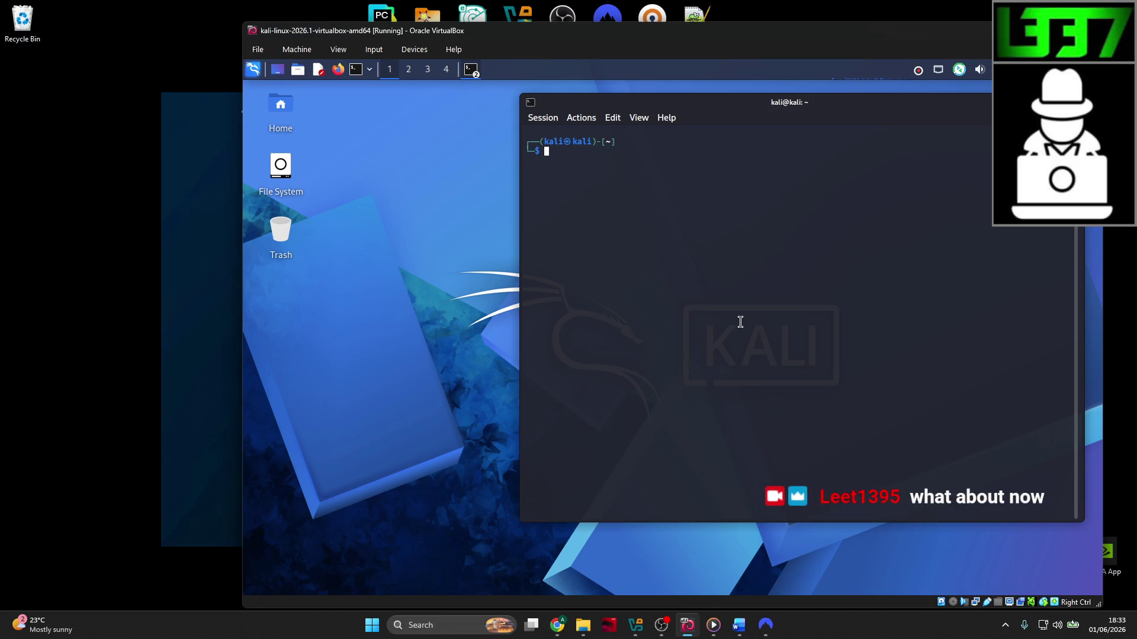
Step: Move the VM and home terminal windows left, view the ~/Downloads OpenVPN log terminal, then hide it
{"action": "left_click_drag", "start_coordinate": [630, 31], "coordinate": [571, 27]}
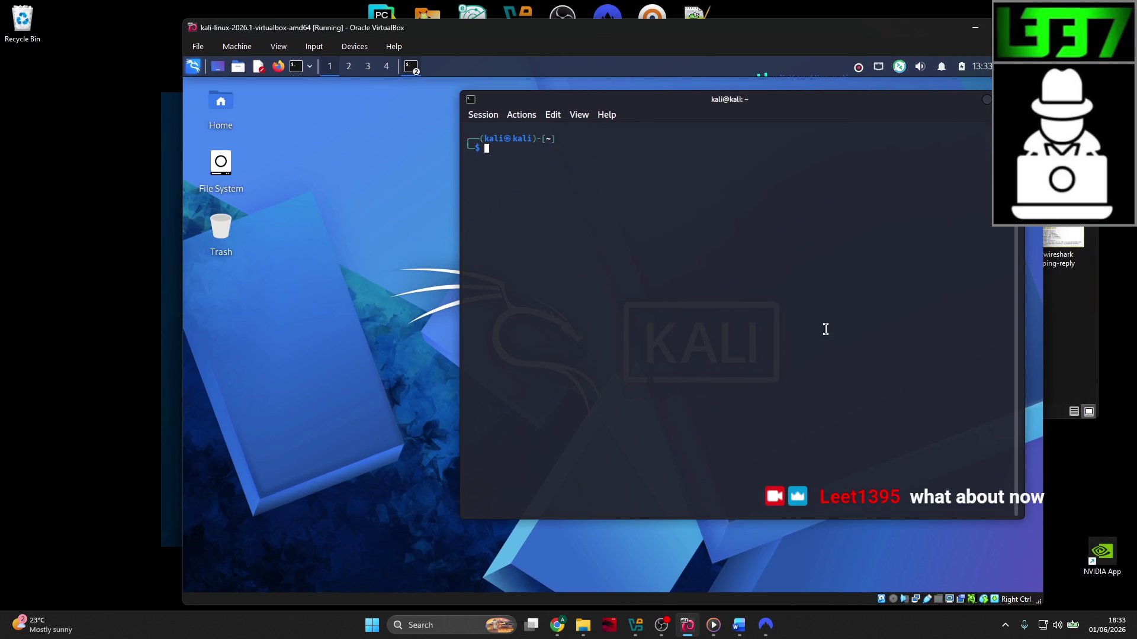
{"action": "left_click_drag", "start_coordinate": [659, 103], "coordinate": [603, 113]}
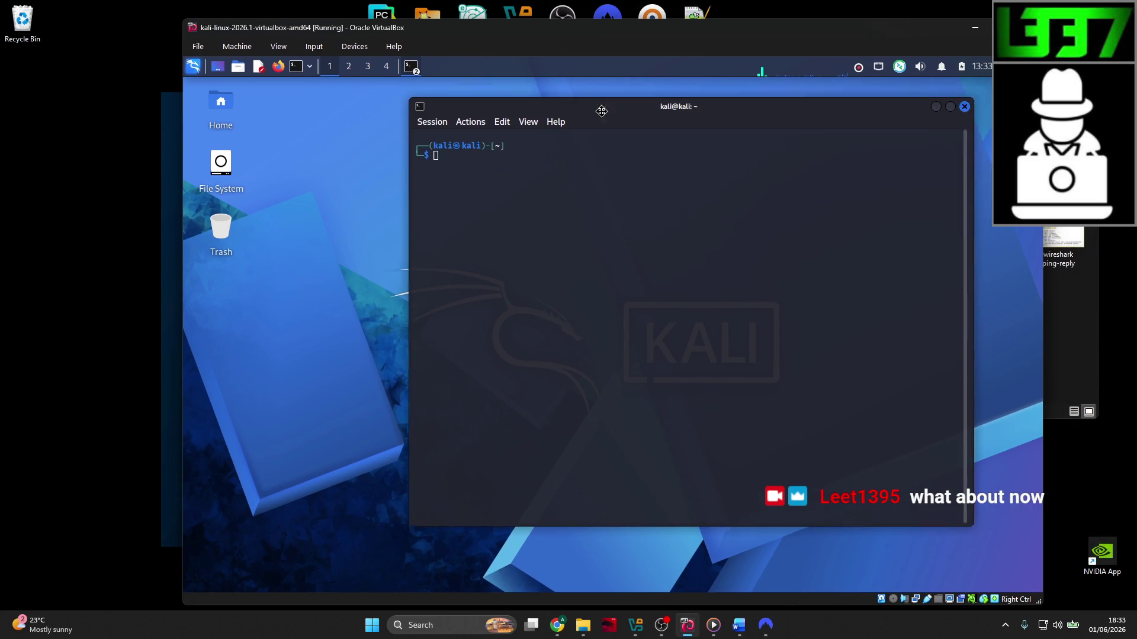
{"action": "left_click", "coordinate": [470, 87]}
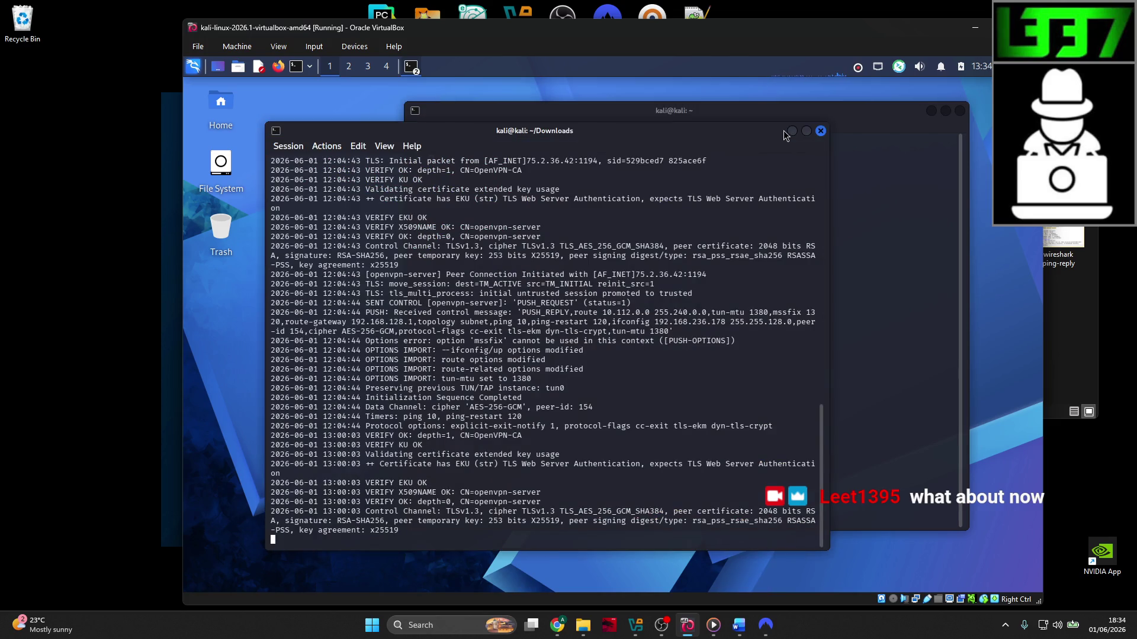
{"action": "left_click", "coordinate": [791, 132]}
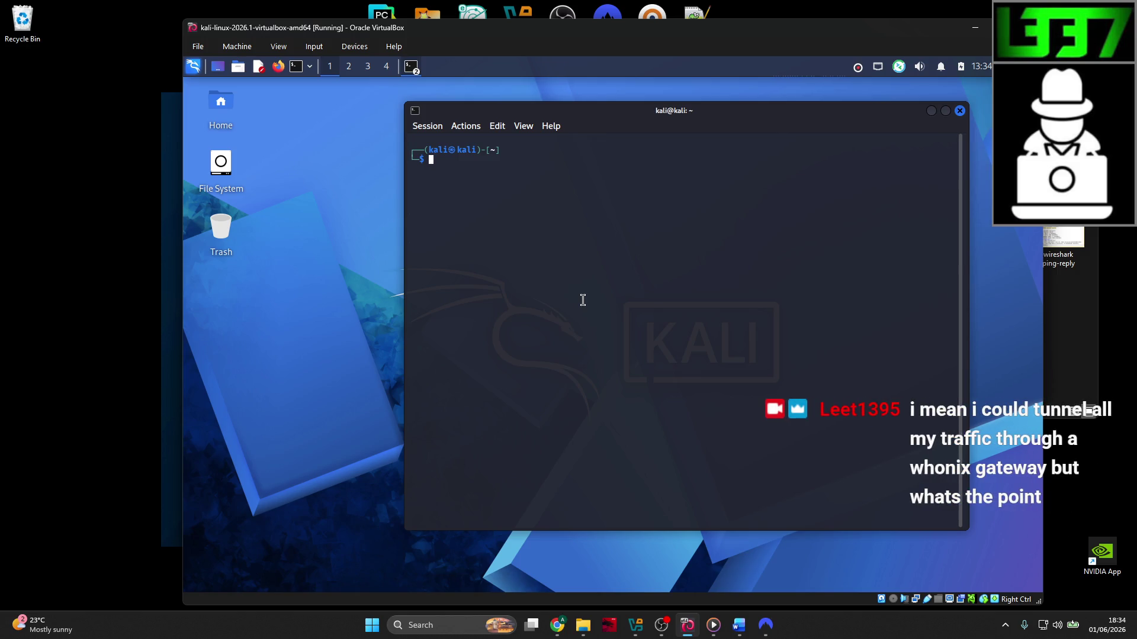
Step: Return to the Networking Core Protocols room and run sudo useradd, then adduser with a username on the AttackBox
{"action": "left_click", "coordinate": [686, 625]}
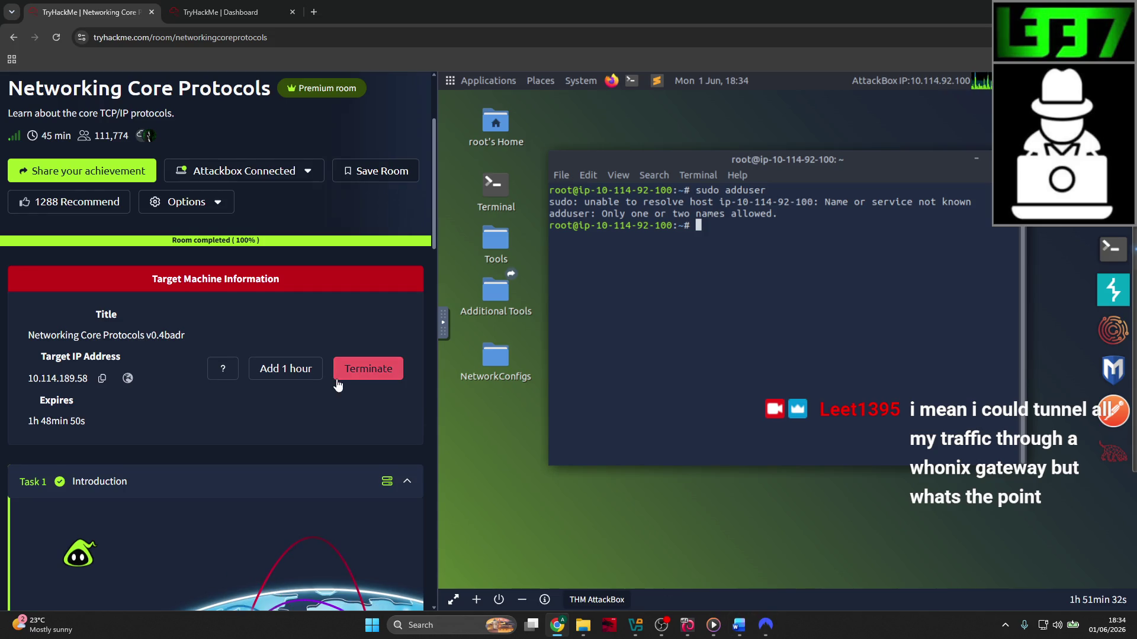
{"action": "scroll", "coordinate": [344, 392], "scroll_direction": "down", "scroll_amount": 2}
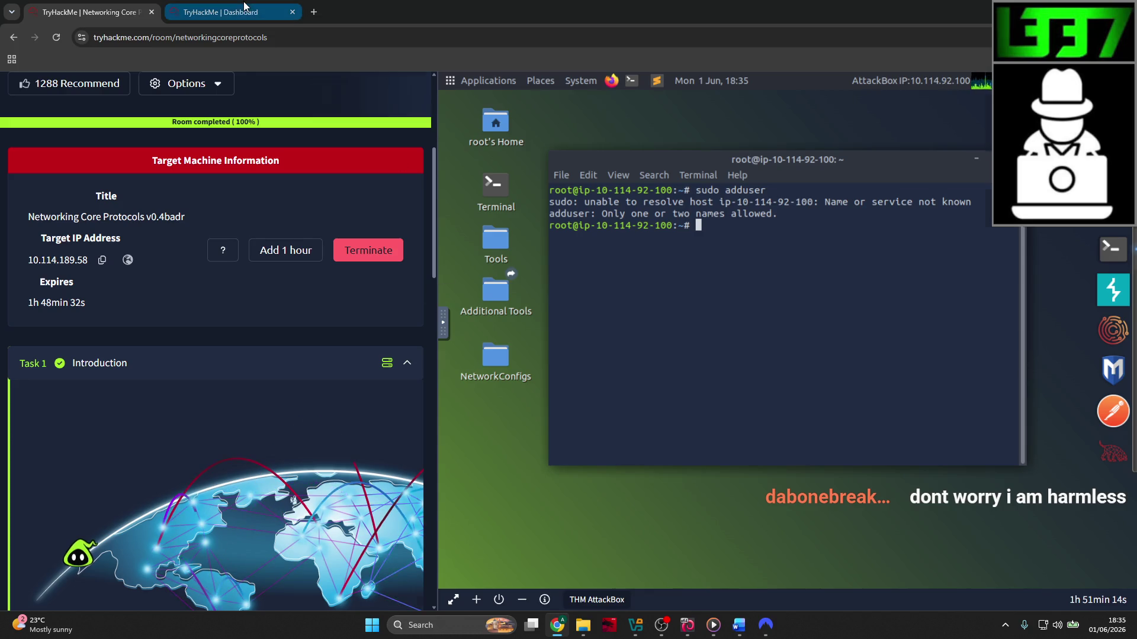
{"action": "left_click", "coordinate": [222, 12]}
{"action": "left_click", "coordinate": [89, 12]}
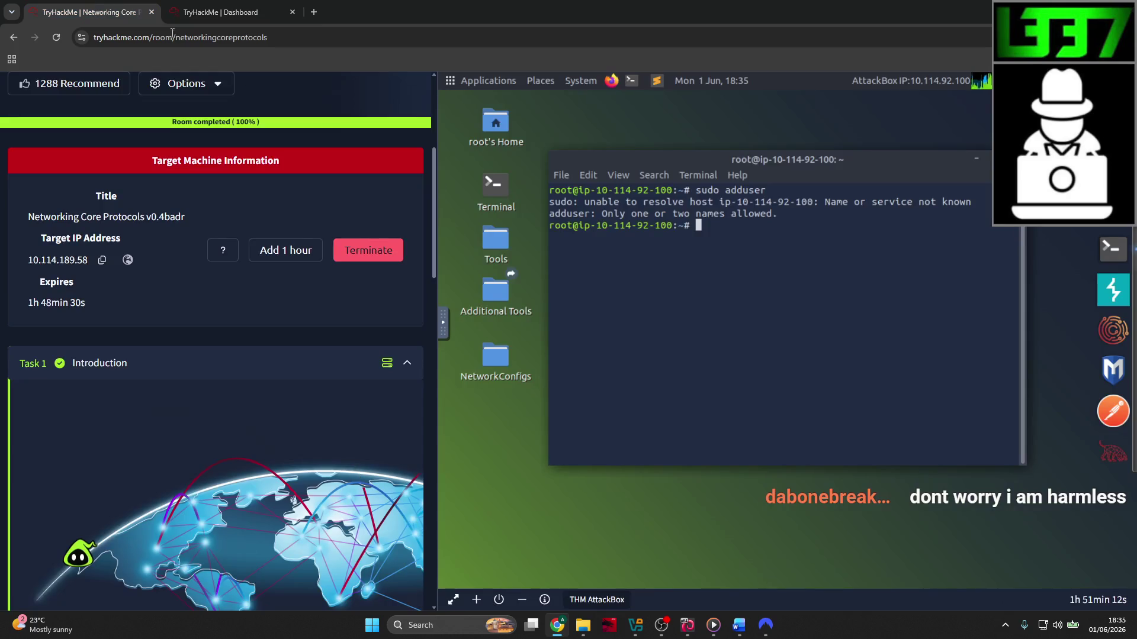
{"action": "type", "text": "sudo useradd"}
{"action": "key", "text": "Return"}
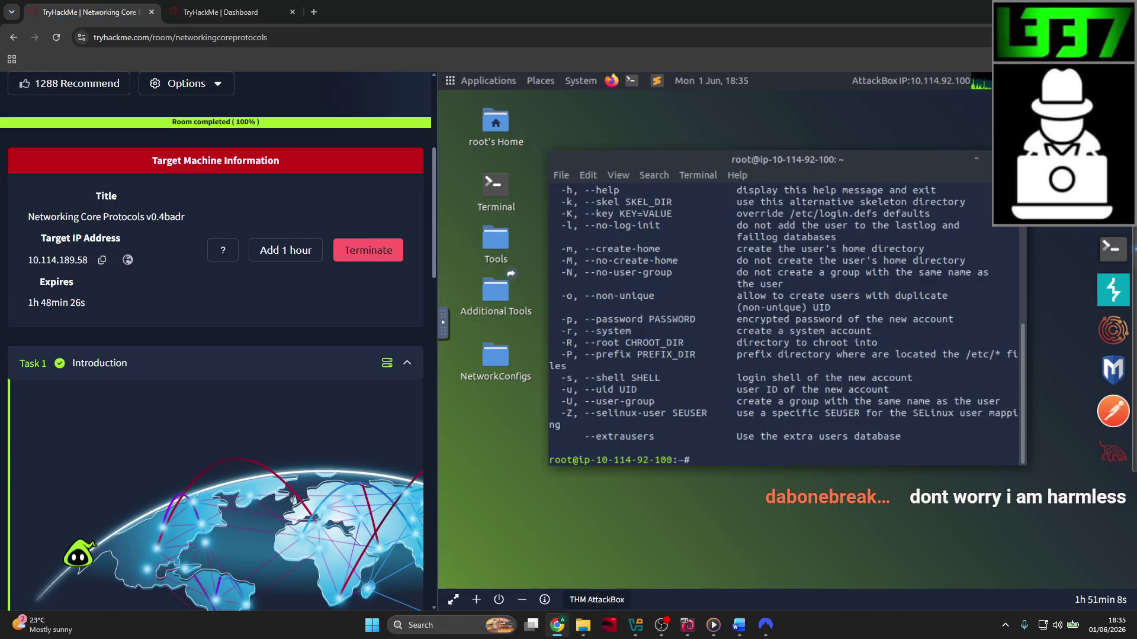
{"action": "scroll", "coordinate": [738, 296], "scroll_direction": "up", "scroll_amount": 1}
{"action": "scroll", "coordinate": [738, 295], "scroll_direction": "up", "scroll_amount": 4}
{"action": "scroll", "coordinate": [738, 296], "scroll_direction": "up", "scroll_amount": 2}
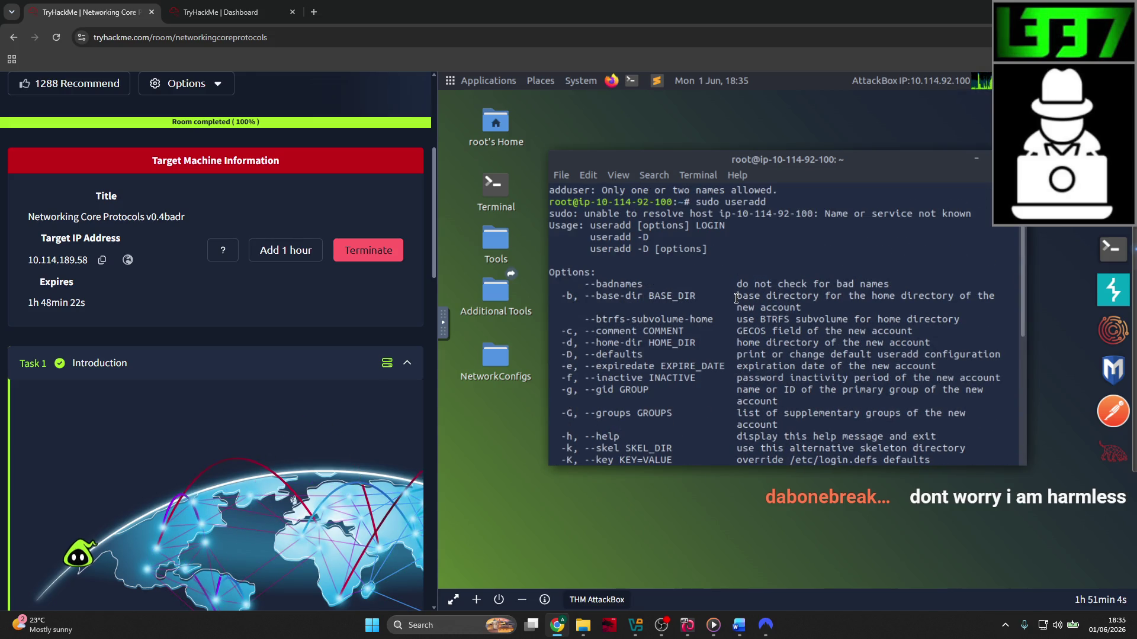
{"action": "scroll", "coordinate": [738, 299], "scroll_direction": "up", "scroll_amount": 1}
{"action": "scroll", "coordinate": [737, 299], "scroll_direction": "down", "scroll_amount": 5}
{"action": "scroll", "coordinate": [749, 302], "scroll_direction": "down", "scroll_amount": 3}
{"action": "type", "text": "adduser"}
{"action": "key", "text": "BackSpace"}
{"action": "key", "text": "BackSpace"}
{"action": "key", "text": "BackSpace"}
{"action": "type", "text": "user"}
{"action": "key", "text": "Return"}
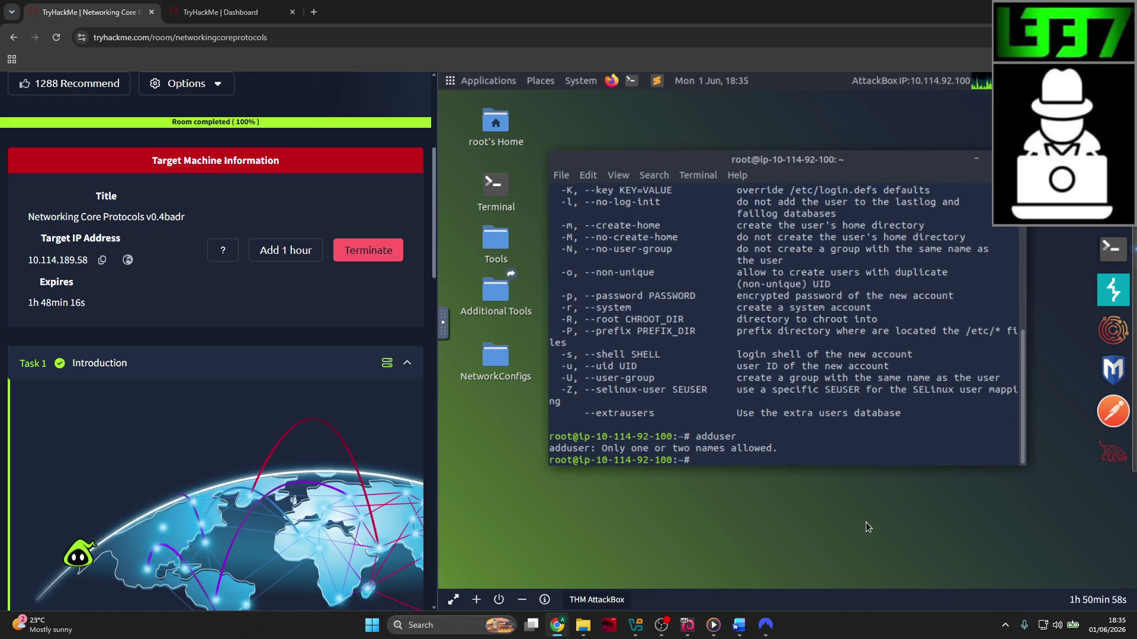
{"action": "type", "text": "add user"}
{"action": "key", "text": "BackSpace"}
{"action": "key", "text": "BackSpace"}
{"action": "key", "text": "BackSpace"}
{"action": "key", "text": "BackSpace"}
{"action": "key", "text": "BackSpace"}
{"action": "key", "text": "Return"}
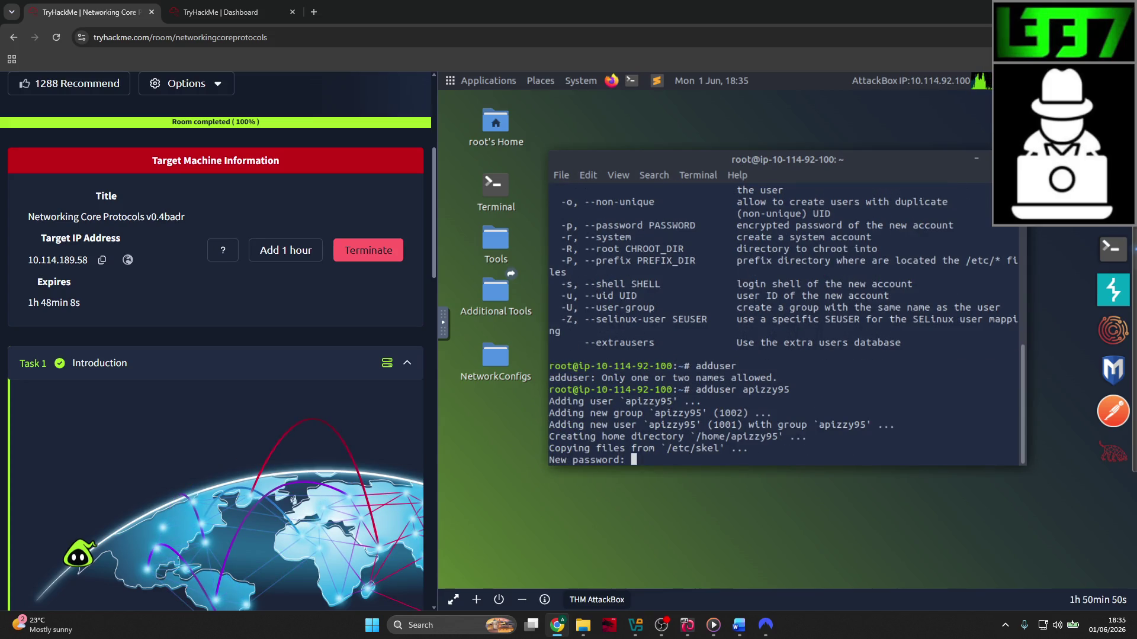
Step: Set the new account's password twice and full name, leaving room and phone fields blank, then switch to Kali
{"action": "key", "text": "Return"}
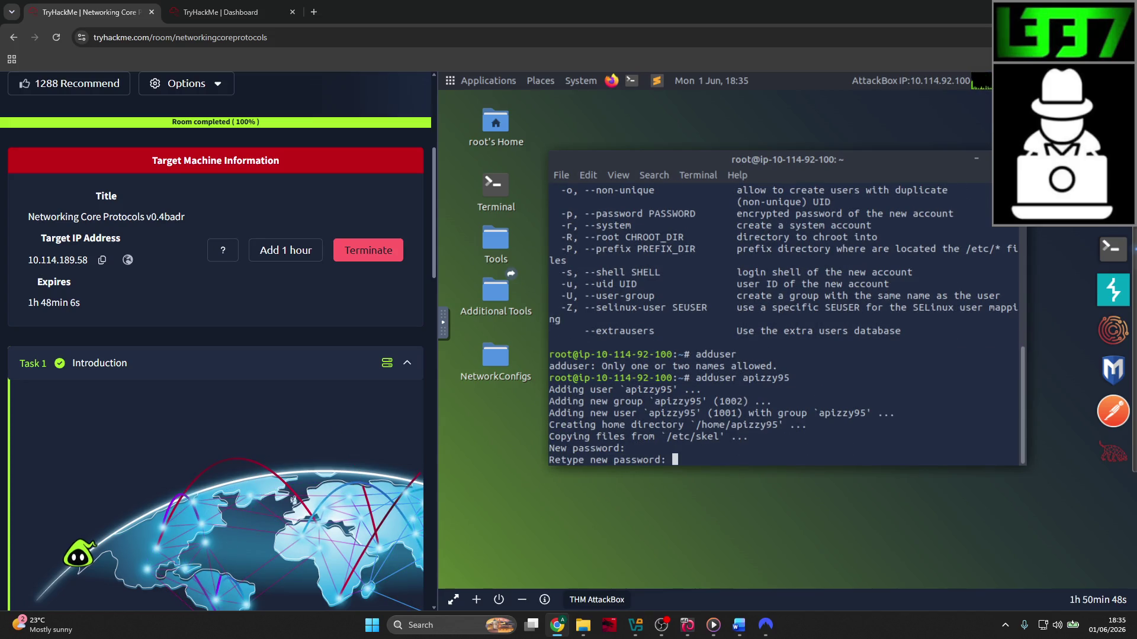
{"action": "key", "text": "Return"}
{"action": "key", "text": "Return"}
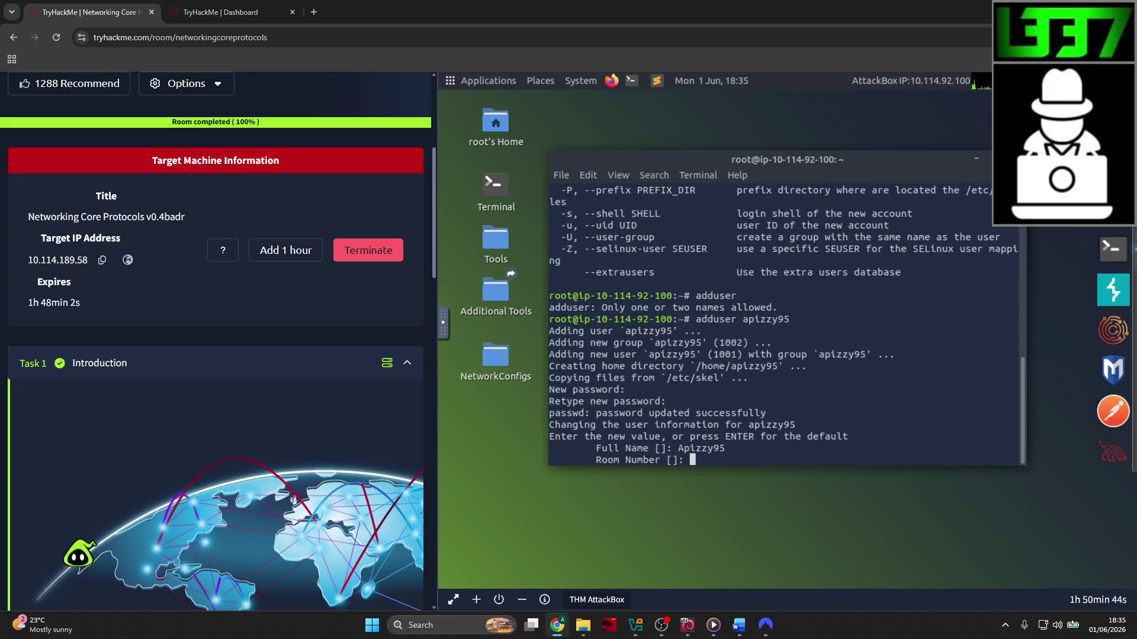
{"action": "key", "text": "Return"}
{"action": "key", "text": "Return"}
{"action": "key", "text": "Return"}
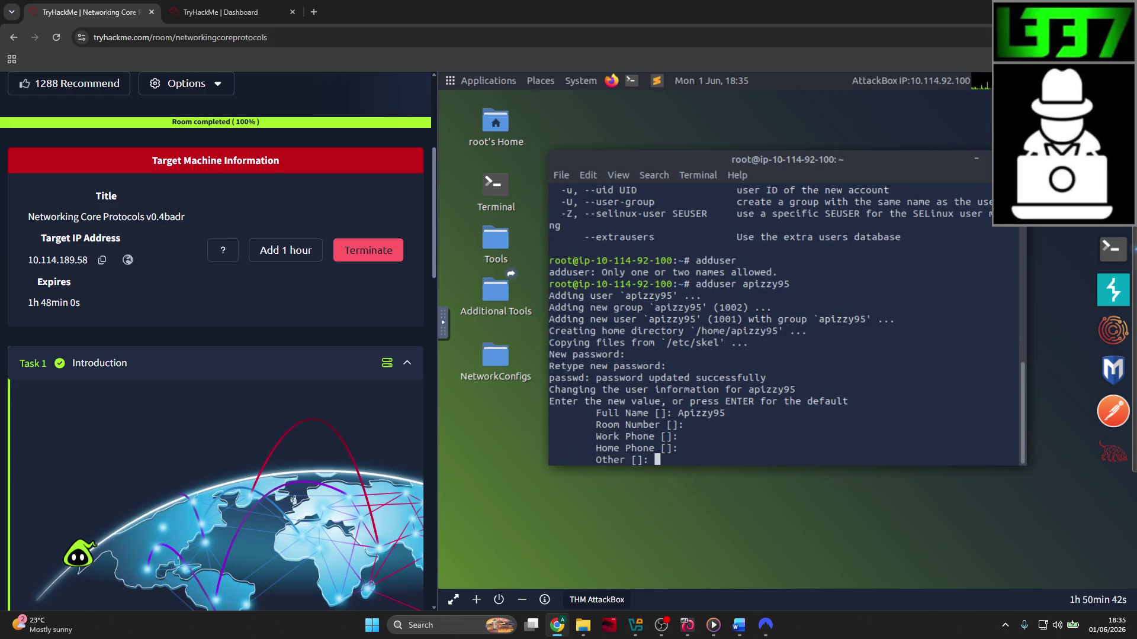
{"action": "key", "text": "Return"}
{"action": "key", "text": "Return"}
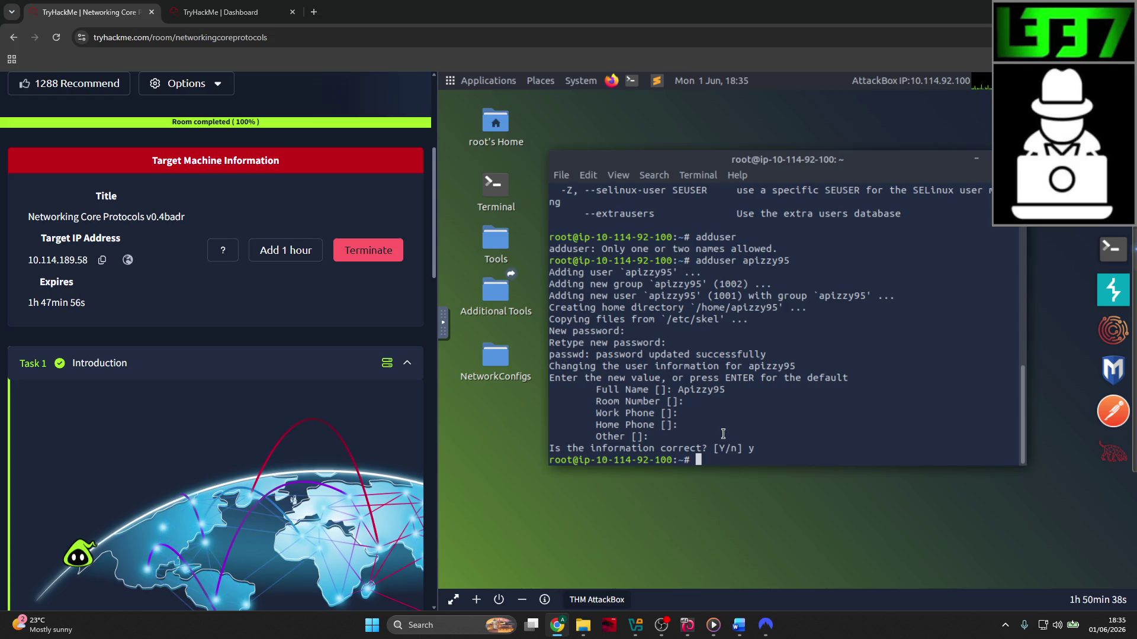
{"action": "key", "text": "alt+Tab"}
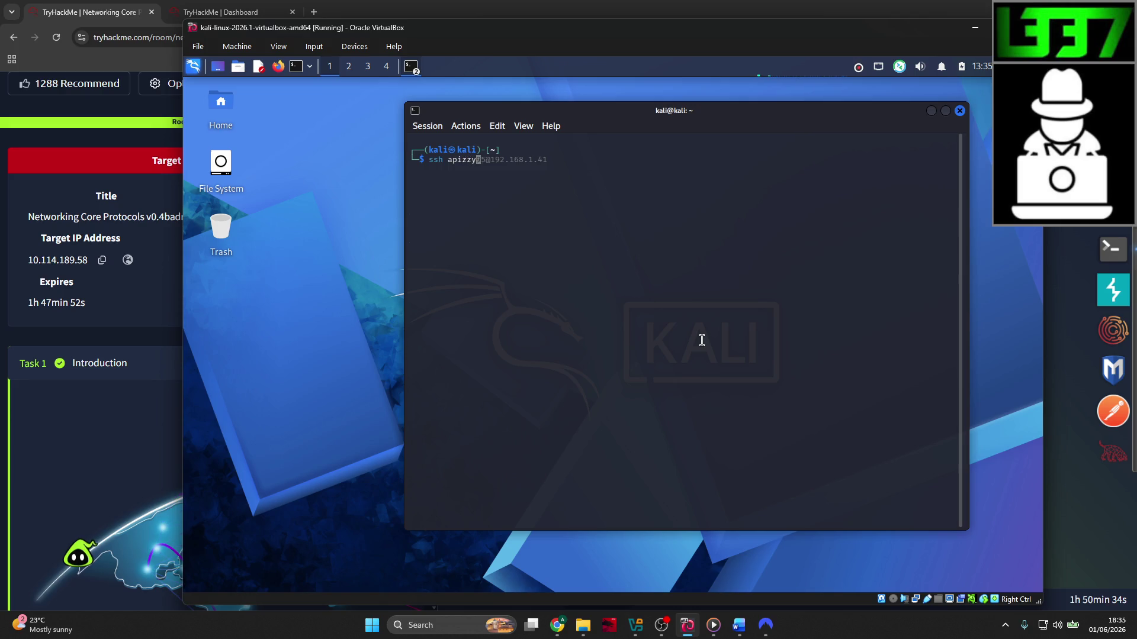
Step: Check the user-creation command on the AttackBox, then attempt SSH as the new user to 10.114.189.58 from Kali
{"action": "key", "text": "alt+Tab"}
{"action": "key", "text": "Up"}
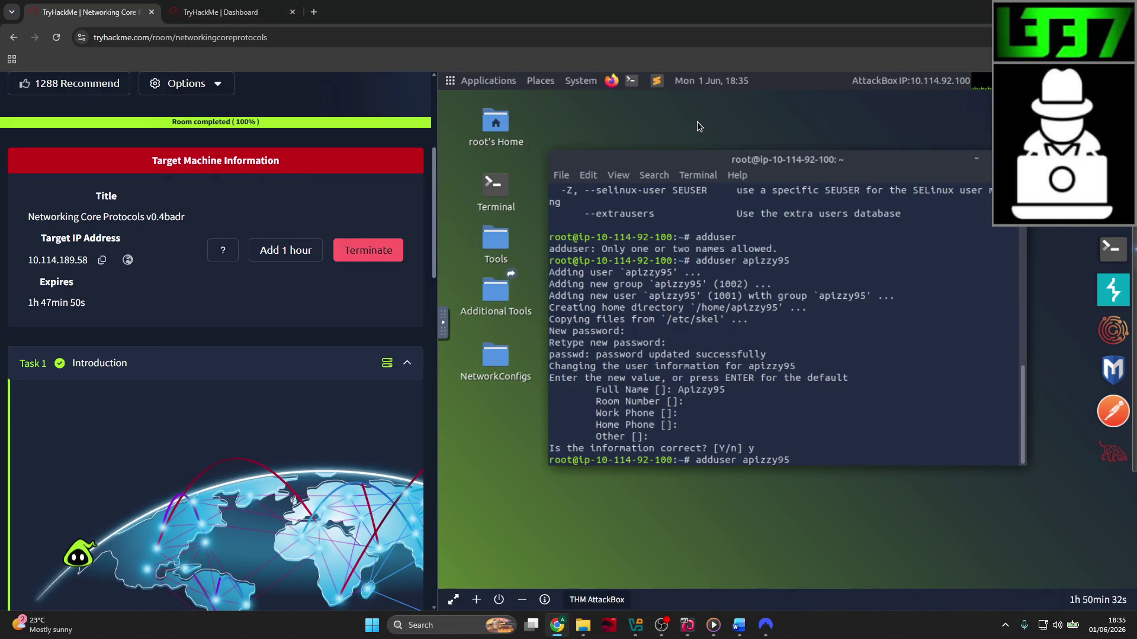
{"action": "key", "text": "alt+Tab"}
{"action": "type", "text": "@"}
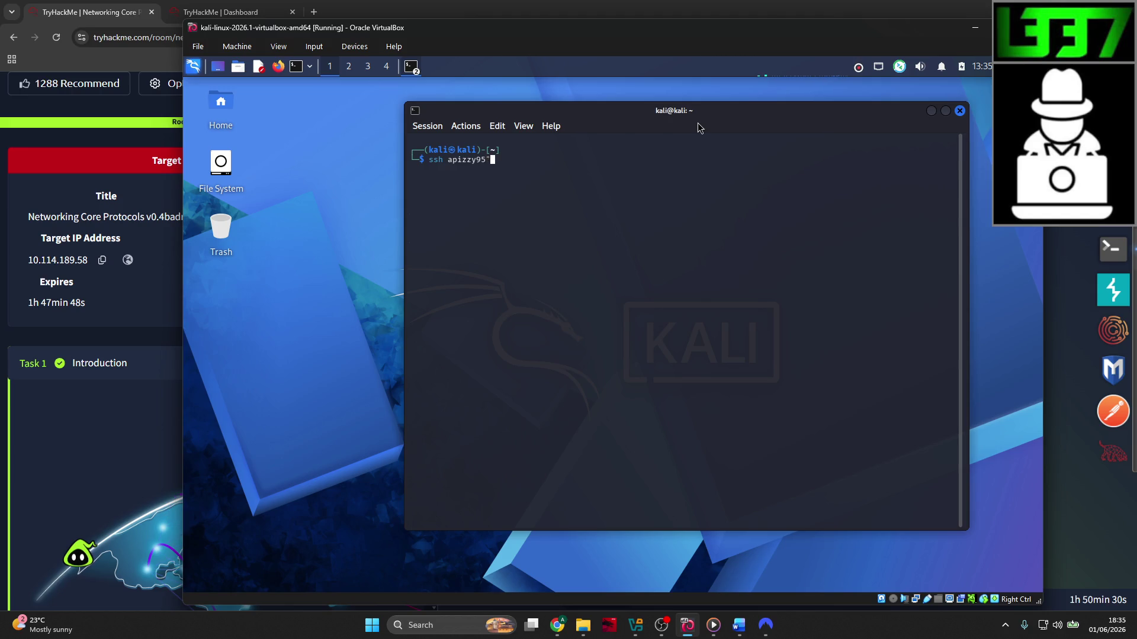
{"action": "type", "text": "10.114."}
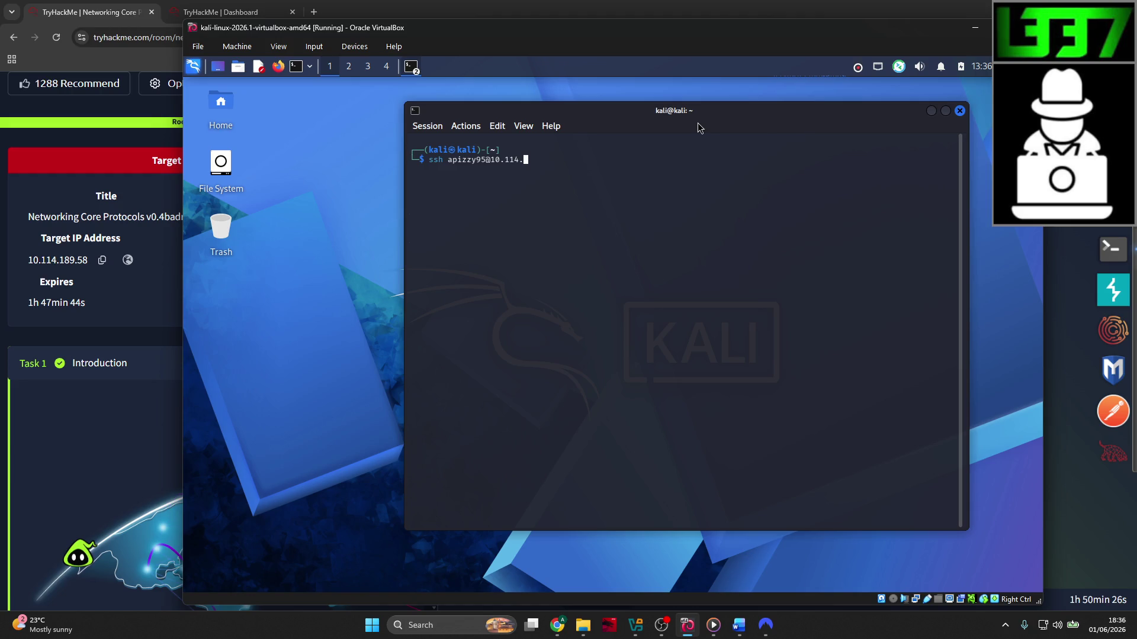
{"action": "type", "text": "189.58"}
{"action": "key", "text": "Return"}
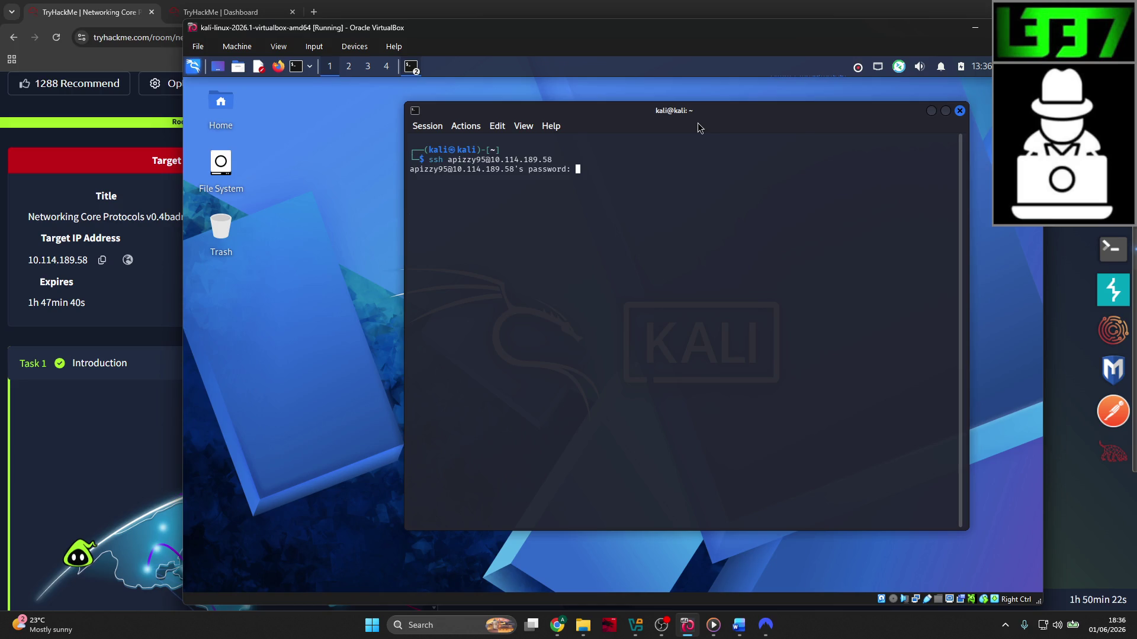
{"action": "key", "text": "Return"}
Step: Note the permission denied result and return to the TryHackMe browser, widening the room panel
{"action": "left_click_drag", "start_coordinate": [617, 174], "coordinate": [621, 192]}
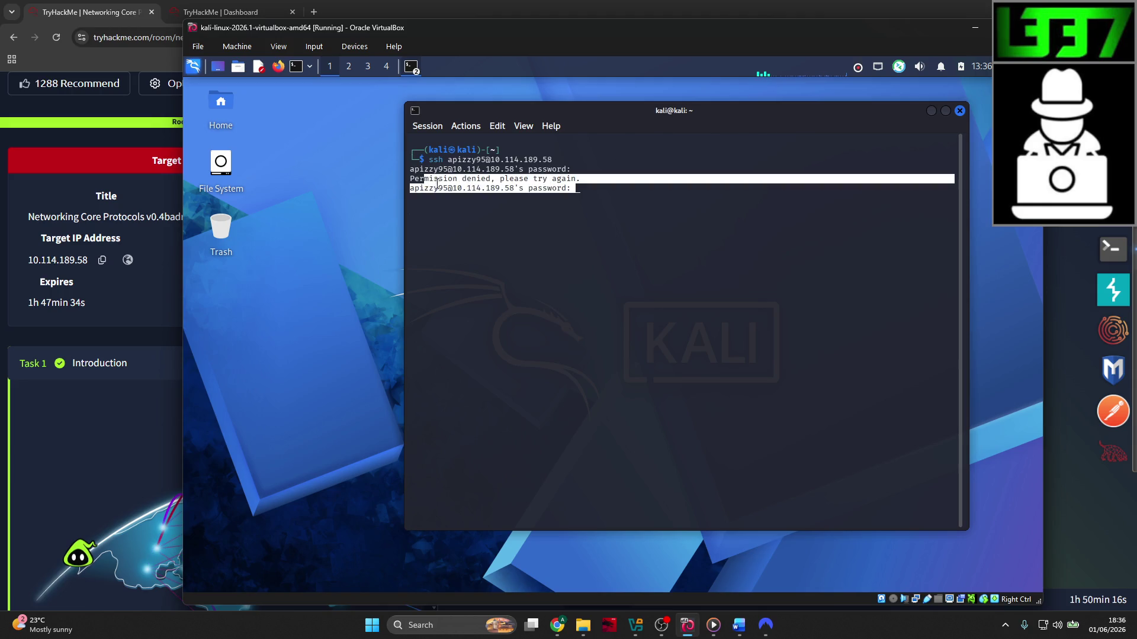
{"action": "key", "text": "alt+Tab"}
{"action": "scroll", "coordinate": [325, 250], "scroll_direction": "up", "scroll_amount": 2}
{"action": "scroll", "coordinate": [329, 271], "scroll_direction": "down", "scroll_amount": 2}
{"action": "scroll", "coordinate": [330, 271], "scroll_direction": "down", "scroll_amount": 1}
{"action": "left_click_drag", "start_coordinate": [437, 278], "coordinate": [680, 278]}
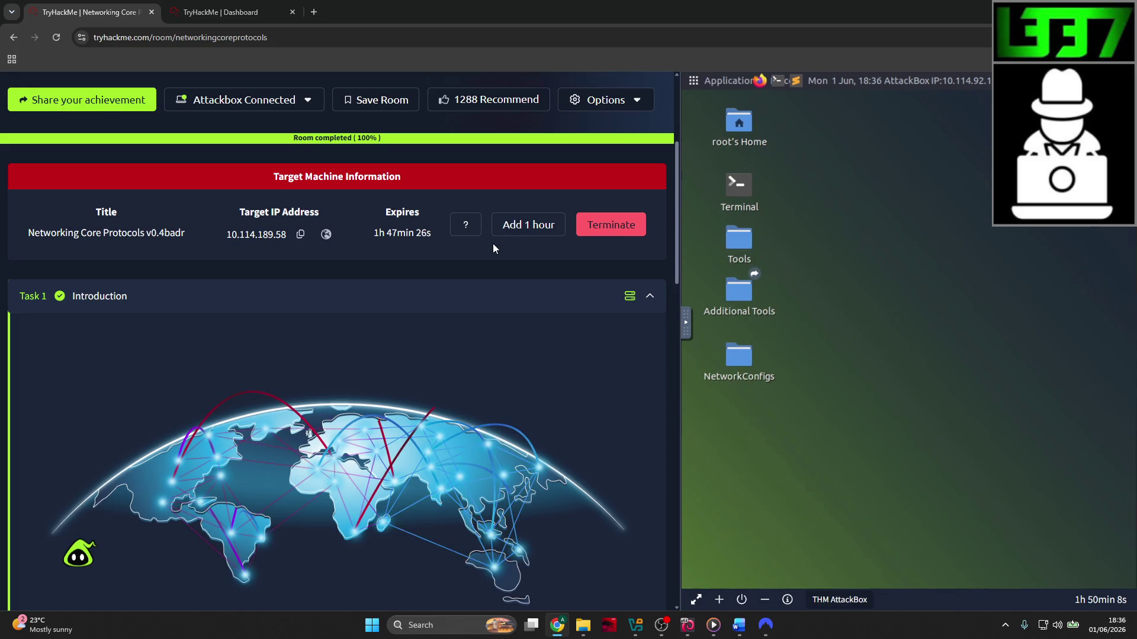
{"action": "scroll", "coordinate": [493, 244], "scroll_direction": "up", "scroll_amount": 2}
{"action": "scroll", "coordinate": [490, 240], "scroll_direction": "down", "scroll_amount": 3}
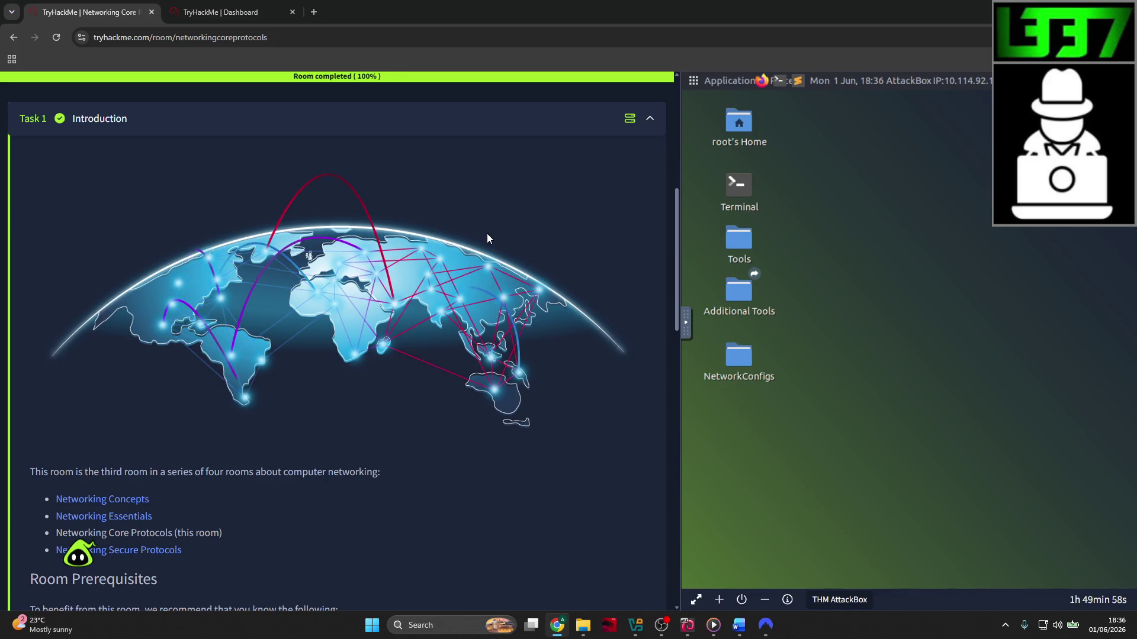
{"action": "scroll", "coordinate": [533, 268], "scroll_direction": "down", "scroll_amount": 2}
{"action": "scroll", "coordinate": [570, 307], "scroll_direction": "up", "scroll_amount": 1}
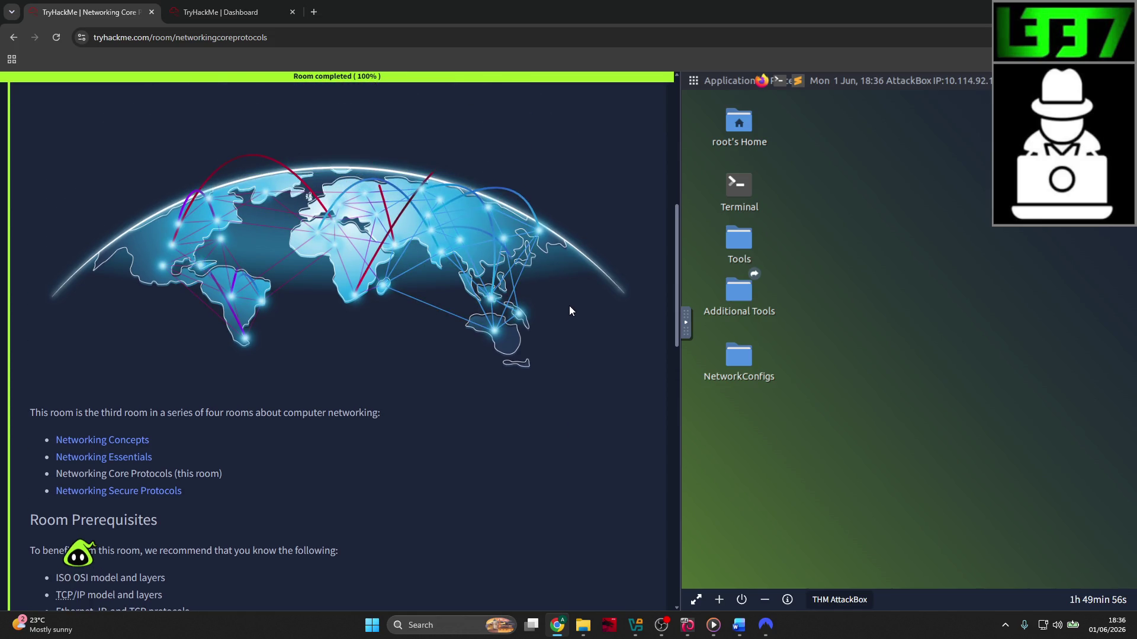
{"action": "scroll", "coordinate": [569, 306], "scroll_direction": "down", "scroll_amount": 1}
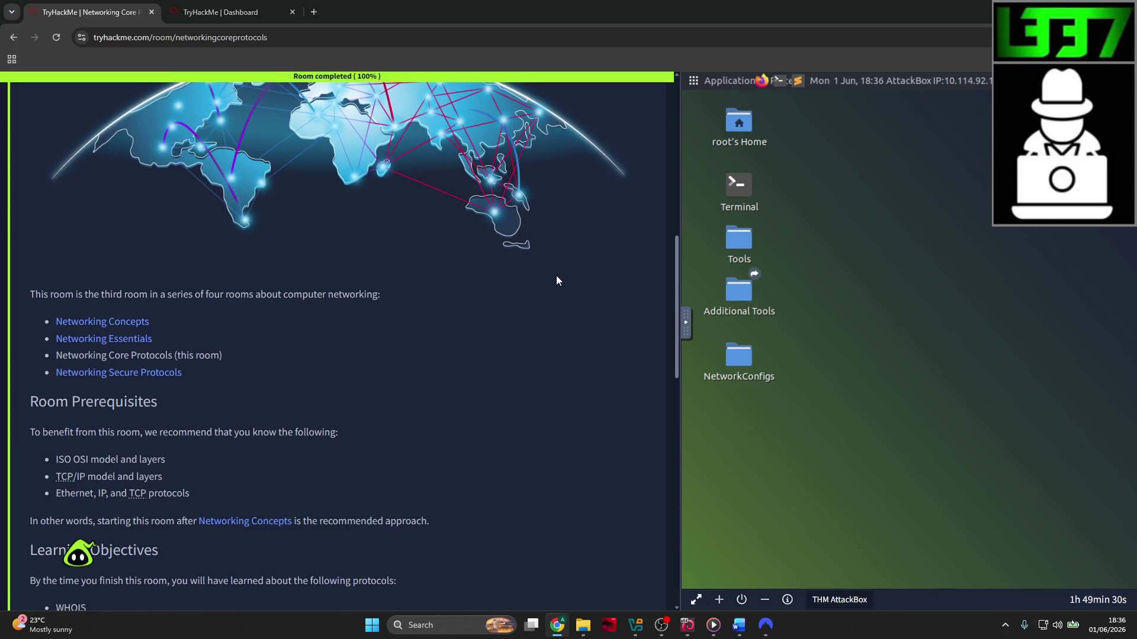
{"action": "left_click", "coordinate": [428, 626]}
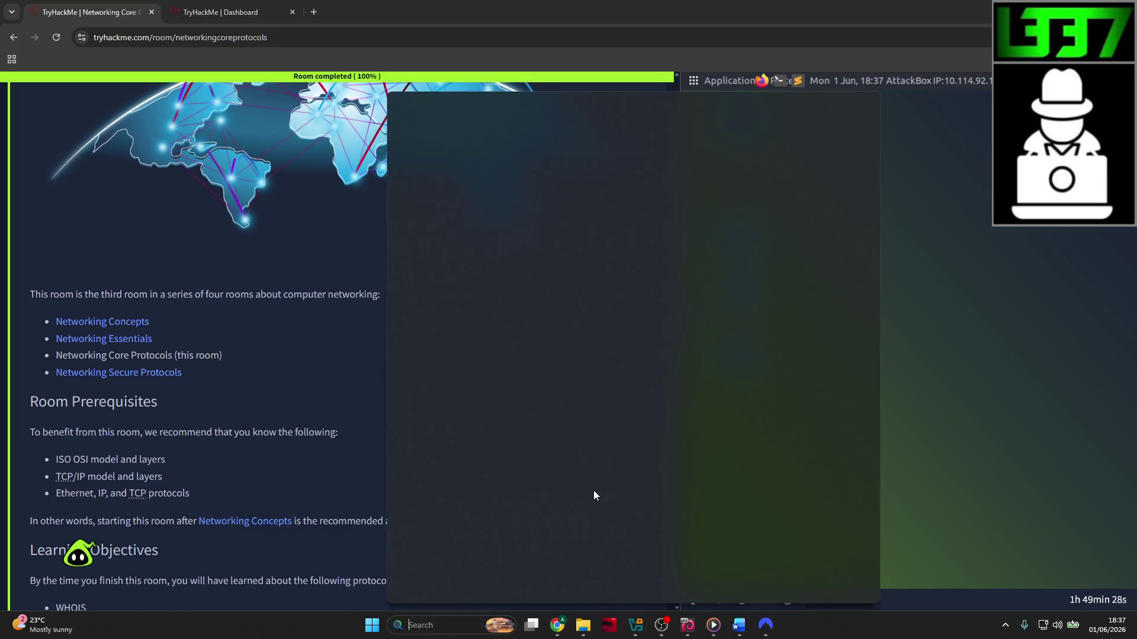
{"action": "type", "text": "i"}
Step: Launch Command Prompt, run ipconfig, and copy the Ethernet IPv4 address 192.168.1.84
{"action": "key", "text": "BackSpace"}
{"action": "type", "text": "c"}
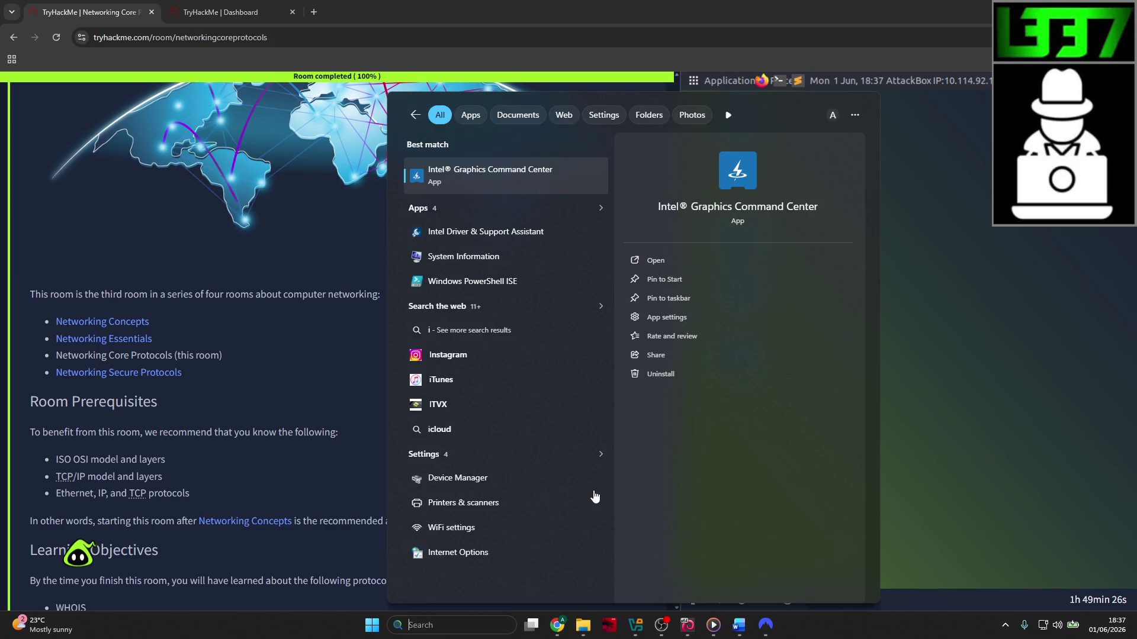
{"action": "key", "text": "Return"}
{"action": "type", "text": "ipconfig"}
{"action": "key", "text": "Return"}
{"action": "scroll", "coordinate": [289, 311], "scroll_direction": "up", "scroll_amount": 8}
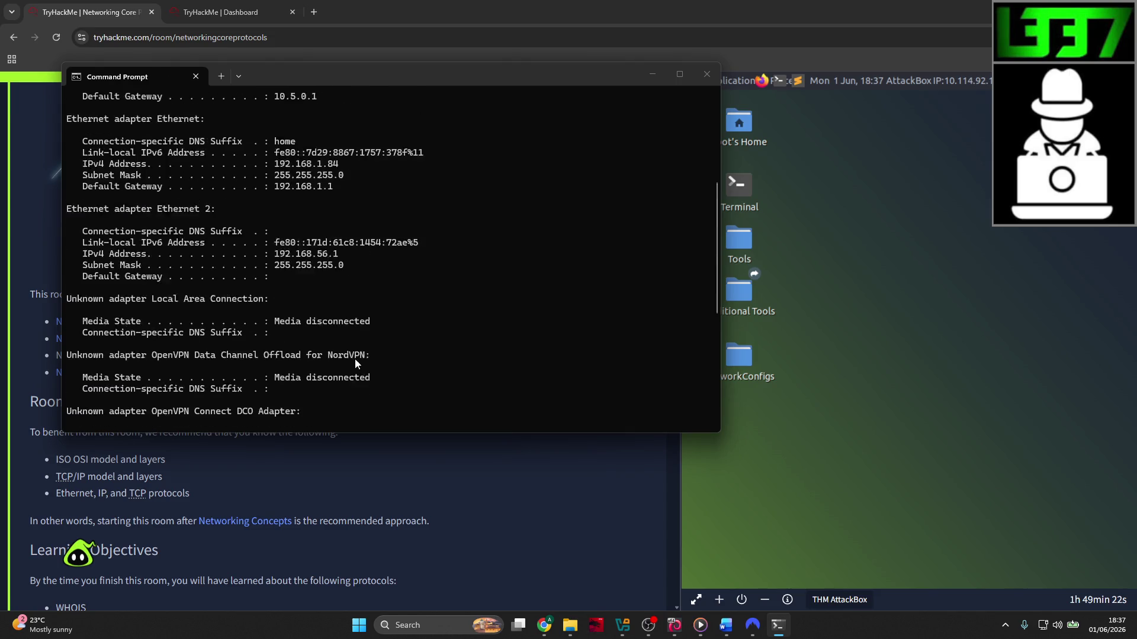
{"action": "scroll", "coordinate": [353, 360], "scroll_direction": "up", "scroll_amount": 1}
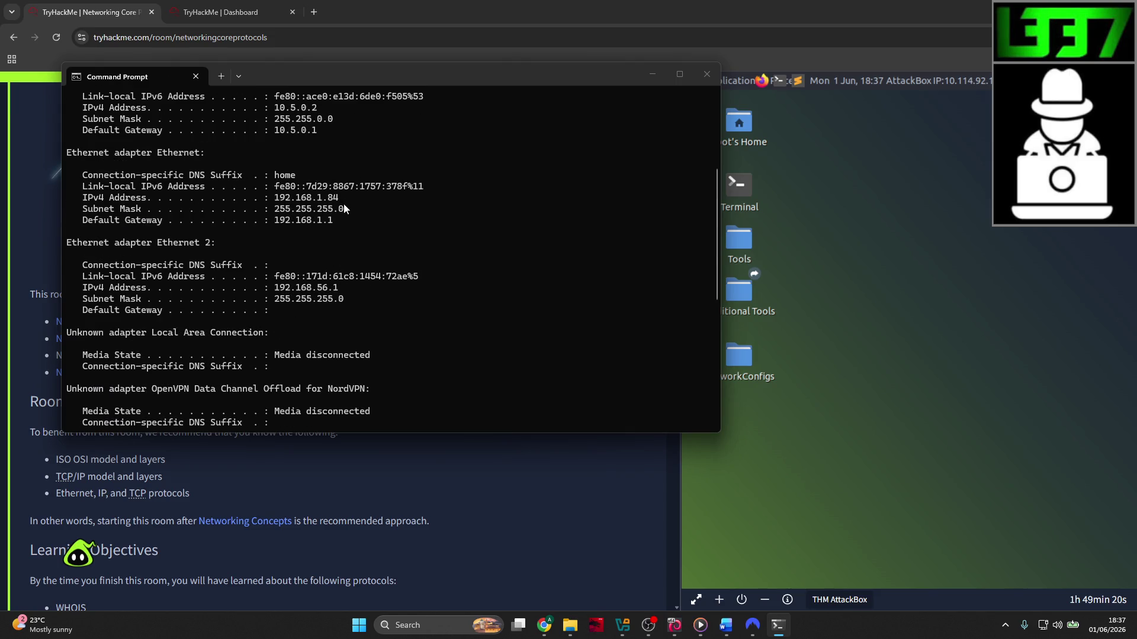
{"action": "left_click_drag", "start_coordinate": [338, 199], "coordinate": [285, 199]}
{"action": "key", "text": "ctrl+c"}
{"action": "key", "text": "ctrl+c"}
{"action": "scroll", "coordinate": [451, 229], "scroll_direction": "up", "scroll_amount": 1}
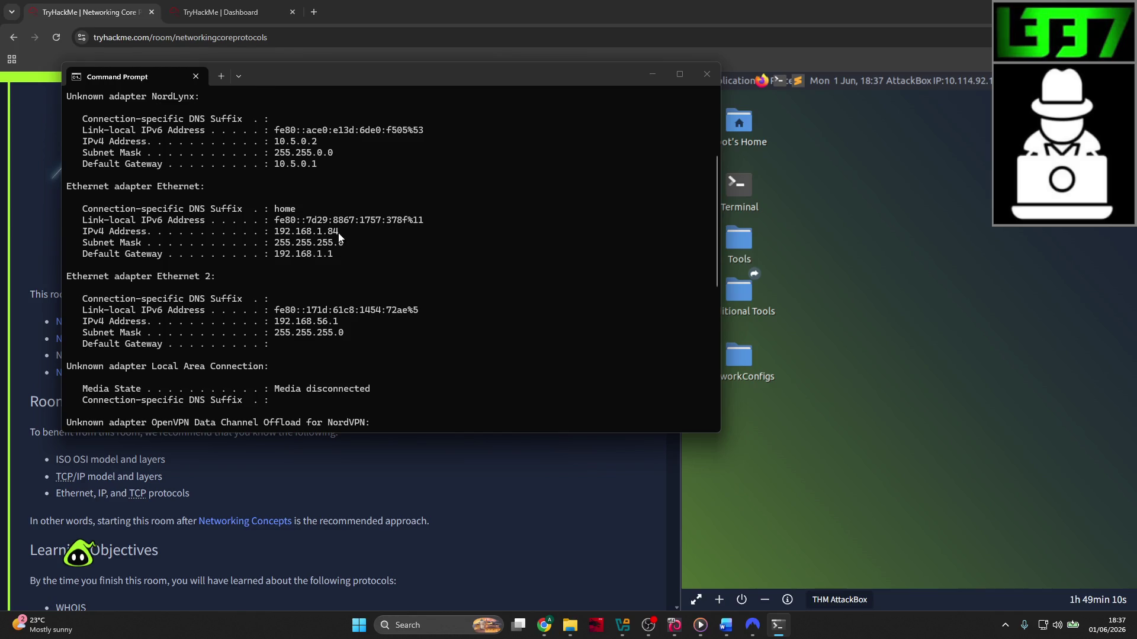
Step: Copy the IPv4 address again, then switch over to the Kali virtual machine
{"action": "left_click_drag", "start_coordinate": [339, 234], "coordinate": [281, 232]}
{"action": "key", "text": "ctrl+c"}
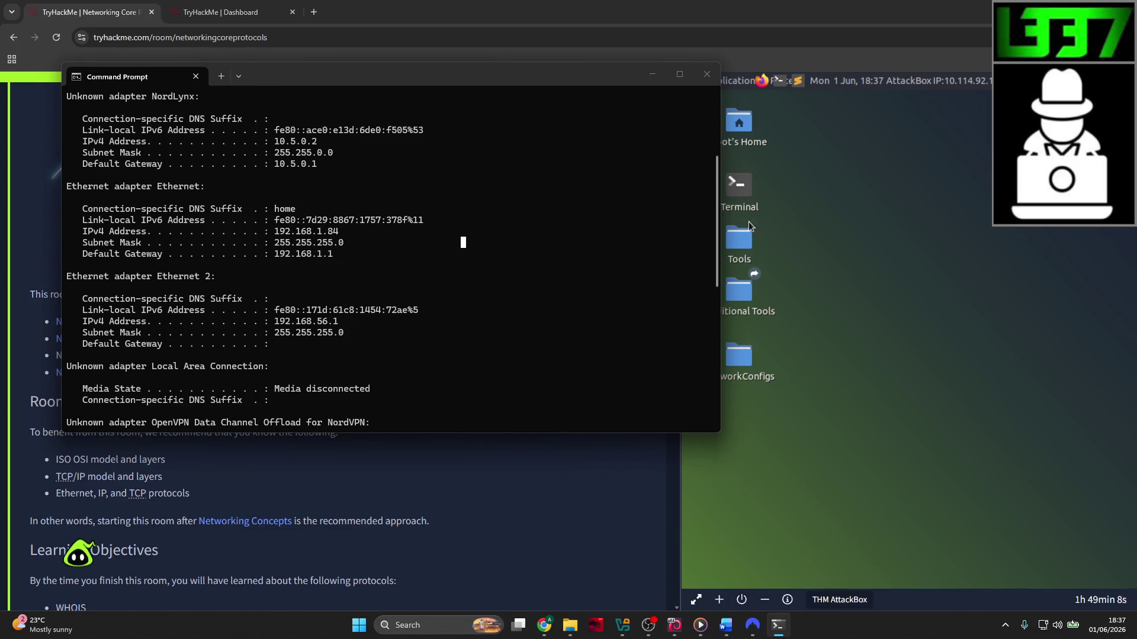
{"action": "left_click", "coordinate": [778, 624]}
{"action": "left_click", "coordinate": [789, 629]}
{"action": "left_click", "coordinate": [692, 577]}
Step: Abort the pending prompt and run the nmap -T4 -sT scan against the Windows host 192.168.1.84
{"action": "key", "text": "ctrl+c"}
{"action": "type", "text": "s"}
{"action": "key", "text": "BackSpace"}
{"action": "type", "text": "nmap -T4 -st"}
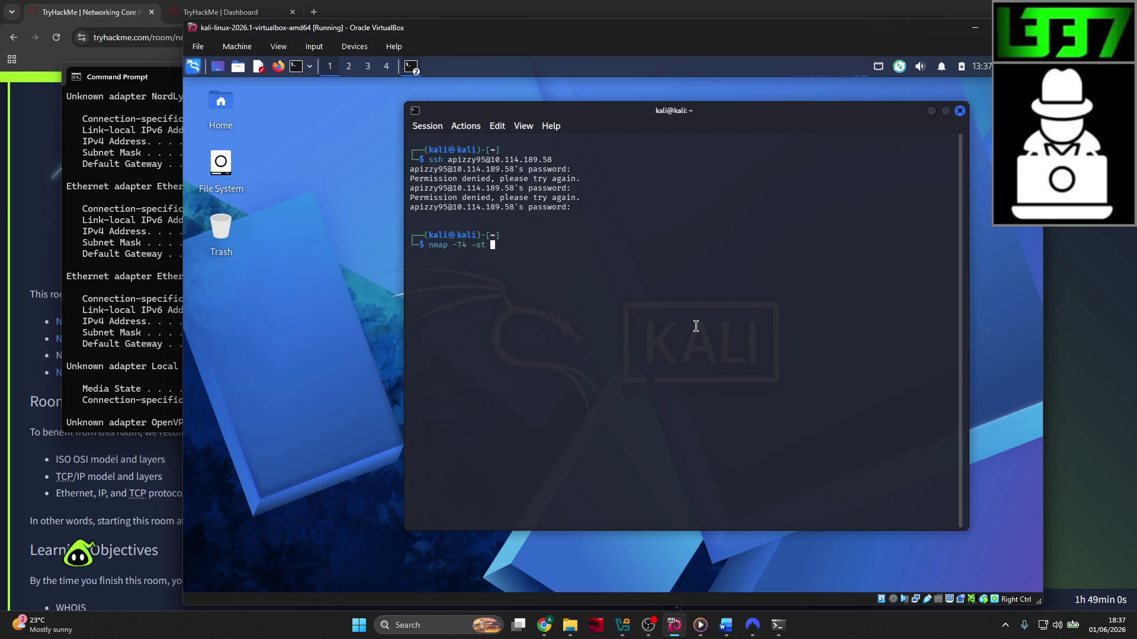
{"action": "key", "text": "BackSpace"}
{"action": "key", "text": "alt+Tab"}
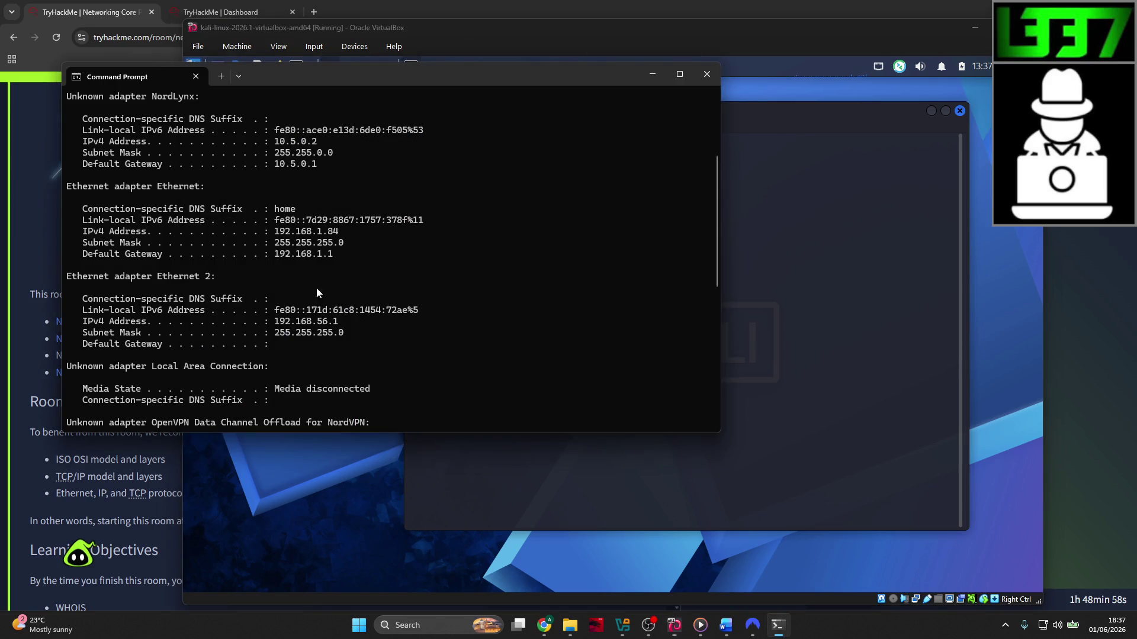
{"action": "key", "text": "alt+Tab"}
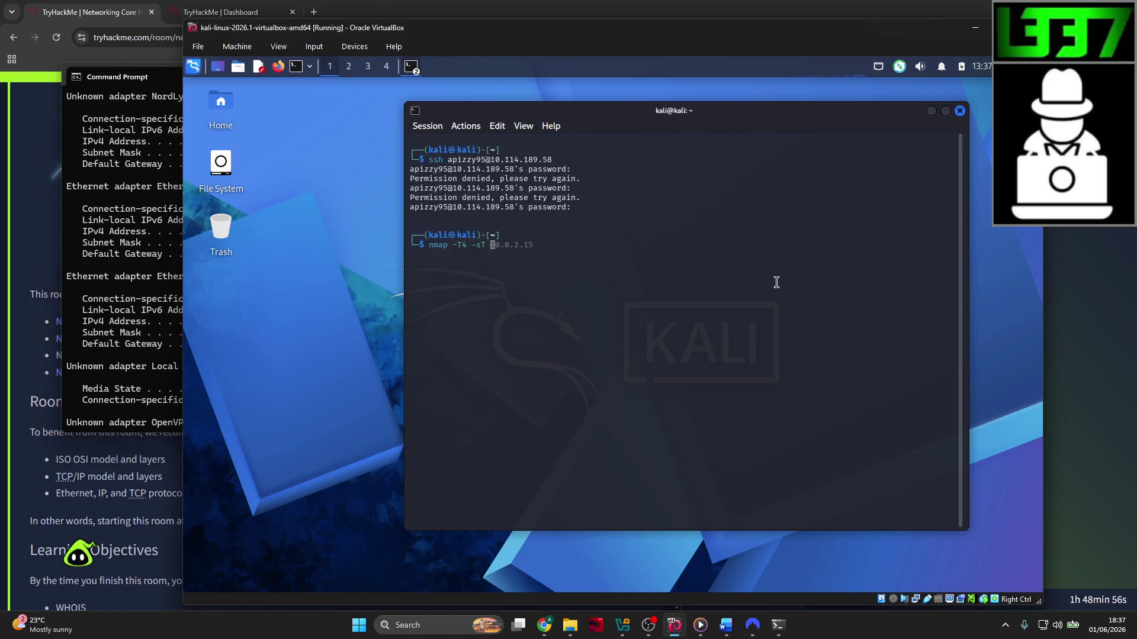
{"action": "type", "text": "8.1.8"}
{"action": "type", "text": "4"}
{"action": "key", "text": "Return"}
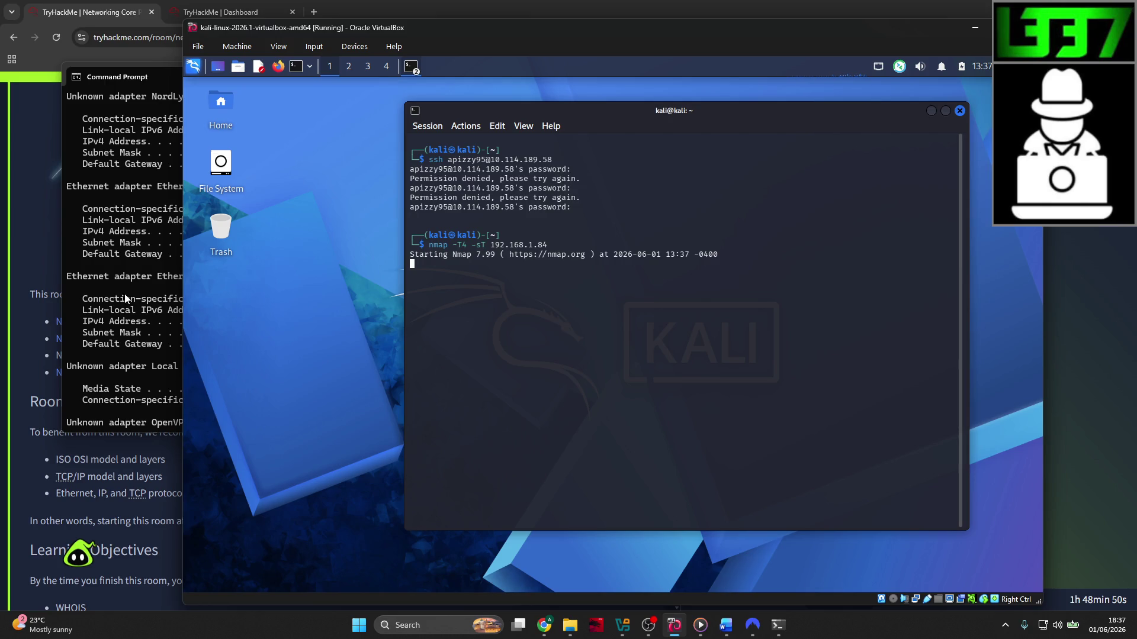
Step: Flip between Command Prompt, the Kali terminal and the TryHackMe room while the scan runs
{"action": "left_click", "coordinate": [109, 299]}
{"action": "left_click", "coordinate": [738, 270]}
{"action": "left_click", "coordinate": [2, 209]}
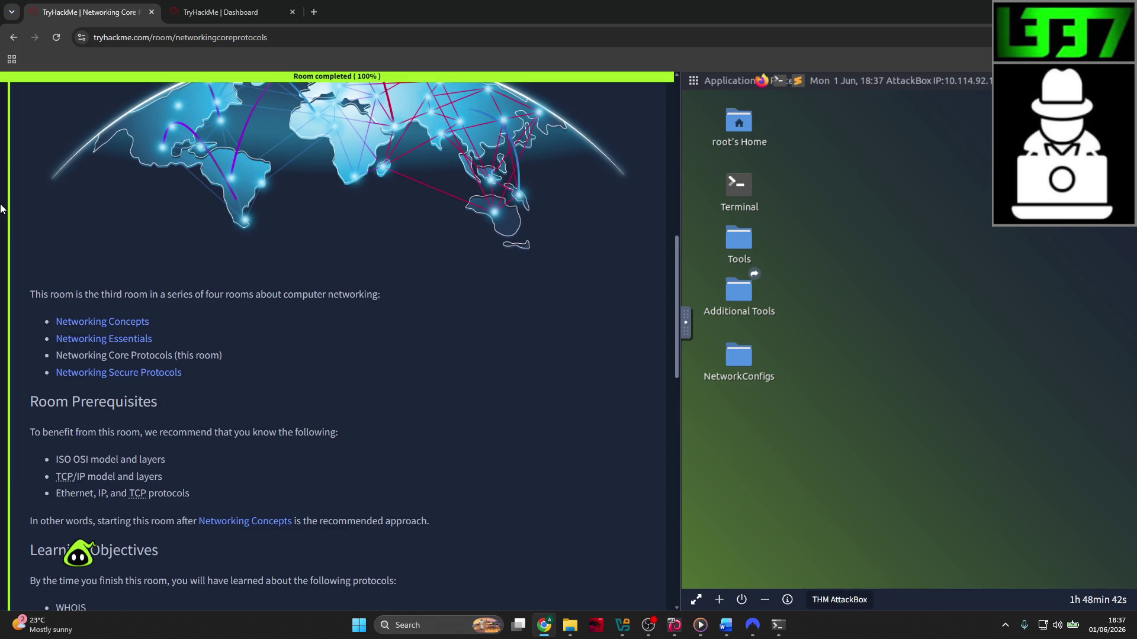
{"action": "left_click", "coordinate": [778, 625]}
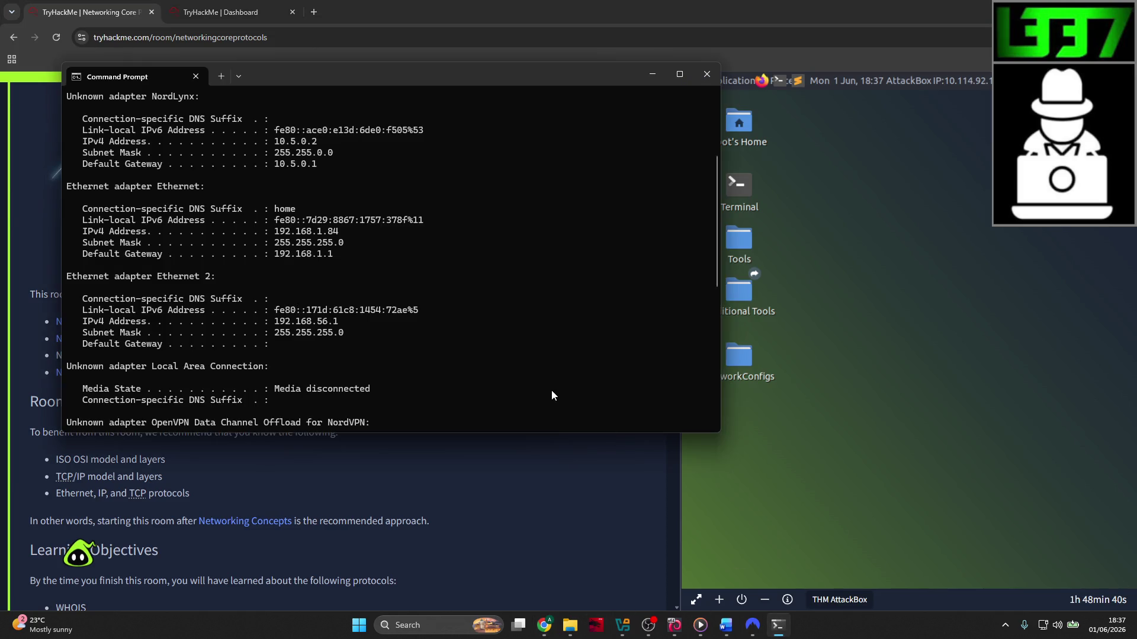
Step: Run netstat -ano, rerun it piped to more and page through to the end, then close Command Prompt
{"action": "key", "text": "Return"}
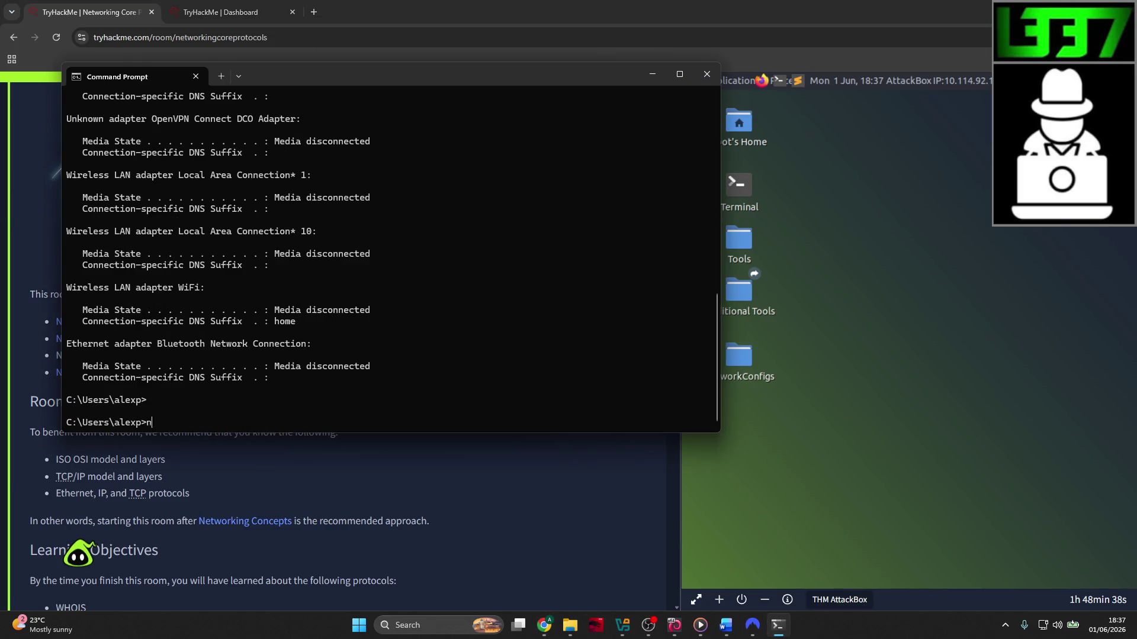
{"action": "key", "text": "Return"}
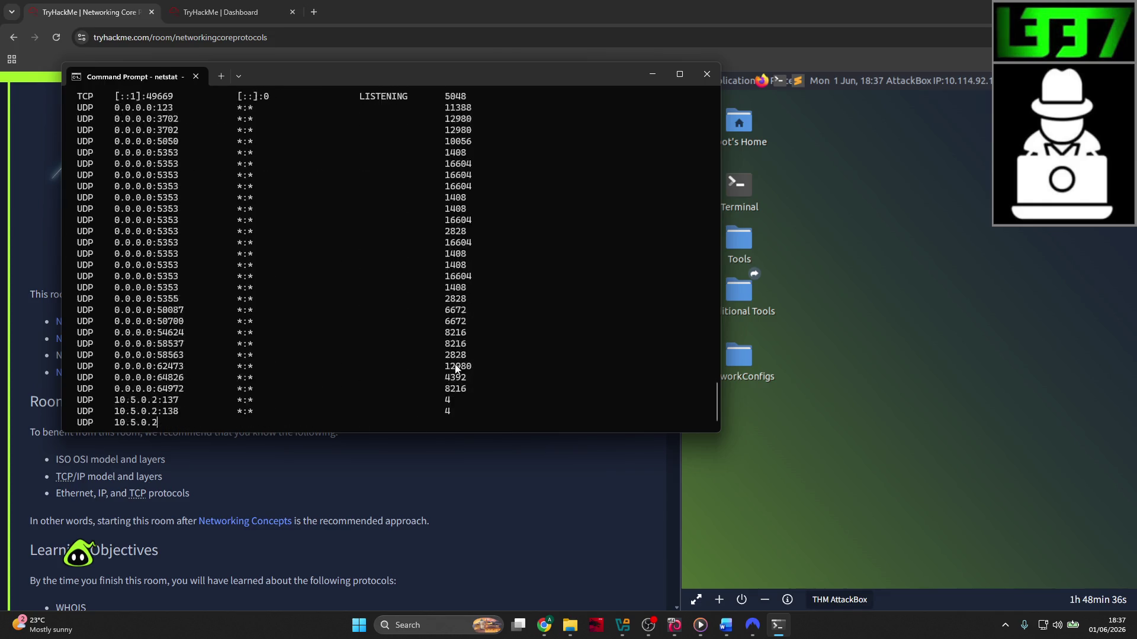
{"action": "scroll", "coordinate": [463, 346], "scroll_direction": "up", "scroll_amount": 3}
{"action": "scroll", "coordinate": [618, 332], "scroll_direction": "up", "scroll_amount": 5}
{"action": "scroll", "coordinate": [554, 365], "scroll_direction": "up", "scroll_amount": 5}
{"action": "scroll", "coordinate": [539, 346], "scroll_direction": "up", "scroll_amount": 3}
{"action": "scroll", "coordinate": [539, 345], "scroll_direction": "up", "scroll_amount": 3}
{"action": "scroll", "coordinate": [539, 340], "scroll_direction": "up", "scroll_amount": 6}
{"action": "scroll", "coordinate": [538, 337], "scroll_direction": "up", "scroll_amount": 6}
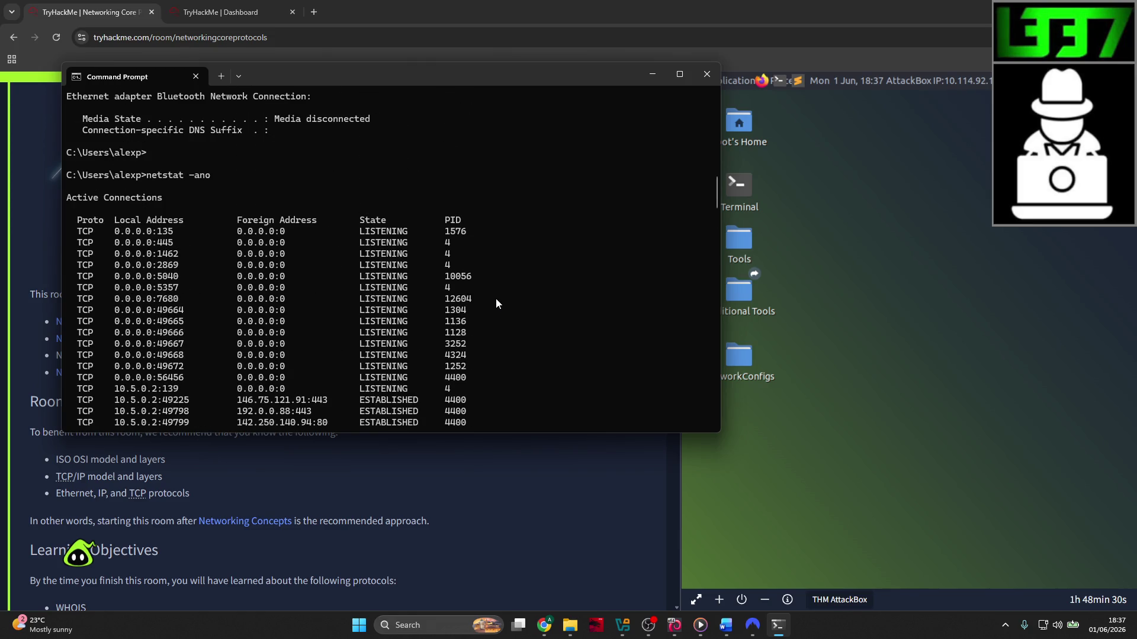
{"action": "scroll", "coordinate": [495, 302], "scroll_direction": "down", "scroll_amount": 2}
{"action": "scroll", "coordinate": [498, 290], "scroll_direction": "down", "scroll_amount": 3}
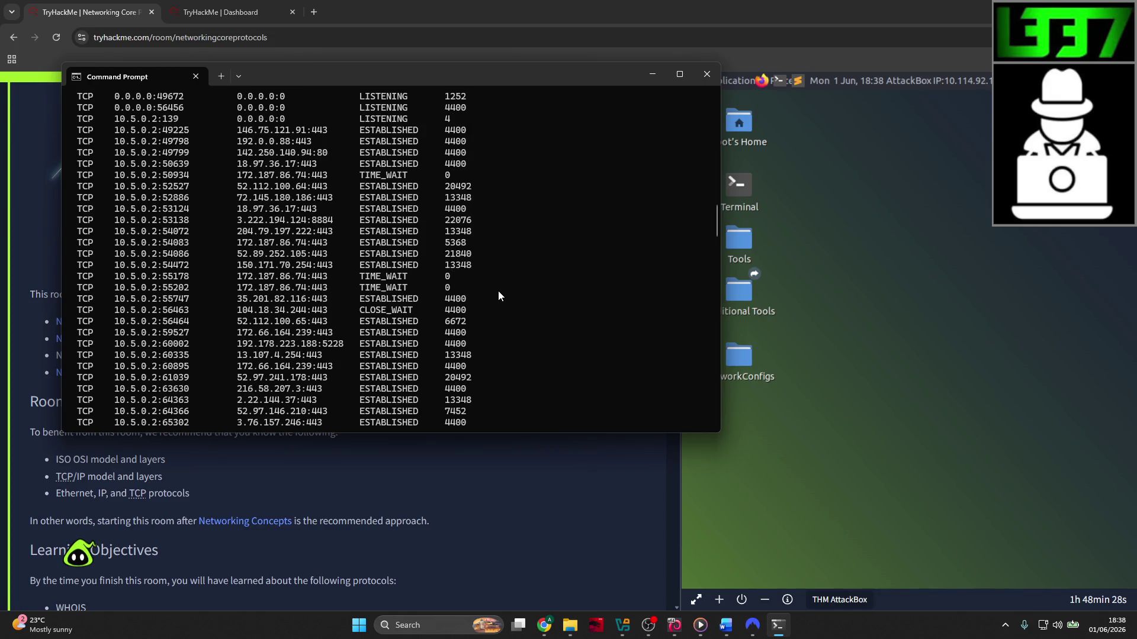
{"action": "scroll", "coordinate": [480, 298], "scroll_direction": "down", "scroll_amount": 3}
{"action": "scroll", "coordinate": [468, 298], "scroll_direction": "down", "scroll_amount": 1}
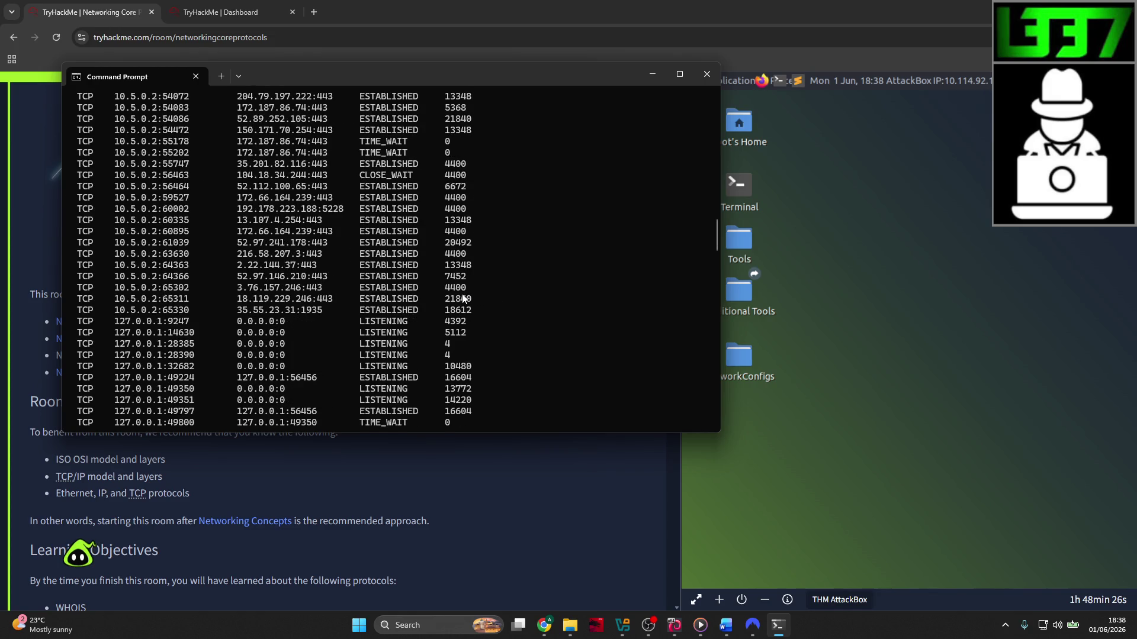
{"action": "scroll", "coordinate": [464, 300], "scroll_direction": "down", "scroll_amount": 3}
{"action": "scroll", "coordinate": [463, 299], "scroll_direction": "down", "scroll_amount": 2}
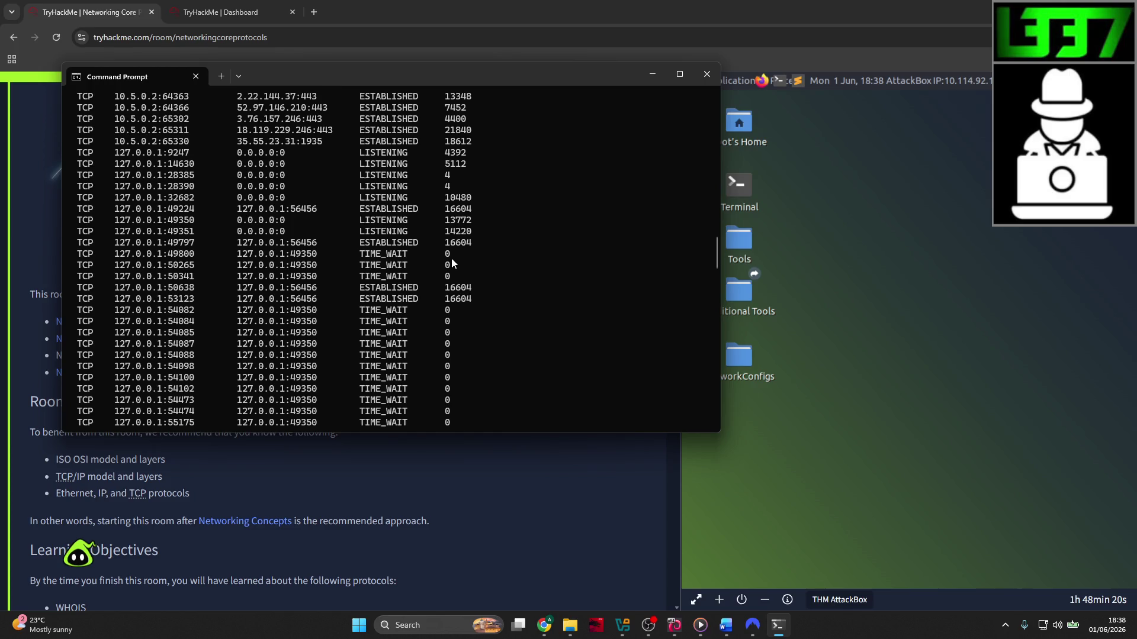
{"action": "scroll", "coordinate": [451, 263], "scroll_direction": "down", "scroll_amount": 3}
{"action": "scroll", "coordinate": [451, 254], "scroll_direction": "down", "scroll_amount": 3}
{"action": "scroll", "coordinate": [453, 251], "scroll_direction": "down", "scroll_amount": 3}
{"action": "key", "text": "Up"}
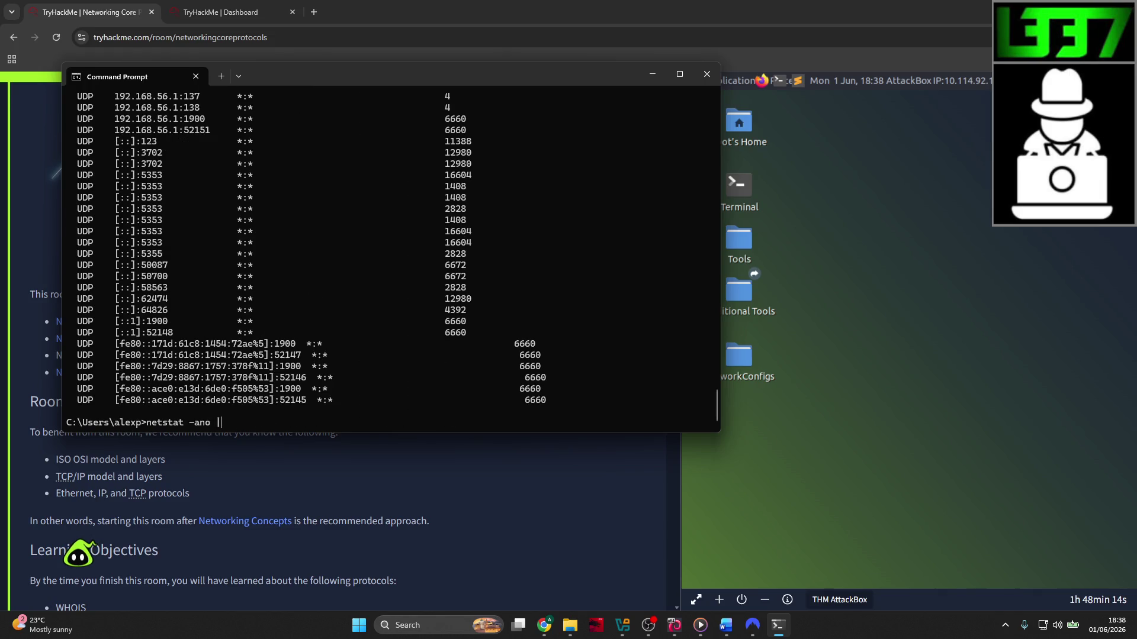
{"action": "type", "text": "| more"}
{"action": "key", "text": "Return"}
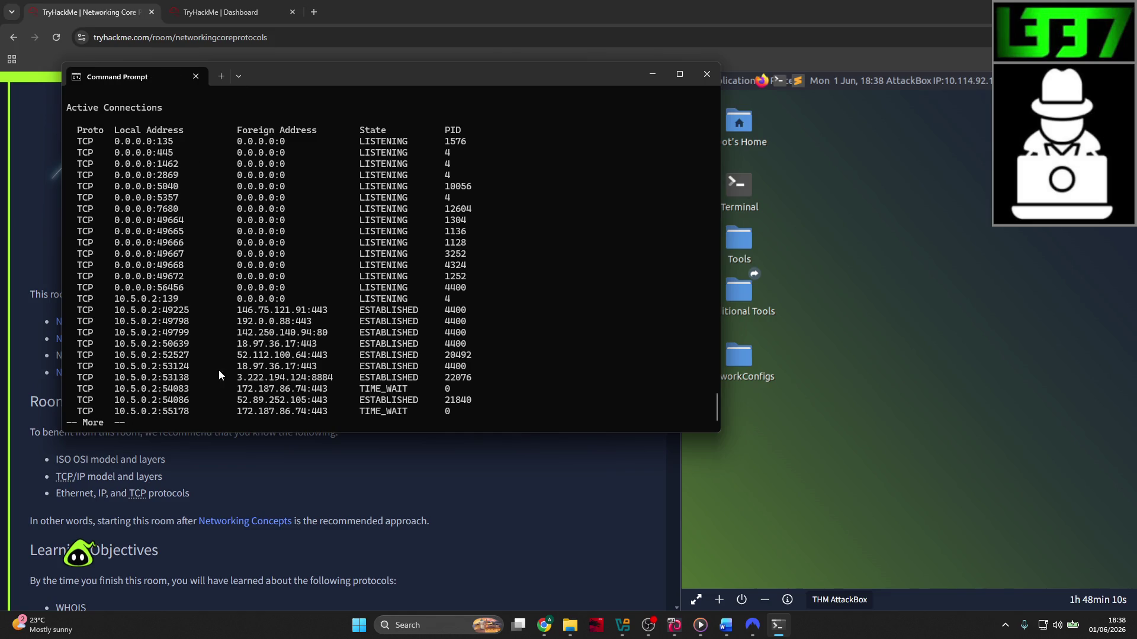
{"action": "key", "text": "space"}
{"action": "key", "text": "space"}
{"action": "key", "text": "space"}
{"action": "key", "text": "space"}
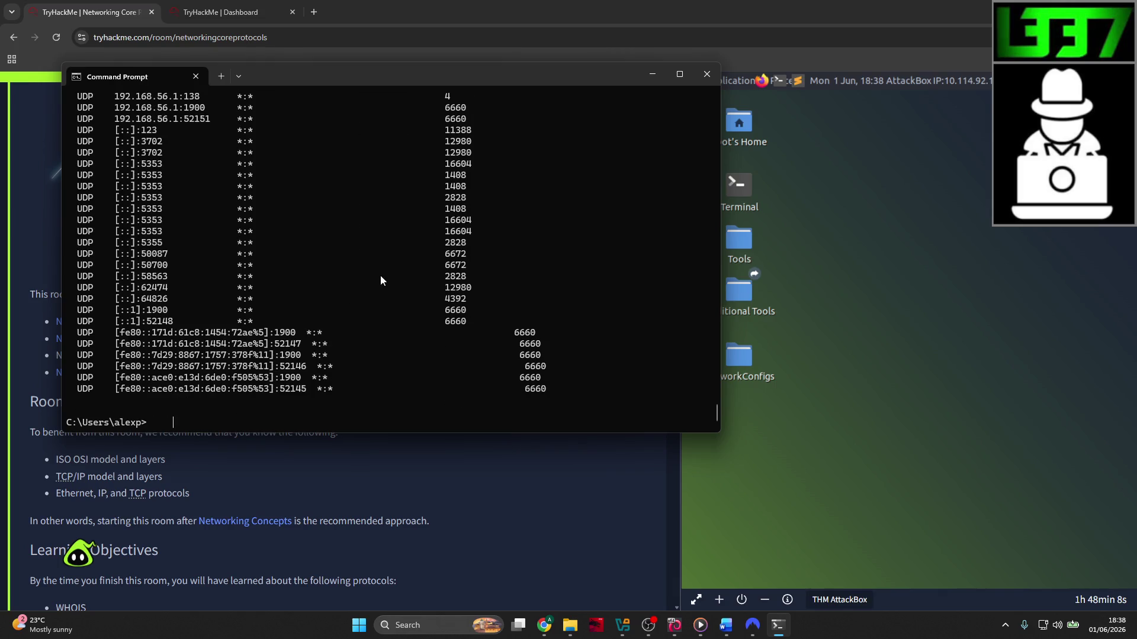
{"action": "key", "text": "Return"}
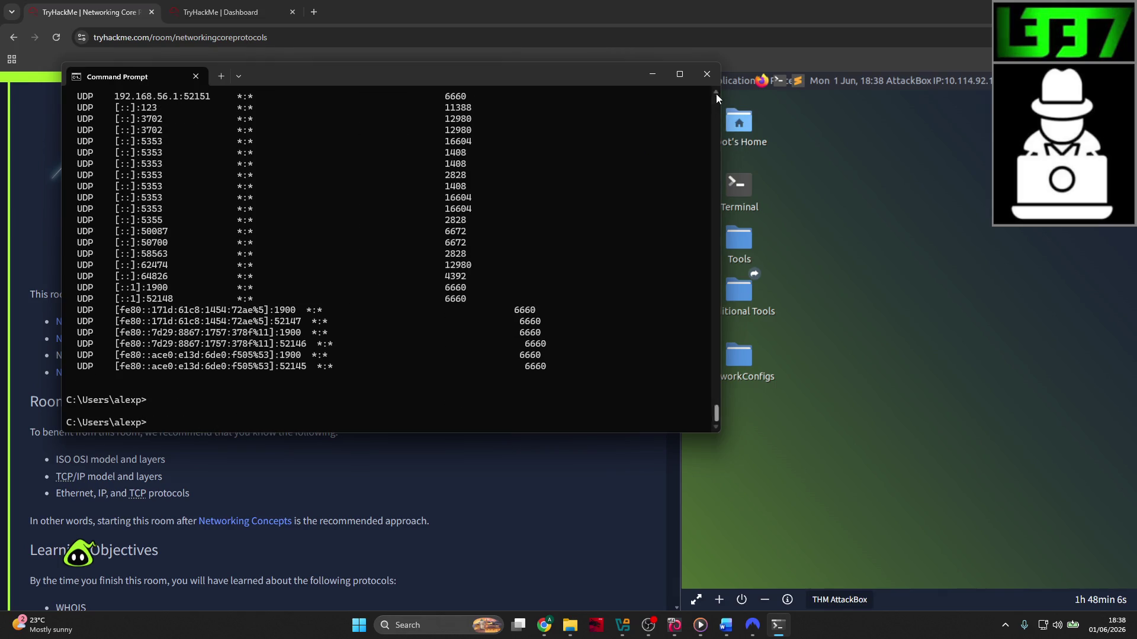
{"action": "left_click", "coordinate": [707, 74]}
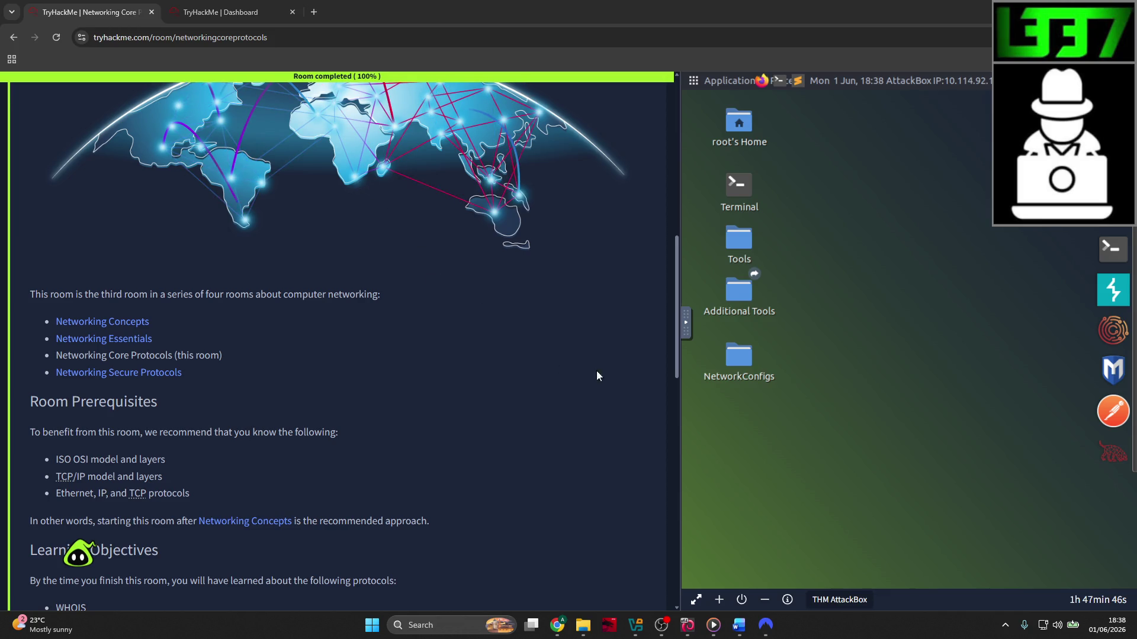
Step: Widen the AttackBox pane beside the room page and open a terminal on the AttackBox desktop
{"action": "mouse_move", "coordinate": [676, 322]}
{"action": "left_mouse_down"}
{"action": "mouse_move", "coordinate": [553, 316]}
{"action": "mouse_move", "coordinate": [462, 246]}
{"action": "left_mouse_up"}
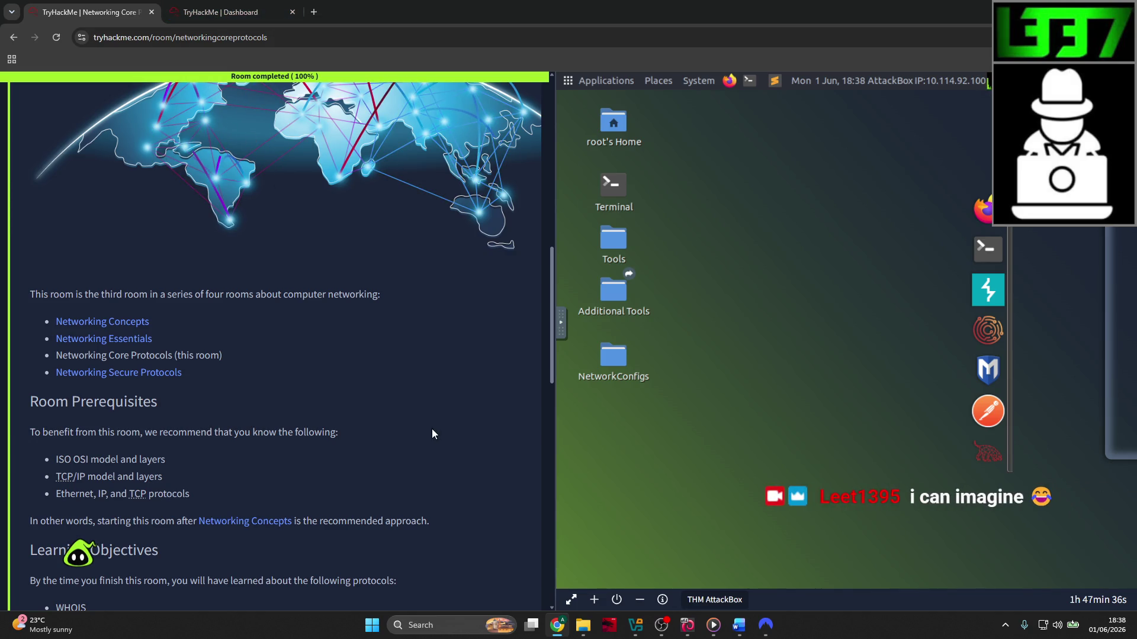
{"action": "scroll", "coordinate": [420, 395], "scroll_direction": "down", "scroll_amount": 2}
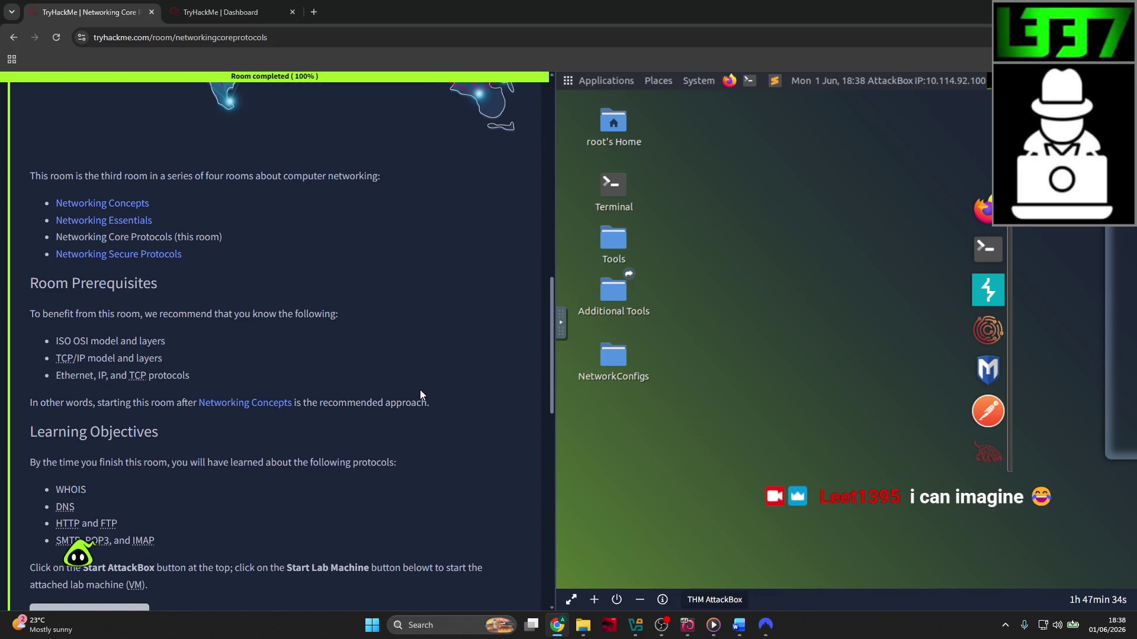
{"action": "scroll", "coordinate": [420, 389], "scroll_direction": "up", "scroll_amount": 2}
{"action": "scroll", "coordinate": [420, 389], "scroll_direction": "up", "scroll_amount": 1}
{"action": "scroll", "coordinate": [420, 389], "scroll_direction": "up", "scroll_amount": 1}
{"action": "scroll", "coordinate": [422, 390], "scroll_direction": "up", "scroll_amount": 1}
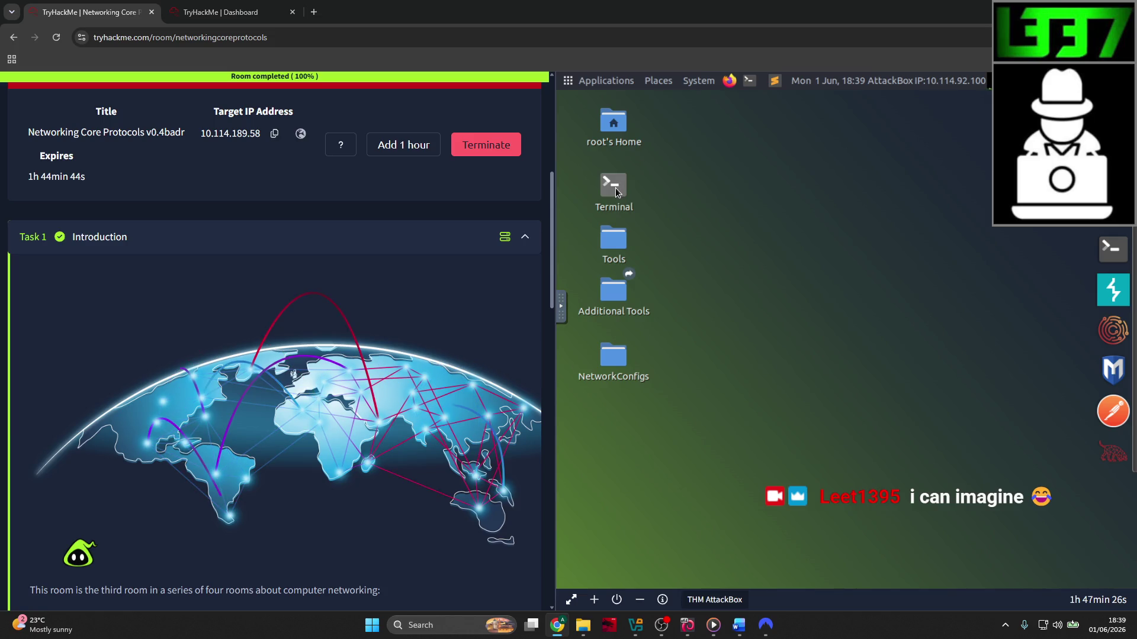
{"action": "double_click", "coordinate": [625, 211]}
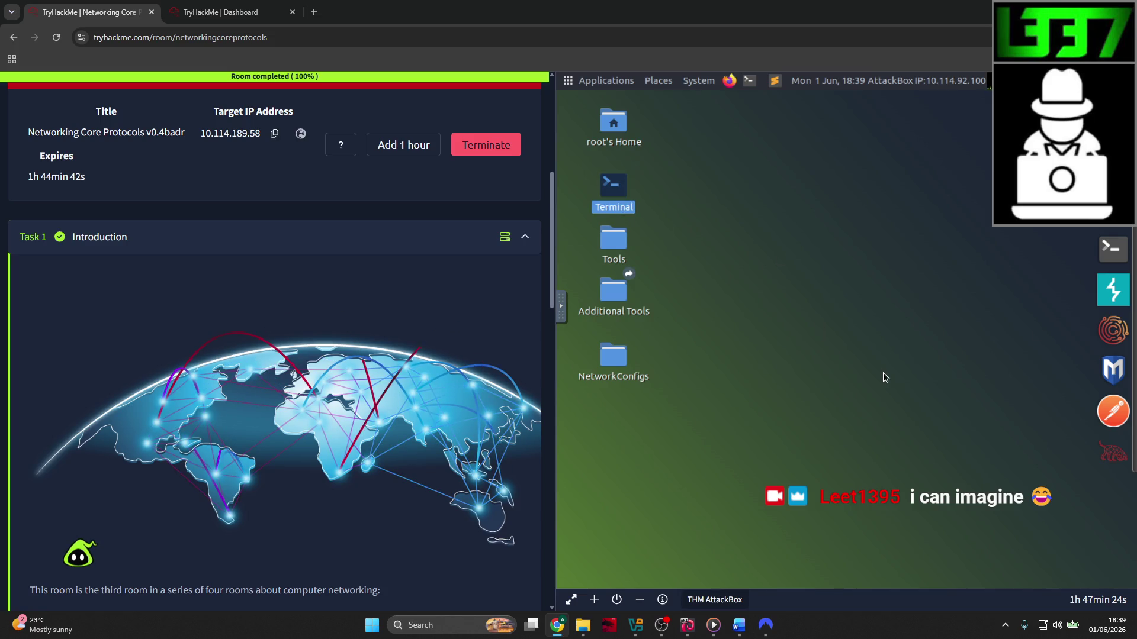
Step: Switch to the other AttackBox user with su, correcting the mistyped username and supplying its password
{"action": "left_click", "coordinate": [752, 82]}
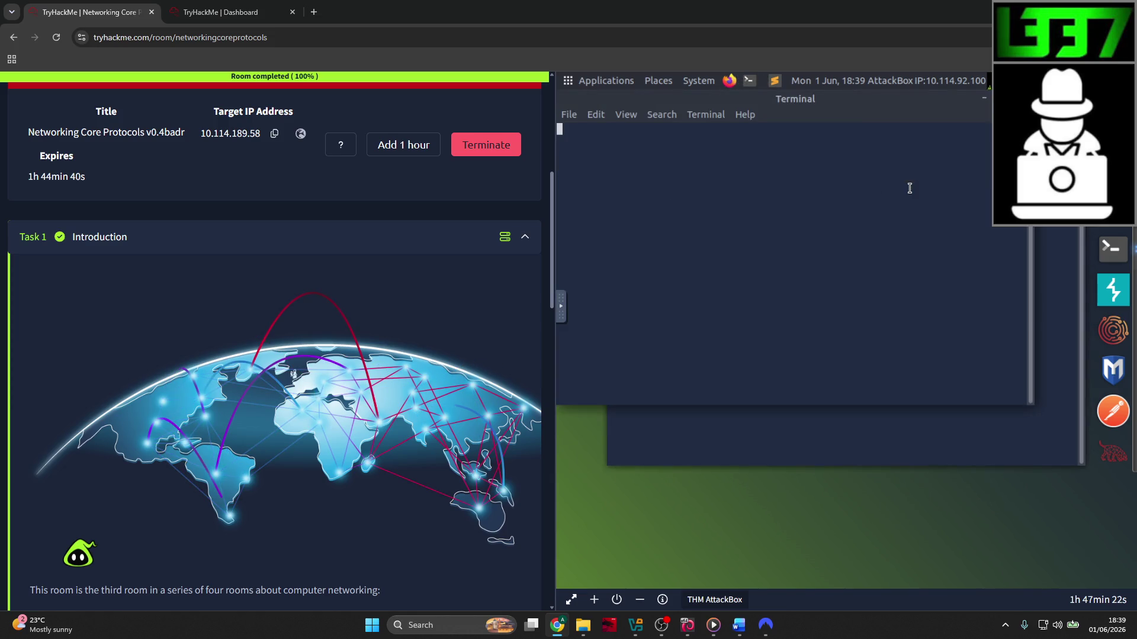
{"action": "left_click", "coordinate": [1021, 98]}
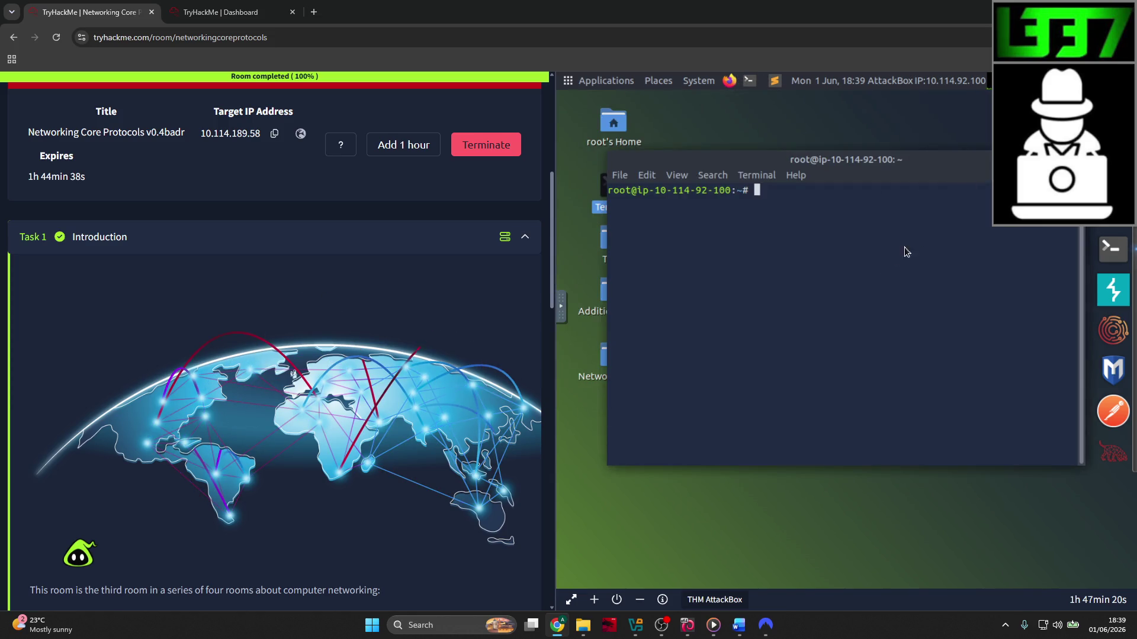
{"action": "type", "text": "su apizz"}
{"action": "key", "text": "BackSpace"}
{"action": "key", "text": "BackSpace"}
{"action": "key", "text": "BackSpace"}
{"action": "key", "text": "BackSpace"}
{"action": "key", "text": "BackSpace"}
{"action": "type", "text": "sudo su apizzy59"}
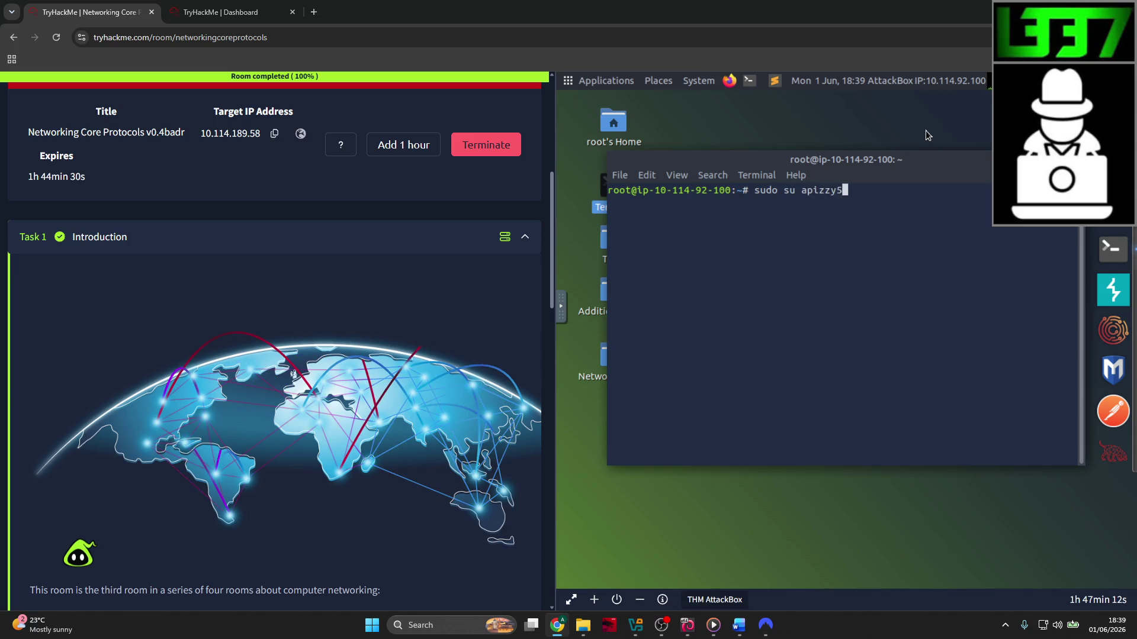
{"action": "key", "text": "Return"}
{"action": "key", "text": "Up"}
{"action": "key", "text": "BackSpace"}
{"action": "key", "text": "BackSpace"}
{"action": "type", "text": "95"}
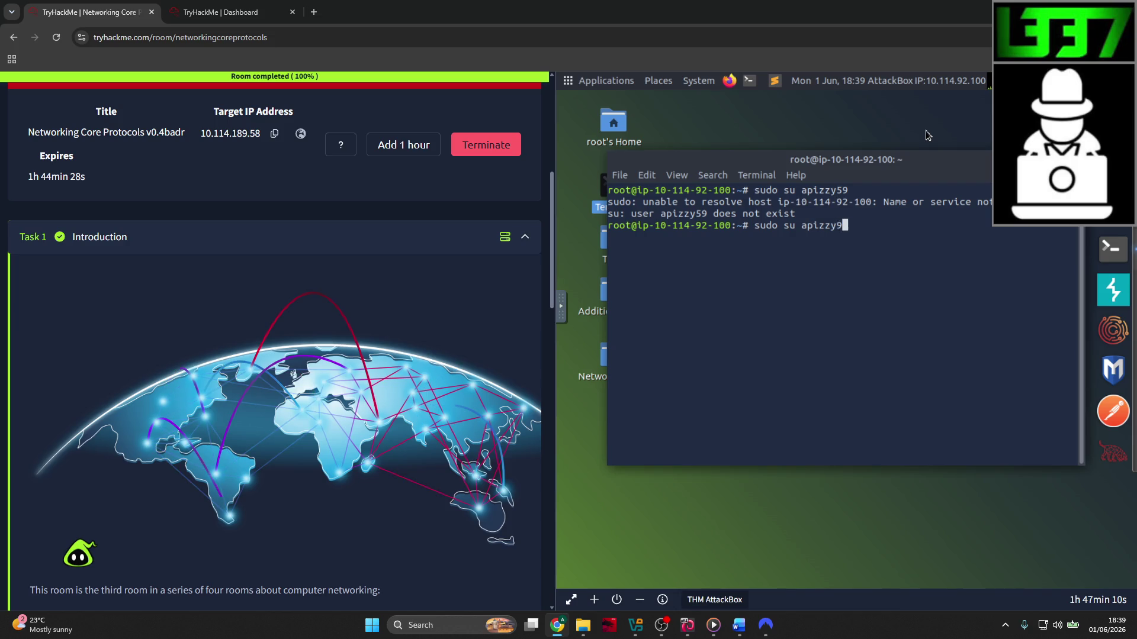
{"action": "key", "text": "Return"}
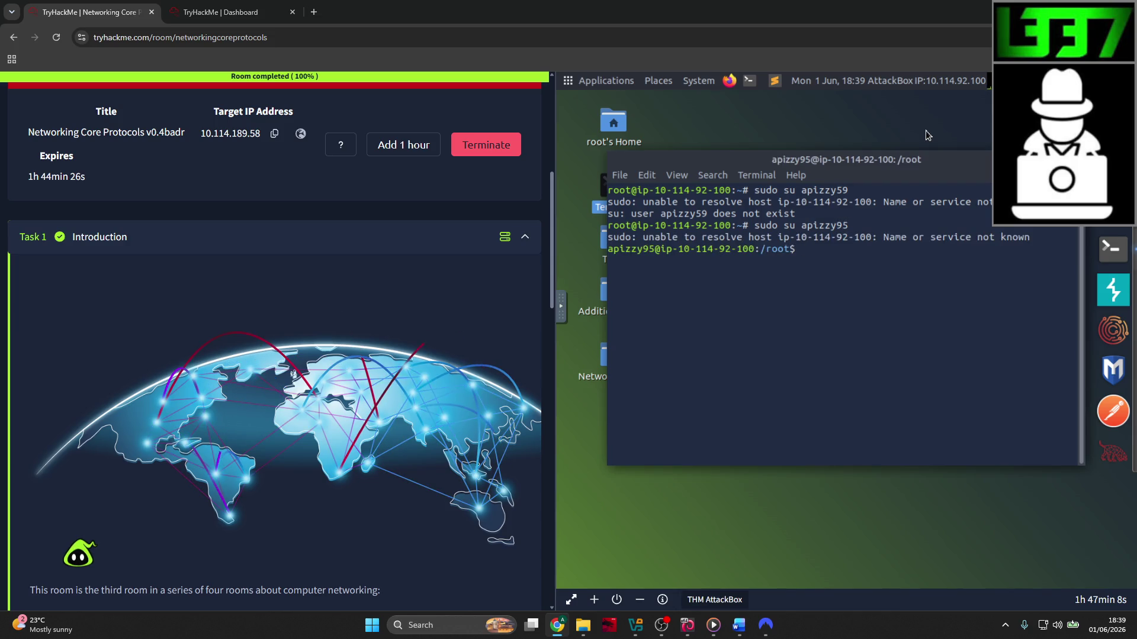
{"action": "key", "text": "Return"}
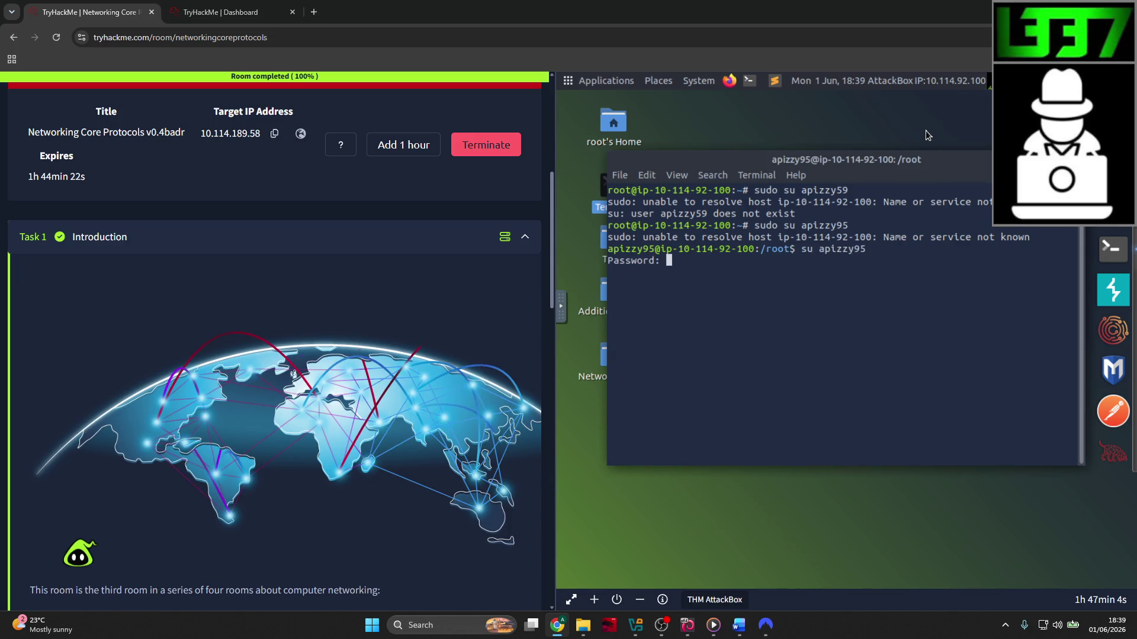
{"action": "key", "text": "Return"}
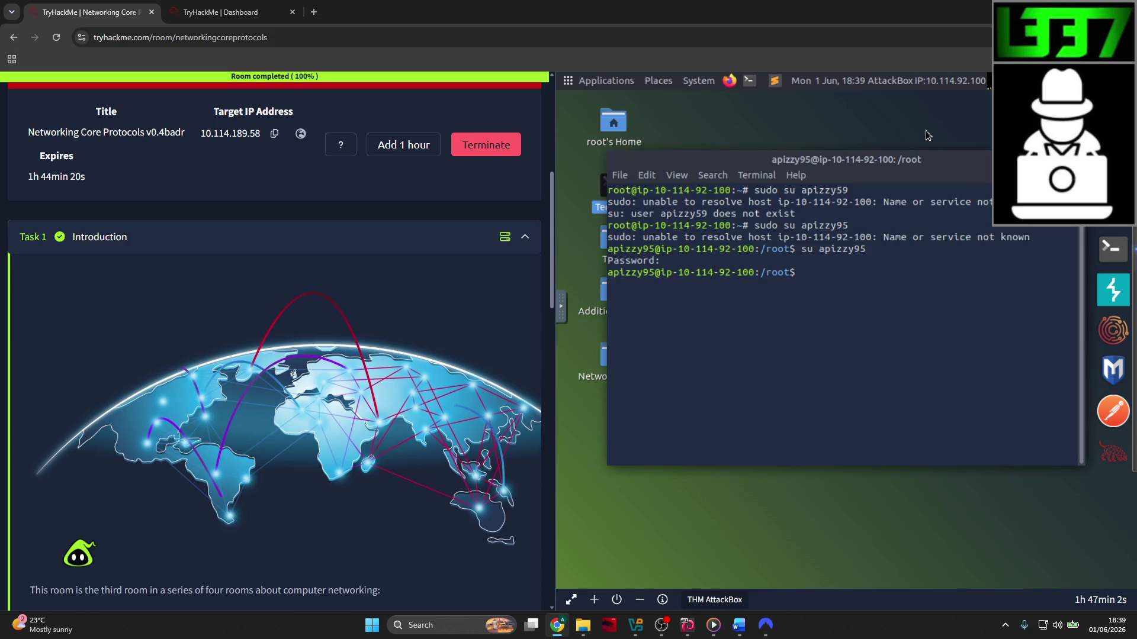
{"action": "type", "text": "cd"}
Step: Browse the new user's home directory and list the user folders under /home
{"action": "key", "text": "Return"}
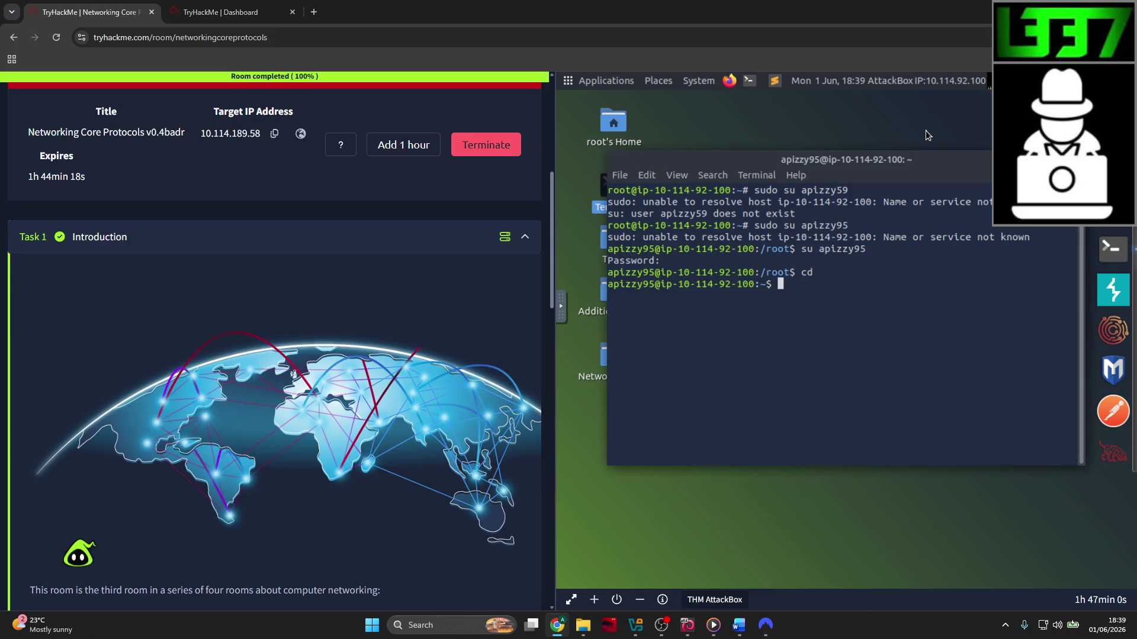
{"action": "type", "text": "ls"}
{"action": "key", "text": "Return"}
{"action": "type", "text": "d .."}
{"action": "key", "text": "Return"}
{"action": "type", "text": "ls"}
{"action": "key", "text": "Return"}
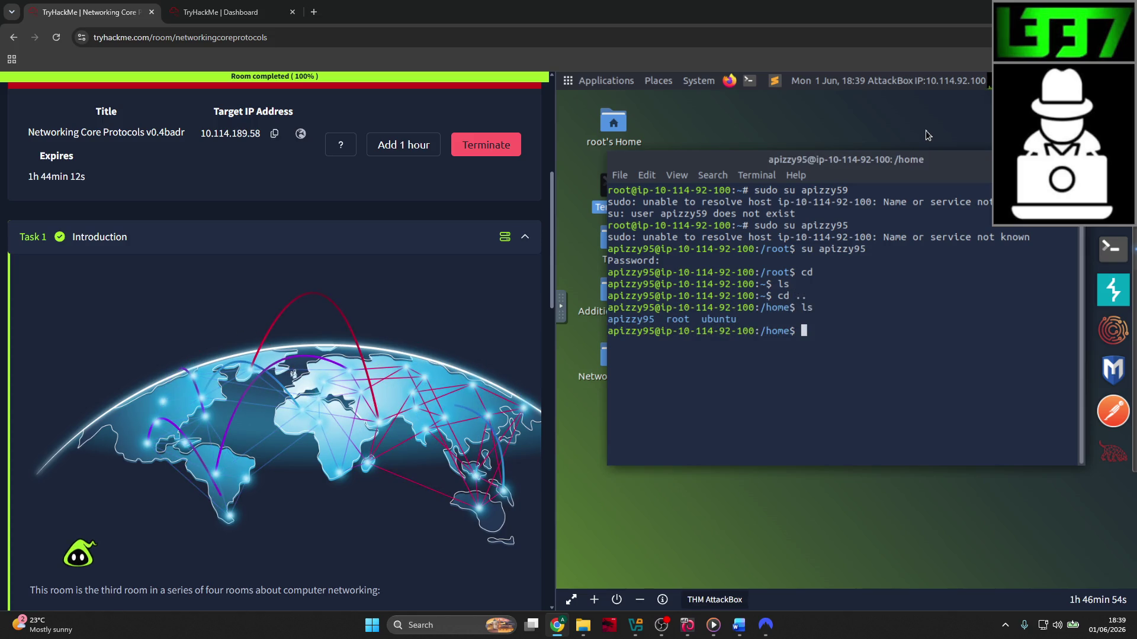
{"action": "type", "text": "sudo "}
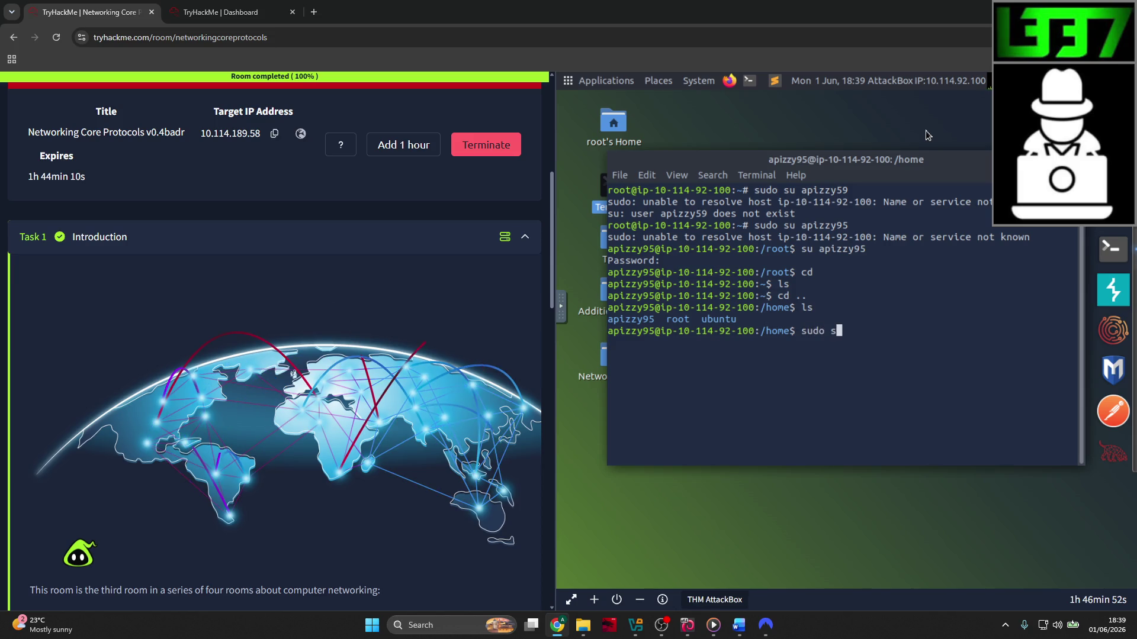
{"action": "type", "text": "su"}
Step: Attempt sudo su as the new user and confirm the 'not in sudoers' refusal
{"action": "key", "text": "Return"}
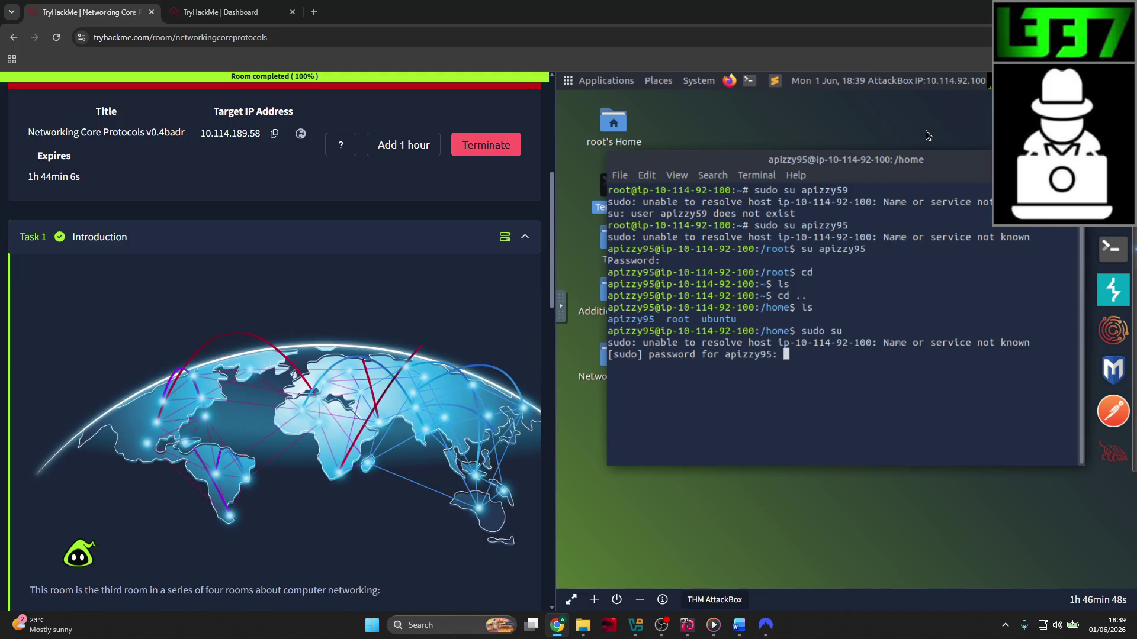
{"action": "key", "text": "Return"}
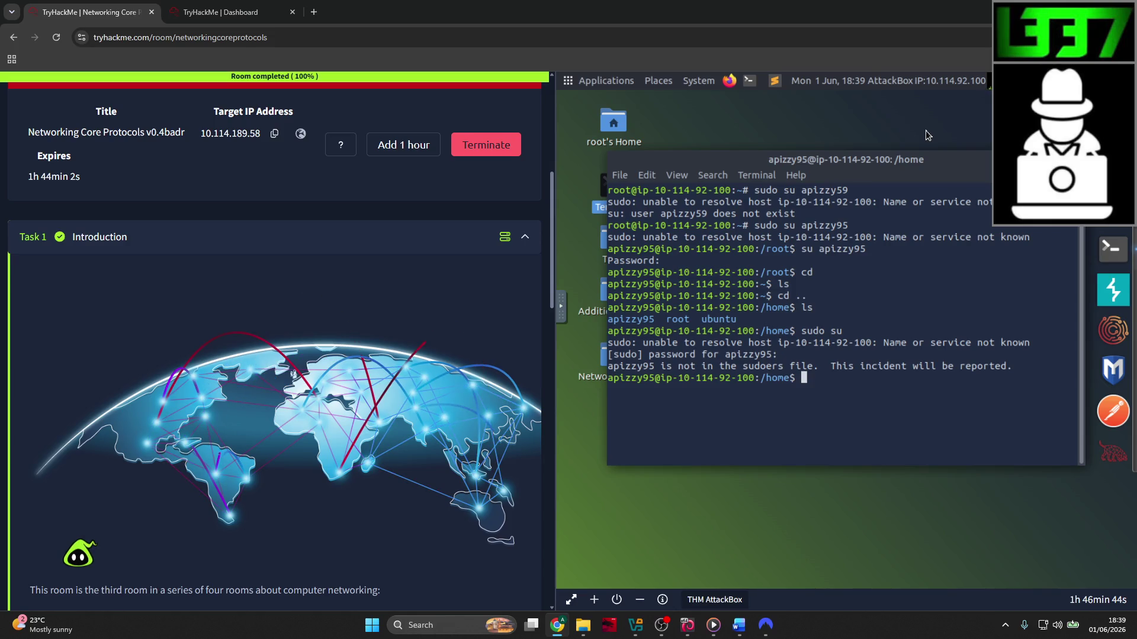
{"action": "left_click_drag", "start_coordinate": [994, 366], "coordinate": [1075, 379]}
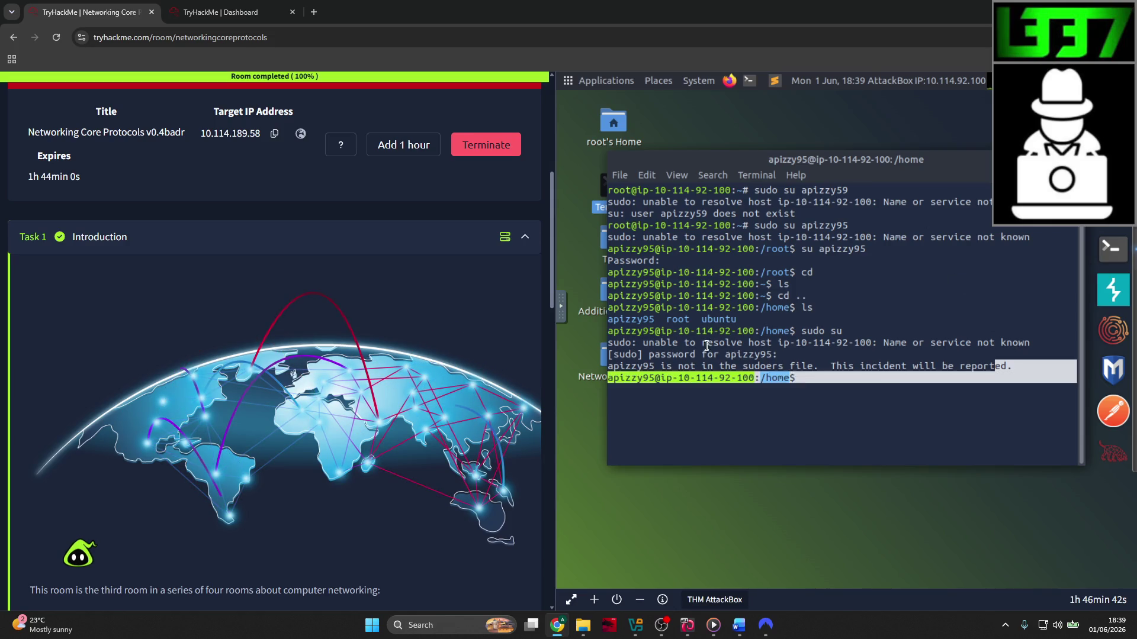
{"action": "left_click", "coordinate": [842, 359]}
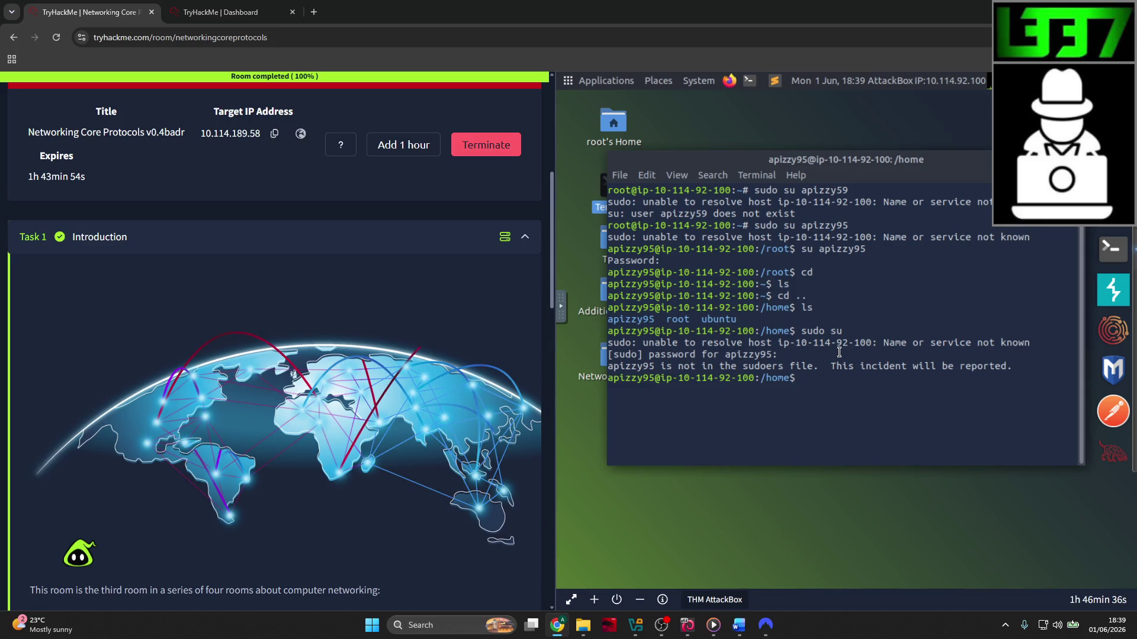
{"action": "type", "text": "sudo su root"}
{"action": "key", "text": "Return"}
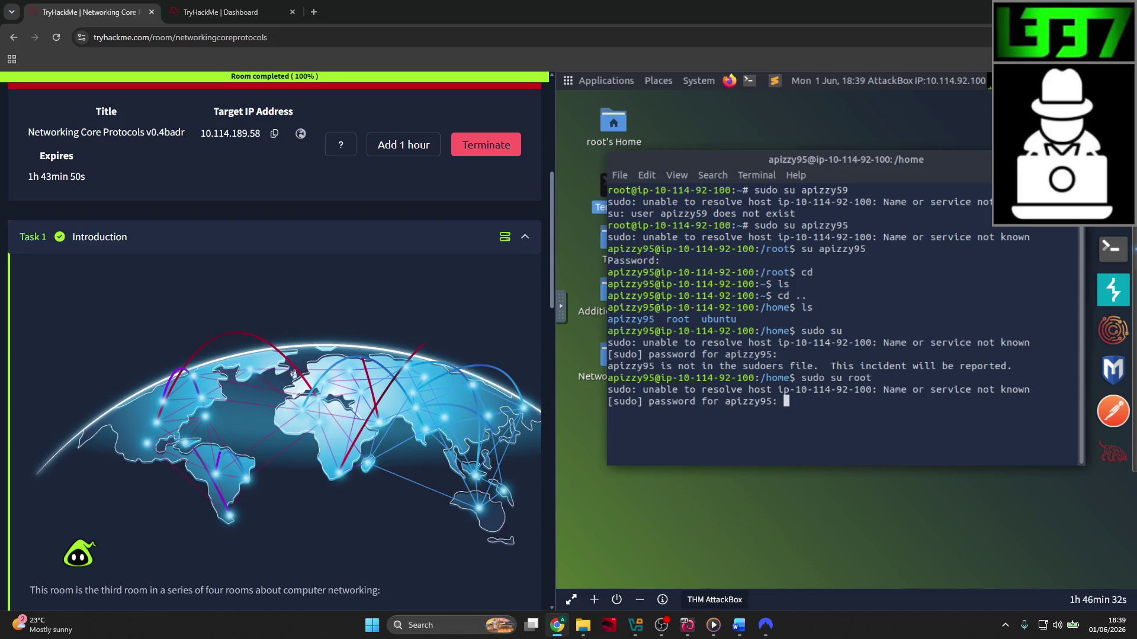
{"action": "key", "text": "Return"}
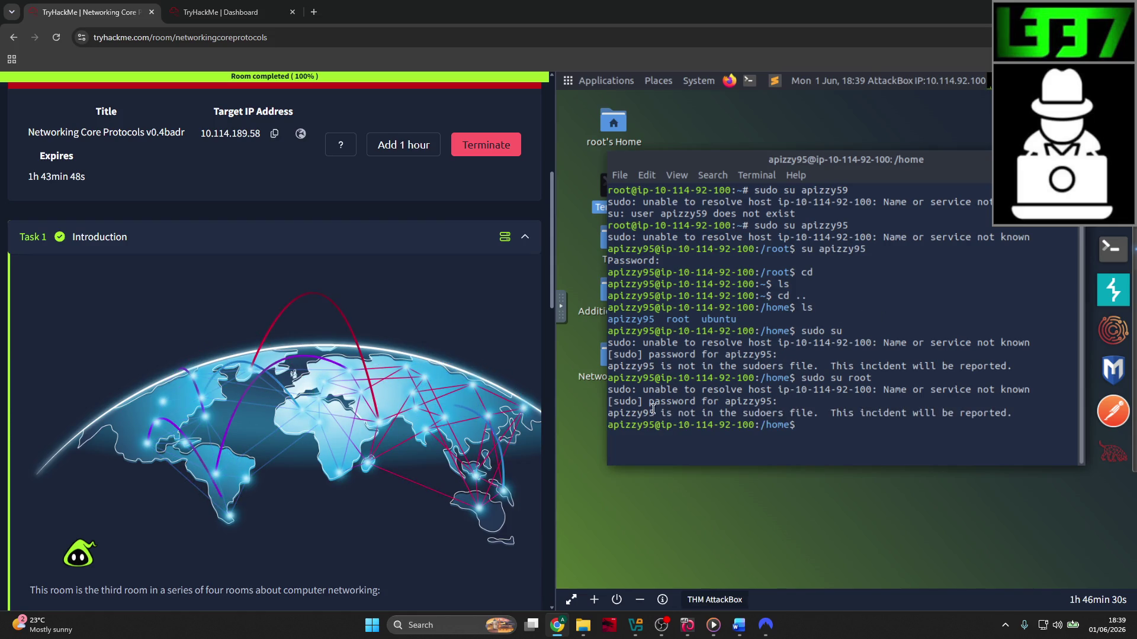
{"action": "scroll", "coordinate": [382, 315], "scroll_direction": "down", "scroll_amount": 2}
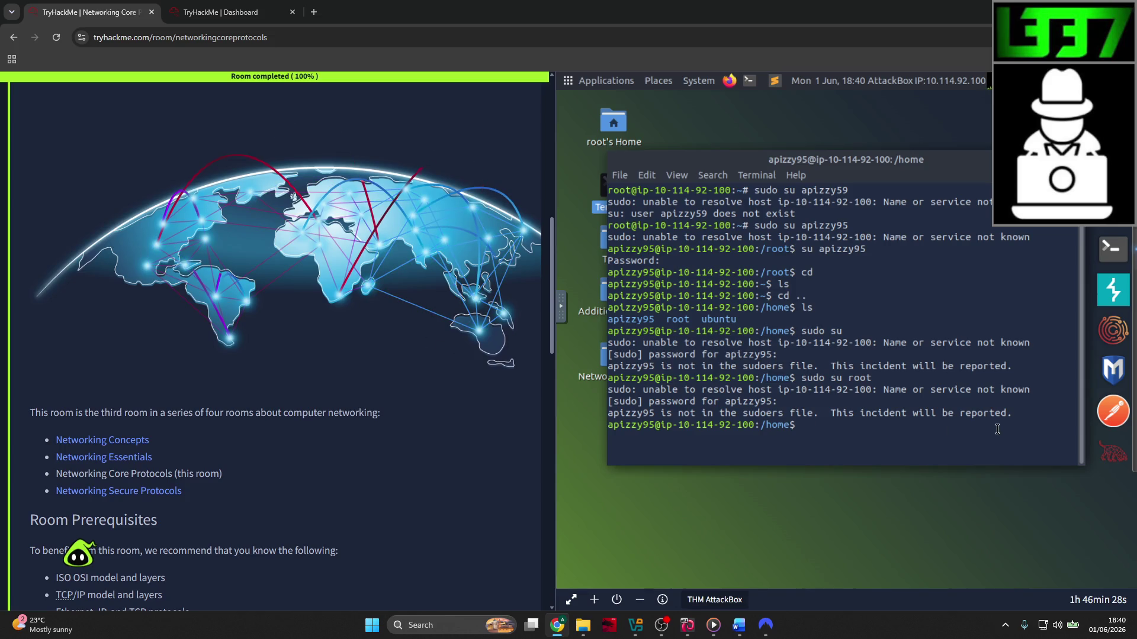
{"action": "left_click_drag", "start_coordinate": [996, 429], "coordinate": [841, 415]}
{"action": "right_click", "coordinate": [841, 414]}
{"action": "key", "text": "Escape"}
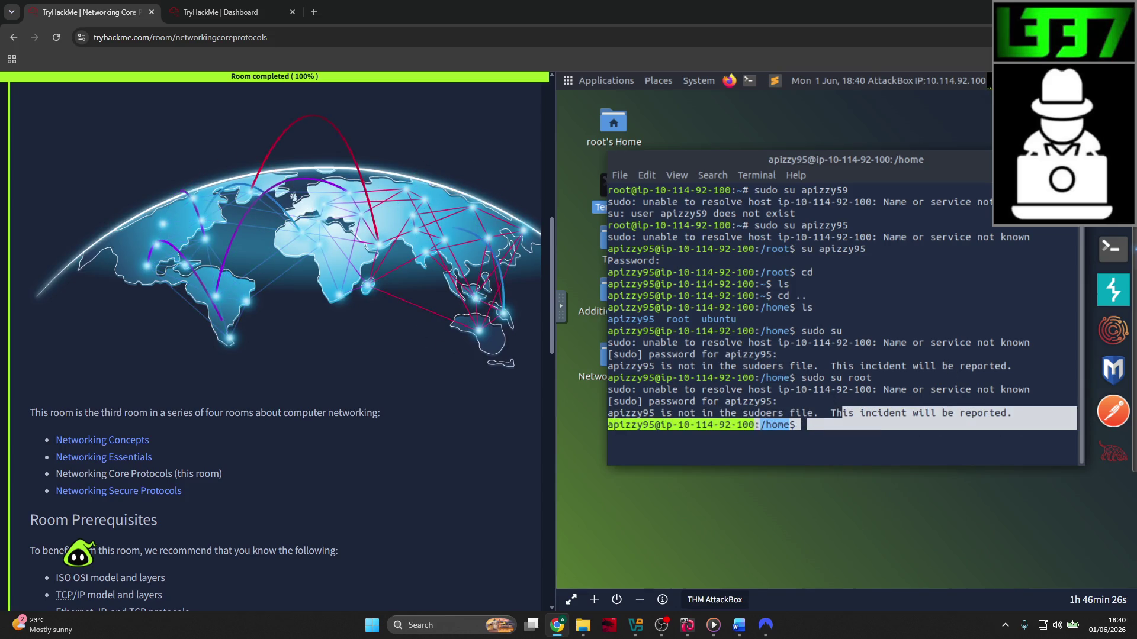
{"action": "scroll", "coordinate": [381, 379], "scroll_direction": "down", "scroll_amount": 3}
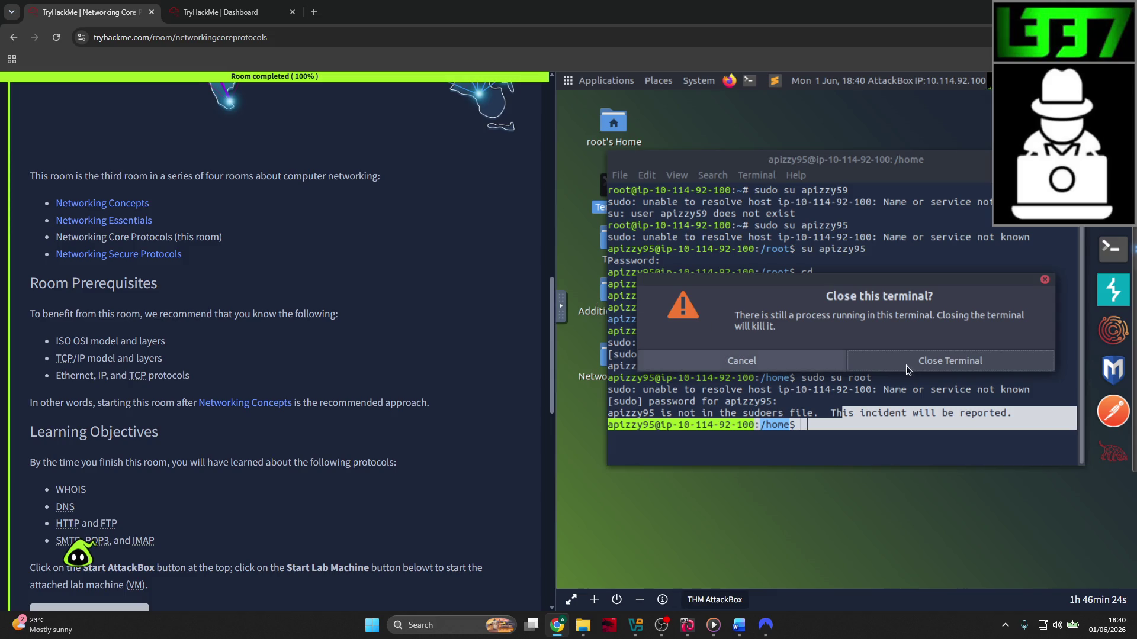
Step: Close the terminal despite the running process and terminate the lab machine
{"action": "left_click", "coordinate": [903, 366]}
{"action": "left_click", "coordinate": [617, 601]}
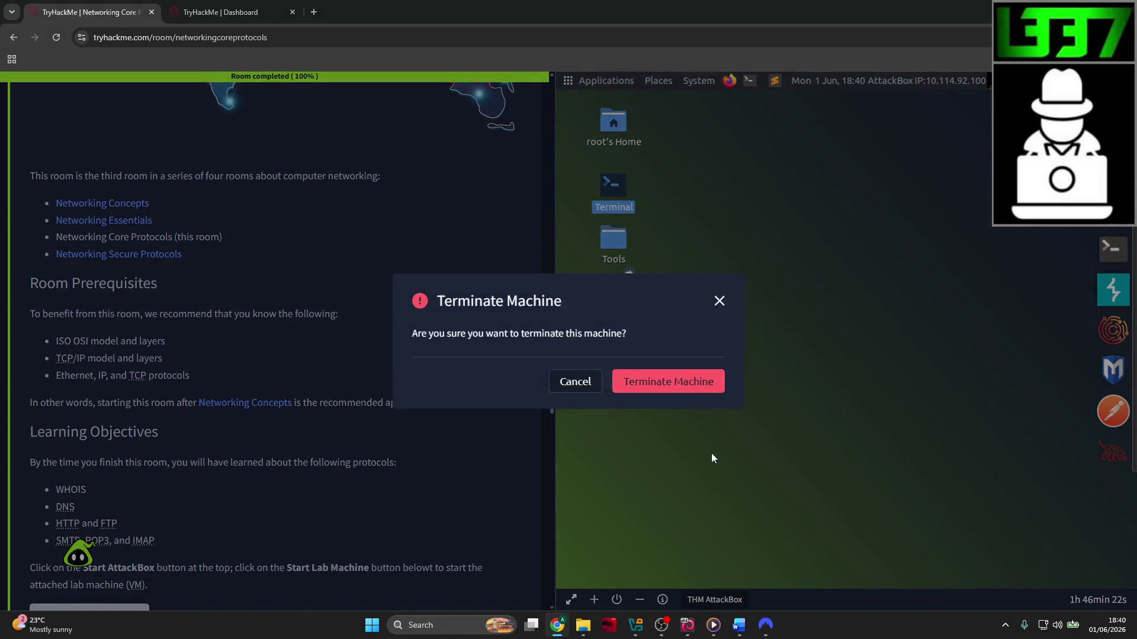
{"action": "left_click", "coordinate": [680, 381]}
{"action": "scroll", "coordinate": [340, 375], "scroll_direction": "up", "scroll_amount": 2}
{"action": "scroll", "coordinate": [339, 374], "scroll_direction": "down", "scroll_amount": 4}
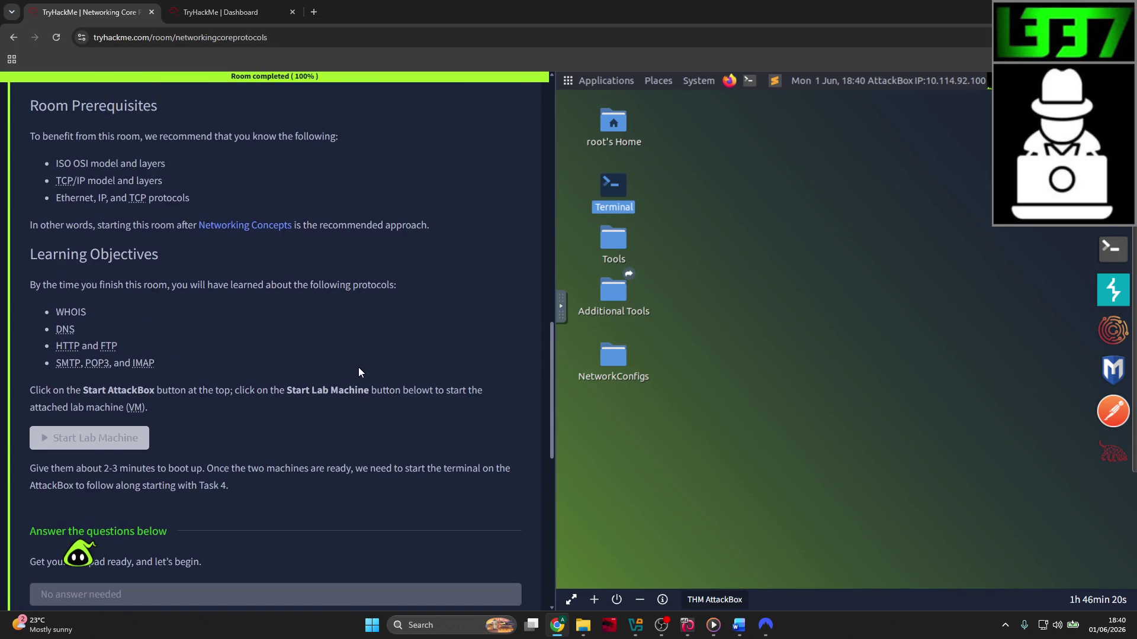
{"action": "scroll", "coordinate": [359, 367], "scroll_direction": "down", "scroll_amount": 4}
{"action": "scroll", "coordinate": [371, 361], "scroll_direction": "down", "scroll_amount": 1}
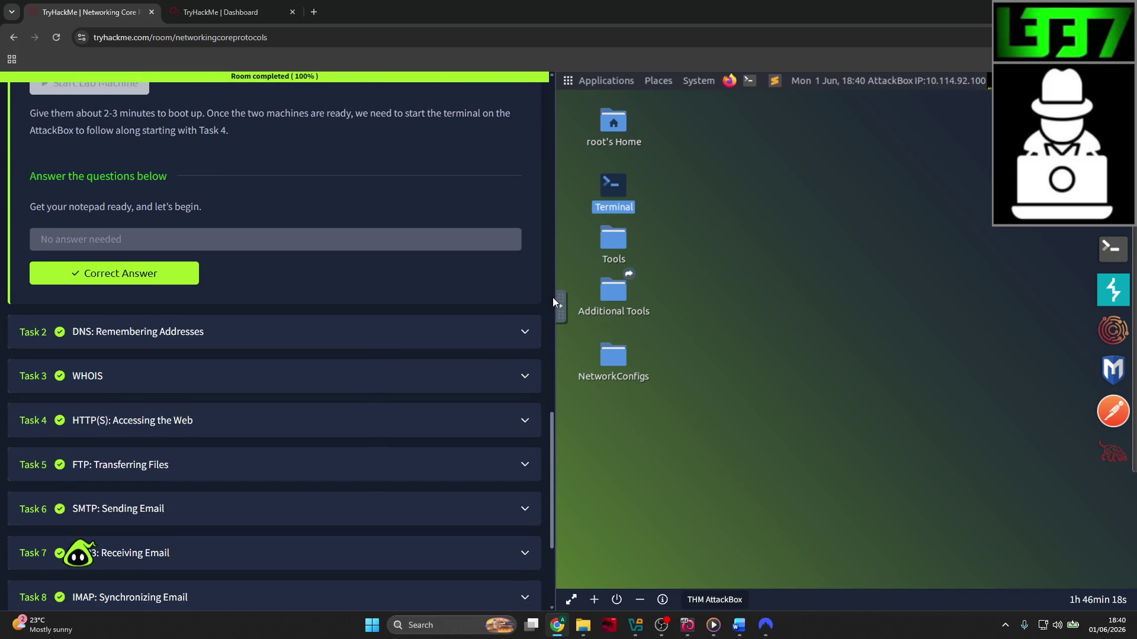
Step: Widen the room content pane and expand Task 2, DNS: Remembering Addresses
{"action": "left_click_drag", "start_coordinate": [559, 304], "coordinate": [641, 302]}
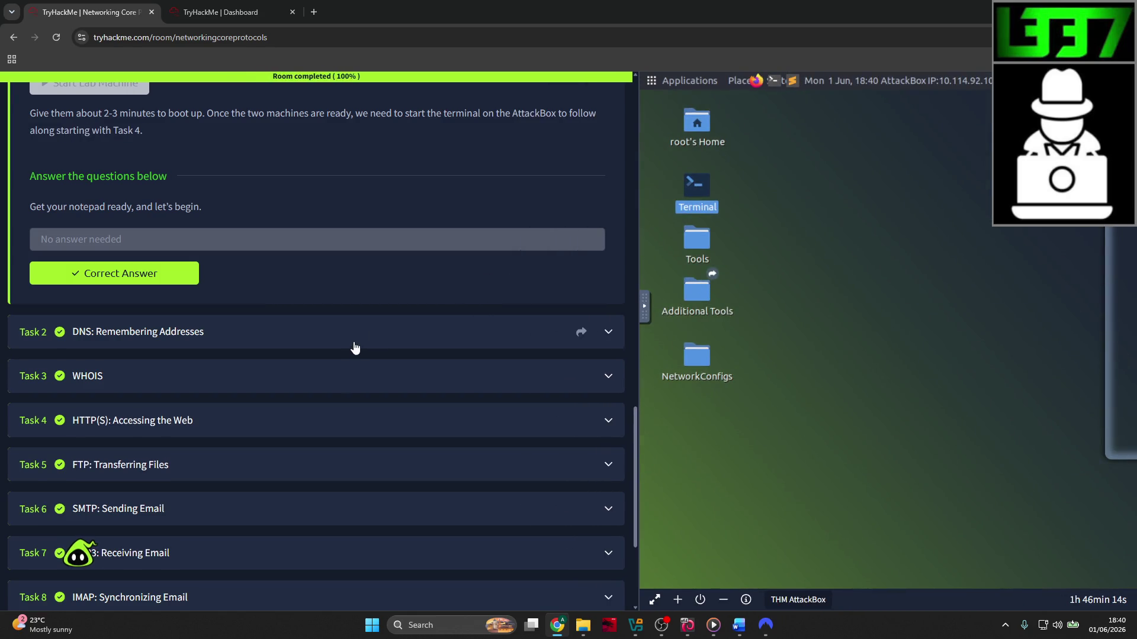
{"action": "left_click", "coordinate": [384, 345]}
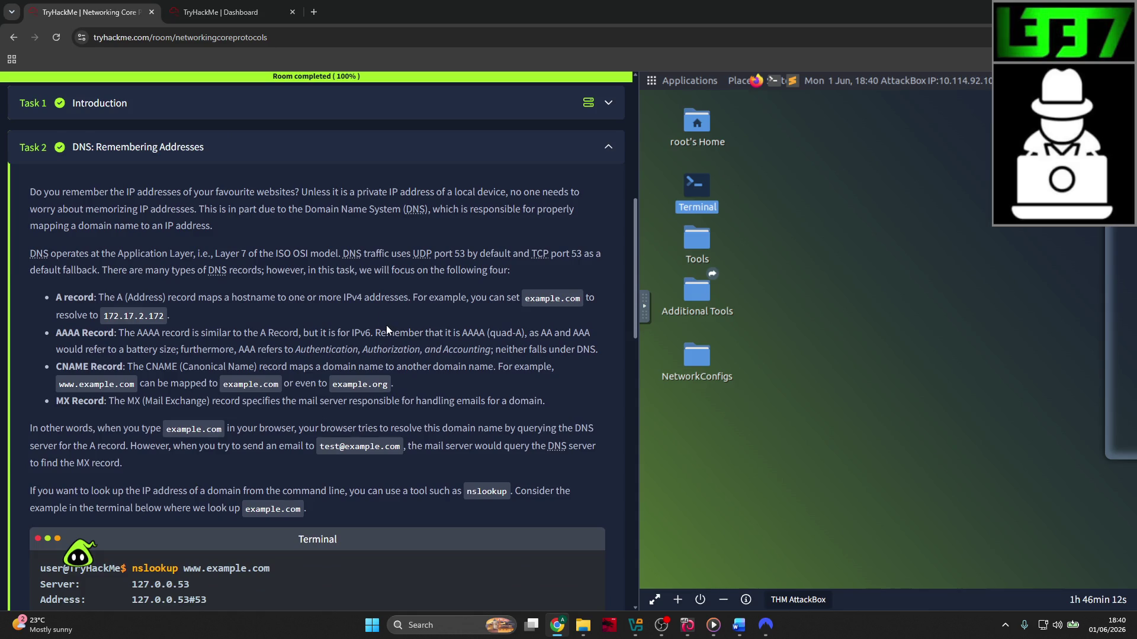
{"action": "scroll", "coordinate": [389, 313], "scroll_direction": "down", "scroll_amount": 2}
{"action": "scroll", "coordinate": [392, 311], "scroll_direction": "down", "scroll_amount": 3}
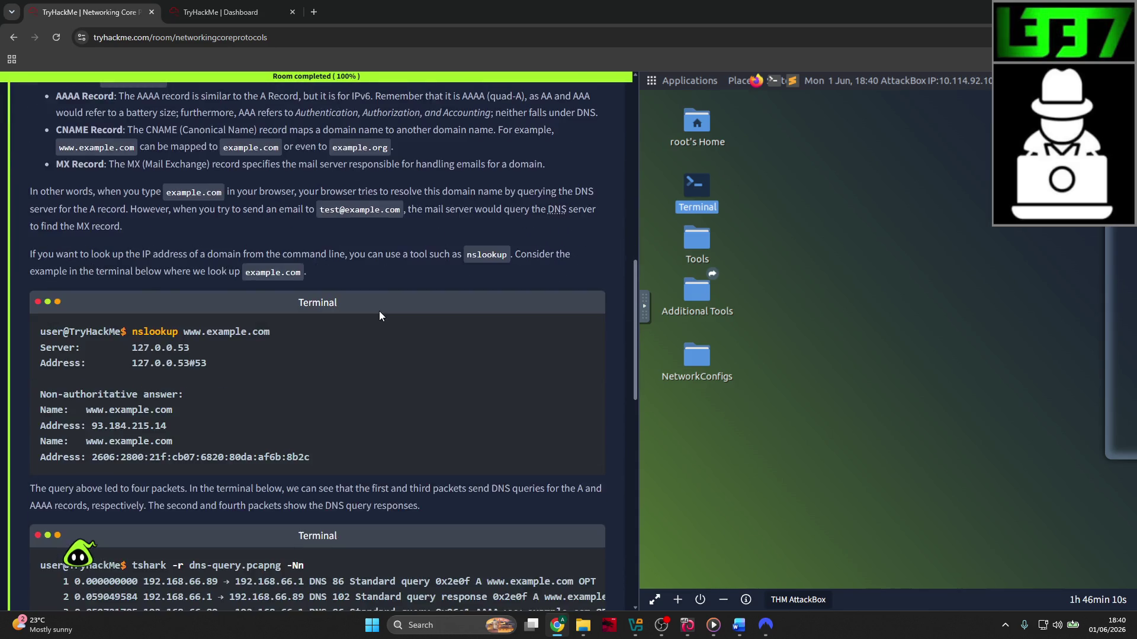